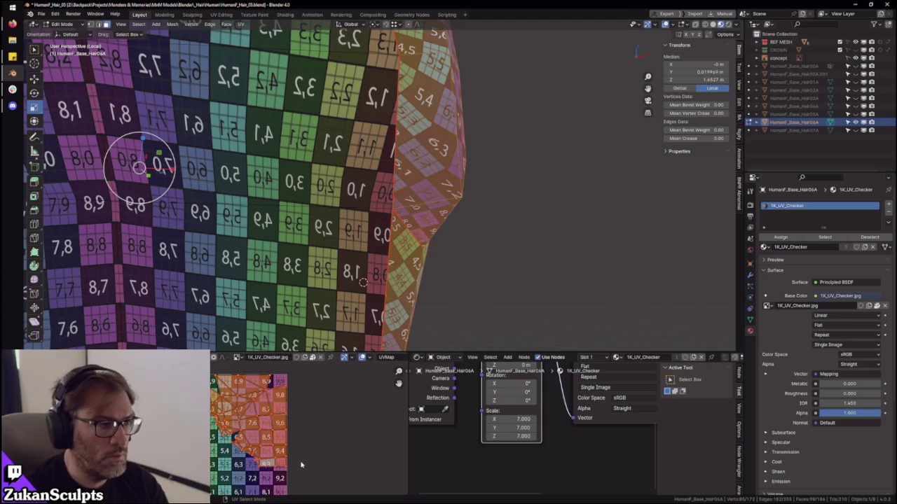
- Reveal the hidden hair faces and select the entire hair mesh
{"action": "scroll", "coordinate": [438, 256], "scroll_direction": "down", "scroll_amount": 5}
{"action": "middle_click_drag", "start_coordinate": [444, 229], "coordinate": [403, 236]}
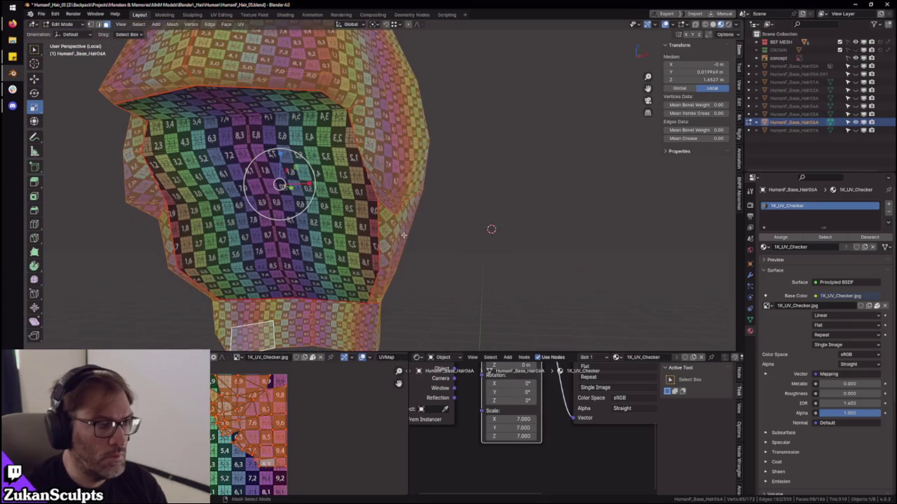
{"action": "middle_click_drag", "start_coordinate": [488, 229], "coordinate": [453, 227]}
{"action": "key", "text": "alt+h"}
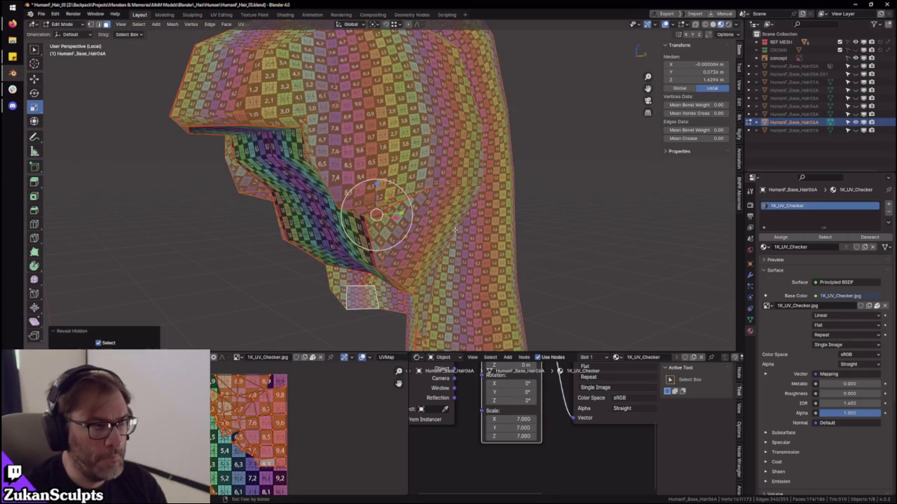
{"action": "key", "text": "a"}
- Maximize the UV Editor and switch to UV face selection
{"action": "key", "text": "ctrl+space"}
{"action": "scroll", "coordinate": [435, 224], "scroll_direction": "up", "scroll_amount": 4}
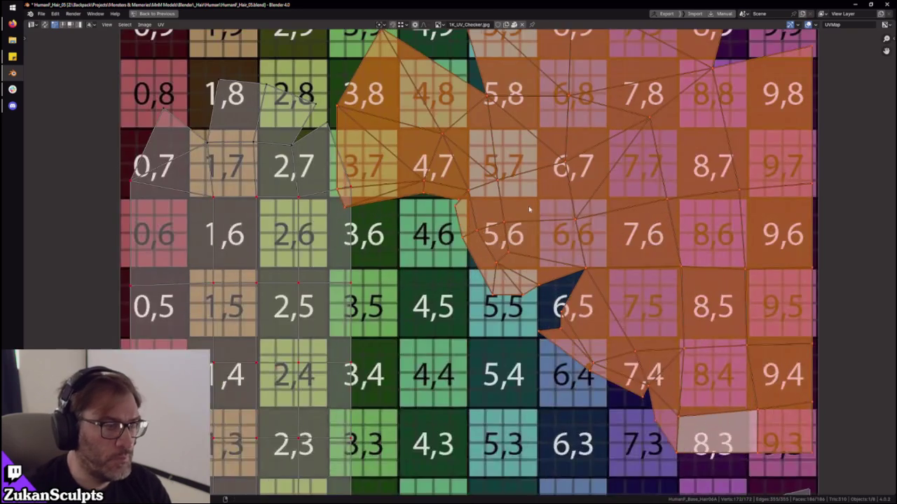
{"action": "scroll", "coordinate": [436, 225], "scroll_direction": "down", "scroll_amount": 2}
{"action": "key", "text": "ctrl+Tab"}
{"action": "left_click", "coordinate": [403, 240]}
{"action": "scroll", "coordinate": [359, 170], "scroll_direction": "up", "scroll_amount": 1}
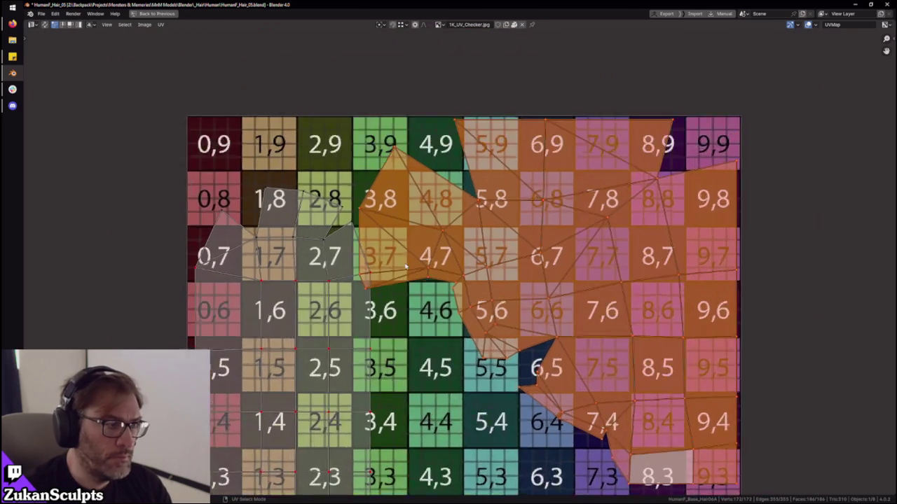
{"action": "scroll", "coordinate": [359, 171], "scroll_direction": "up", "scroll_amount": 1}
- Select a UV face near tiles 3,8–4,8, grow the selection, then box-deselect the orange faces
{"action": "key", "text": "alt+a"}
{"action": "left_click", "coordinate": [396, 151]}
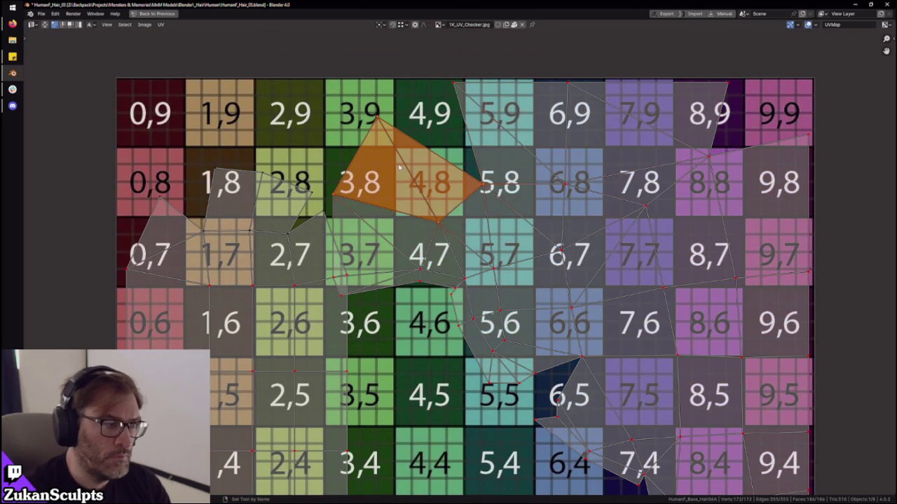
{"action": "key", "text": "ctrl+KP_Add"}
{"action": "key", "text": "ctrl+KP_Add"}
{"action": "scroll", "coordinate": [399, 167], "scroll_direction": "down", "scroll_amount": 3}
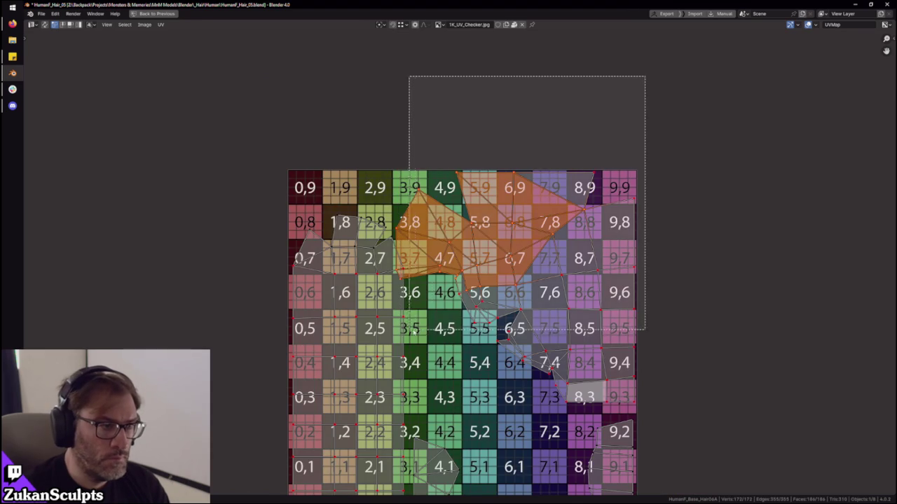
{"action": "left_click_drag", "start_coordinate": [645, 75], "coordinate": [413, 309], "text": "ctrl"}
{"action": "scroll", "coordinate": [447, 240], "scroll_direction": "up", "scroll_amount": 3}
- Cancel a trial X-axis move and switch to UV island selection
{"action": "key", "text": "g"}
{"action": "key", "text": "x"}
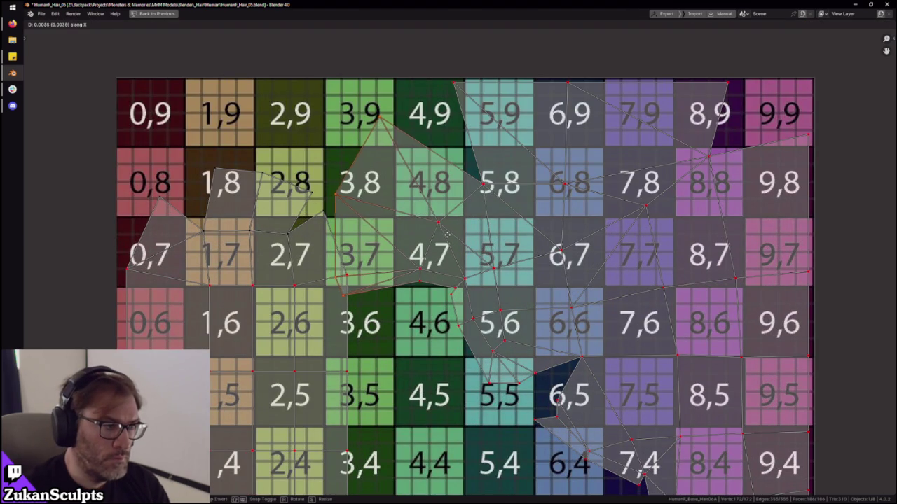
{"action": "right_click", "coordinate": [450, 236]}
{"action": "scroll", "coordinate": [491, 266], "scroll_direction": "down", "scroll_amount": 3}
{"action": "key", "text": "ctrl+Tab"}
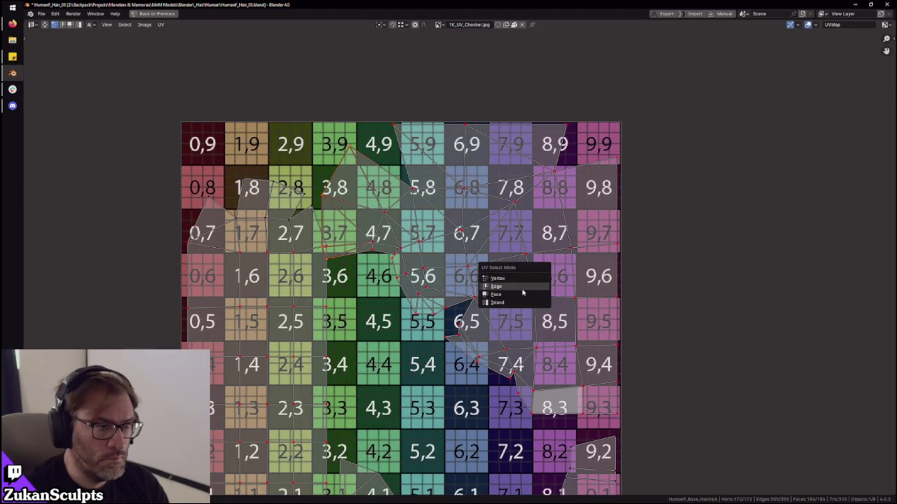
{"action": "left_click", "coordinate": [514, 306]}
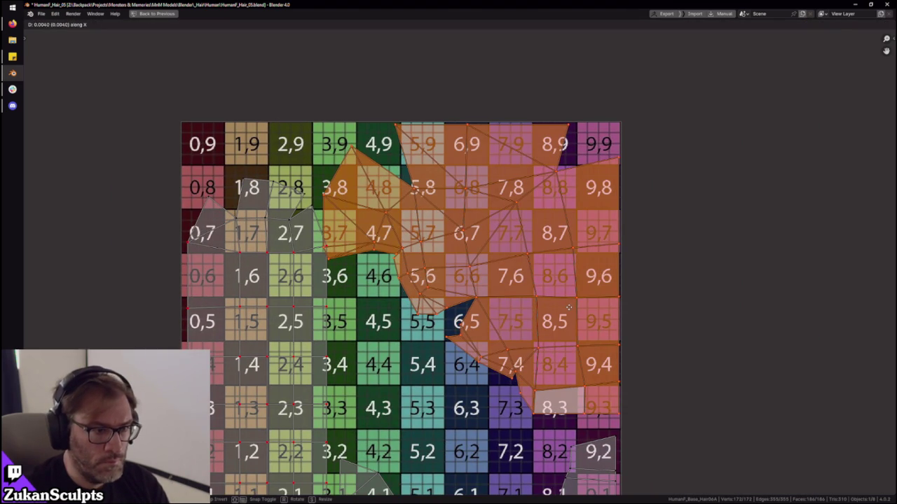
- Move the selected island to a new position after cancelling an X-axis scale
{"action": "scroll", "coordinate": [714, 334], "scroll_direction": "up", "scroll_amount": 2}
{"action": "key", "text": "s"}
{"action": "key", "text": "x"}
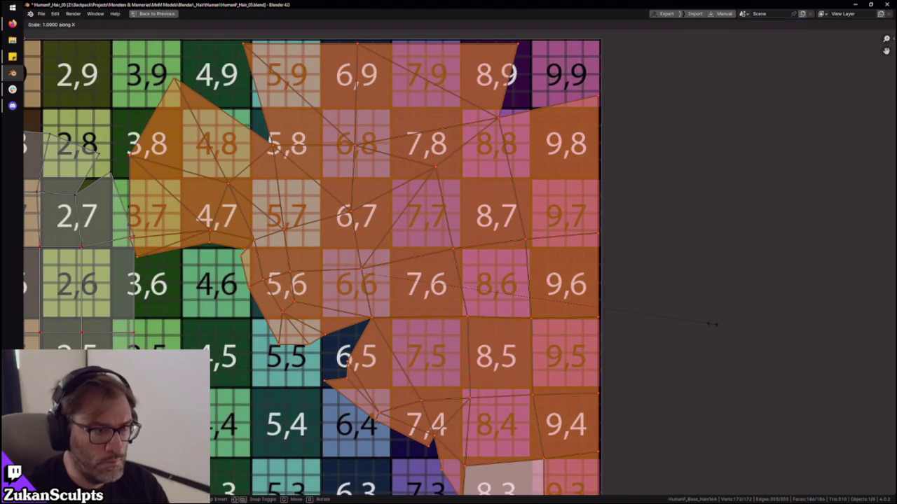
{"action": "right_click", "coordinate": [711, 324]}
{"action": "key", "text": "g"}
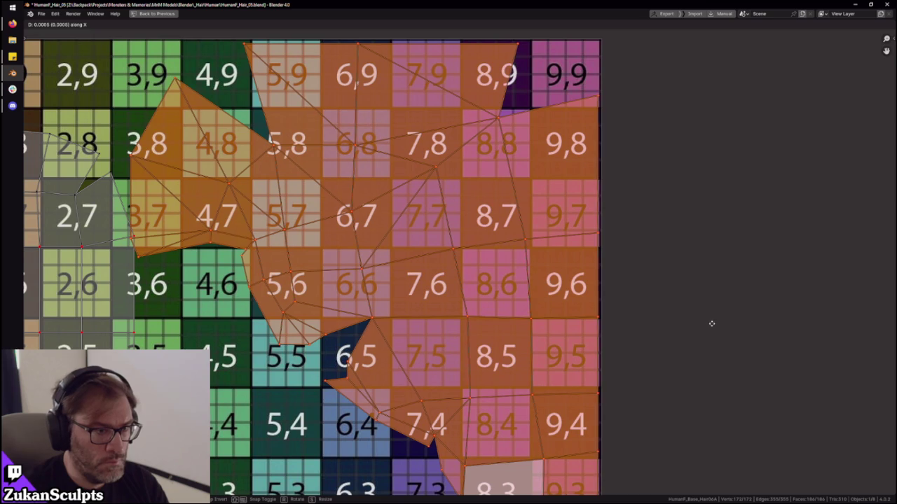
{"action": "left_click", "coordinate": [712, 324]}
{"action": "key", "text": "Home"}
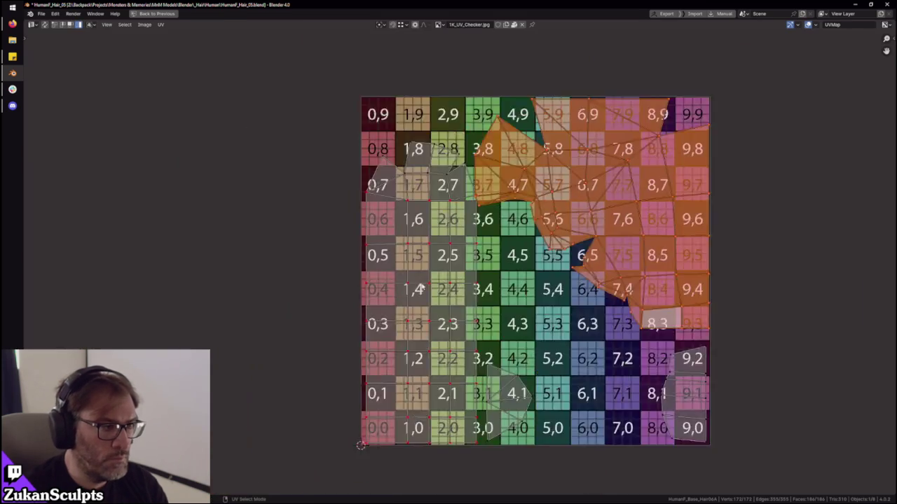
{"action": "scroll", "coordinate": [421, 285], "scroll_direction": "up", "scroll_amount": 2}
- Shift the island in the left columns horizontally along X
{"action": "left_click", "coordinate": [420, 285]}
{"action": "key", "text": "g"}
{"action": "key", "text": "x"}
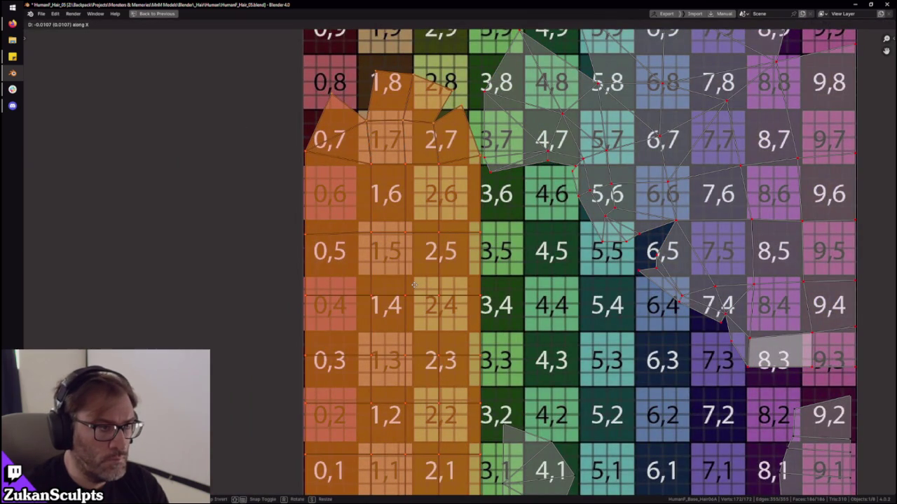
{"action": "left_click", "coordinate": [414, 283]}
{"action": "key", "text": "Home"}
- Move the small island near tile 4,1 into place
{"action": "scroll", "coordinate": [299, 424], "scroll_direction": "up", "scroll_amount": 2}
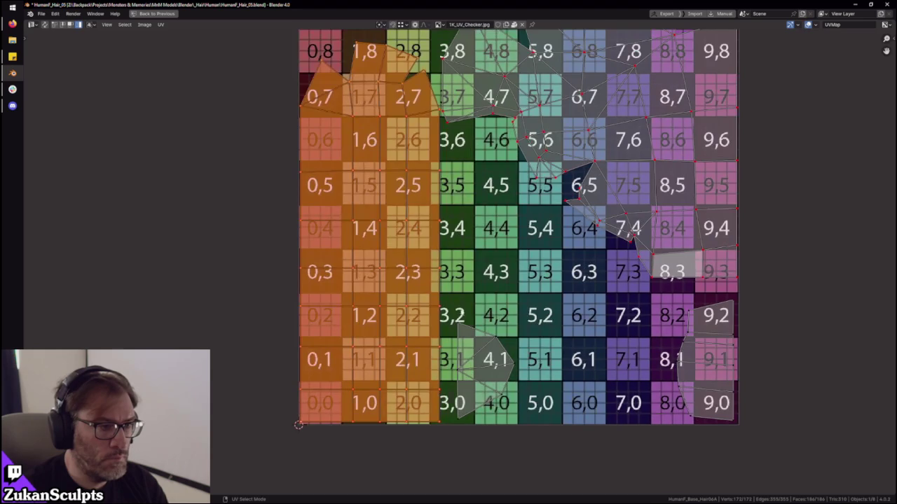
{"action": "left_click_drag", "start_coordinate": [531, 314], "coordinate": [459, 426]}
{"action": "key", "text": "g"}
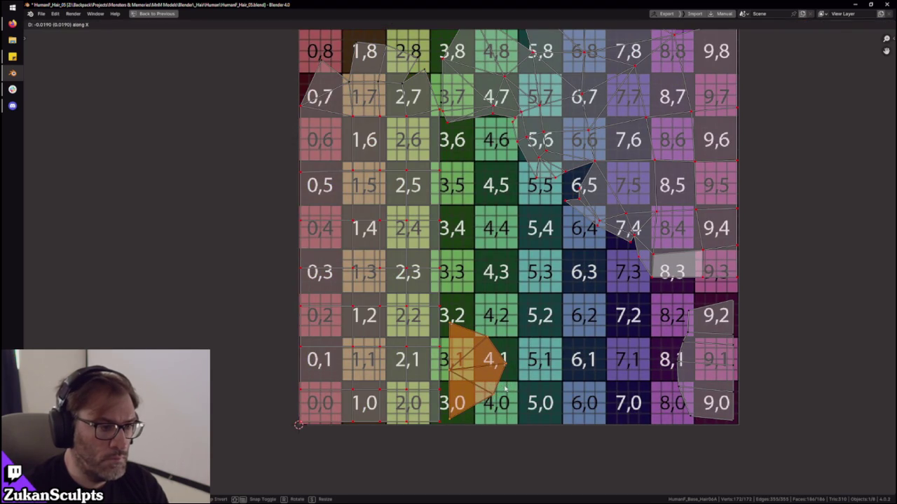
{"action": "left_click", "coordinate": [505, 385]}
{"action": "key", "text": "Home"}
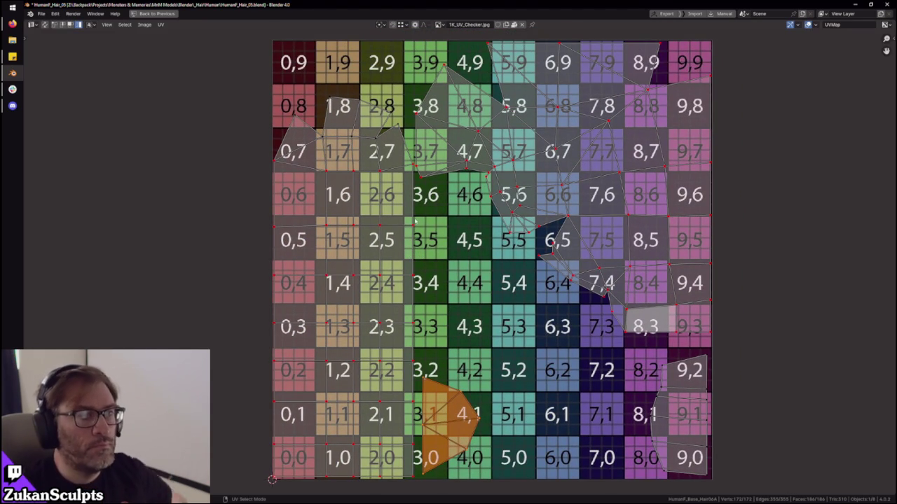
- Move the vertical UV edge at tile 3,7, then restore the normal editor layout
{"action": "middle_click_drag", "start_coordinate": [440, 173], "coordinate": [436, 203]}
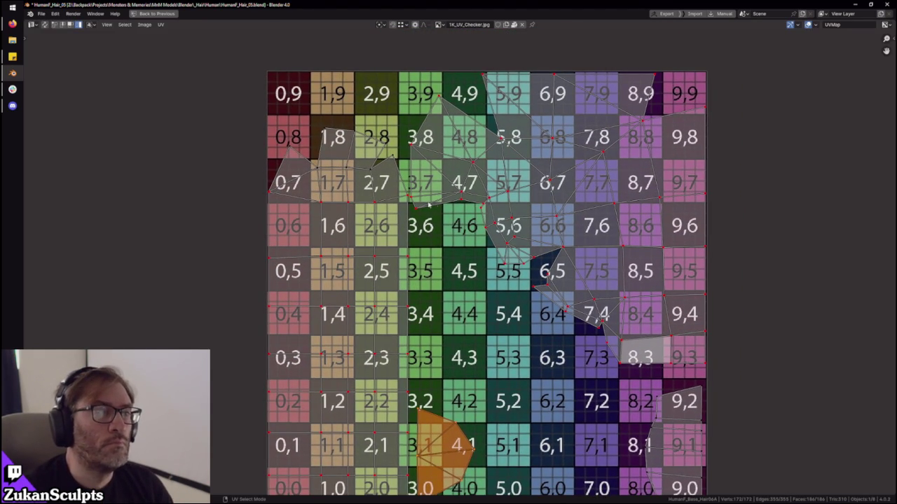
{"action": "scroll", "coordinate": [434, 204], "scroll_direction": "up", "scroll_amount": 3}
{"action": "scroll", "coordinate": [434, 203], "scroll_direction": "up", "scroll_amount": 1}
{"action": "left_click", "coordinate": [451, 278]}
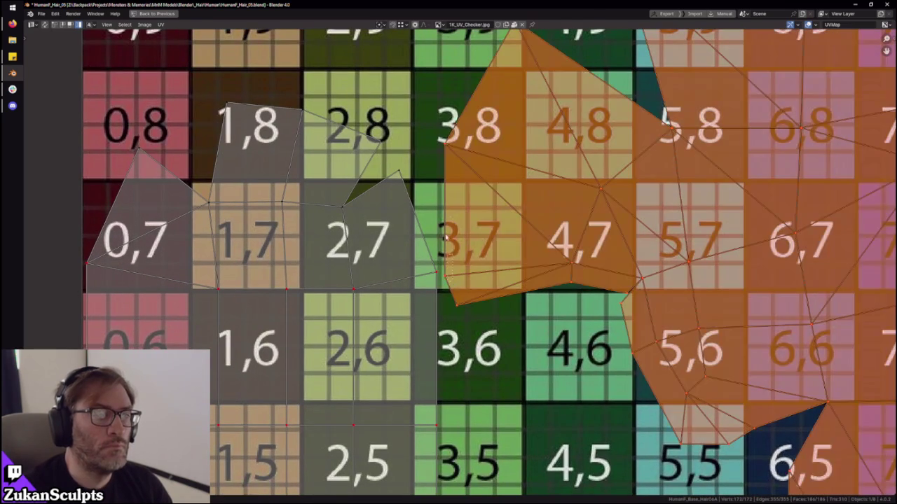
{"action": "key", "text": "alt+a"}
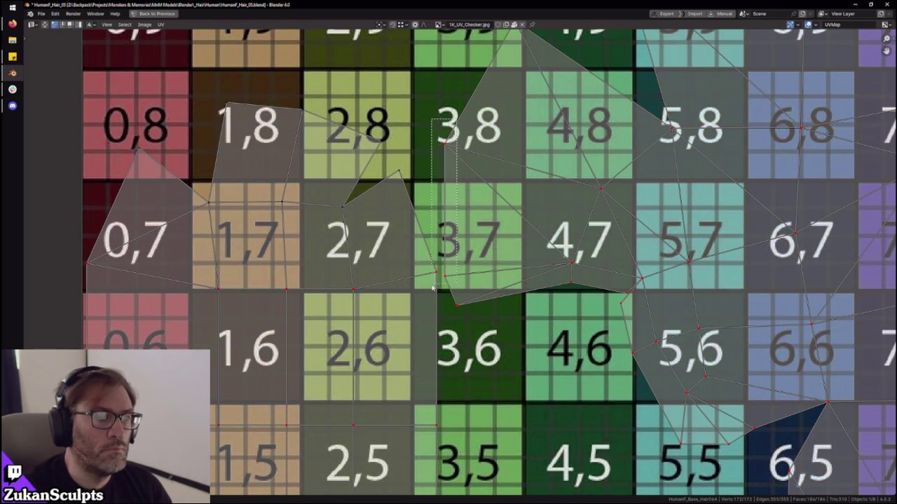
{"action": "left_click", "coordinate": [444, 281]}
{"action": "key", "text": "g"}
{"action": "left_click", "coordinate": [492, 261]}
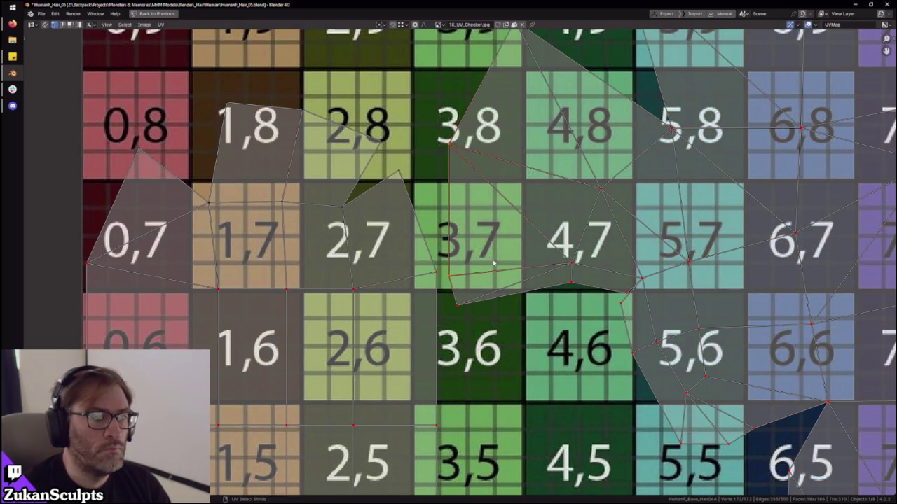
{"action": "key", "text": "ctrl+space"}
{"action": "mouse_move", "coordinate": [392, 211]}
{"action": "middle_mouse_down"}
{"action": "mouse_move", "coordinate": [463, 189]}
{"action": "mouse_move", "coordinate": [460, 215]}
{"action": "mouse_move", "coordinate": [483, 234]}
{"action": "middle_mouse_up"}
{"action": "scroll", "coordinate": [472, 233], "scroll_direction": "up", "scroll_amount": 2}
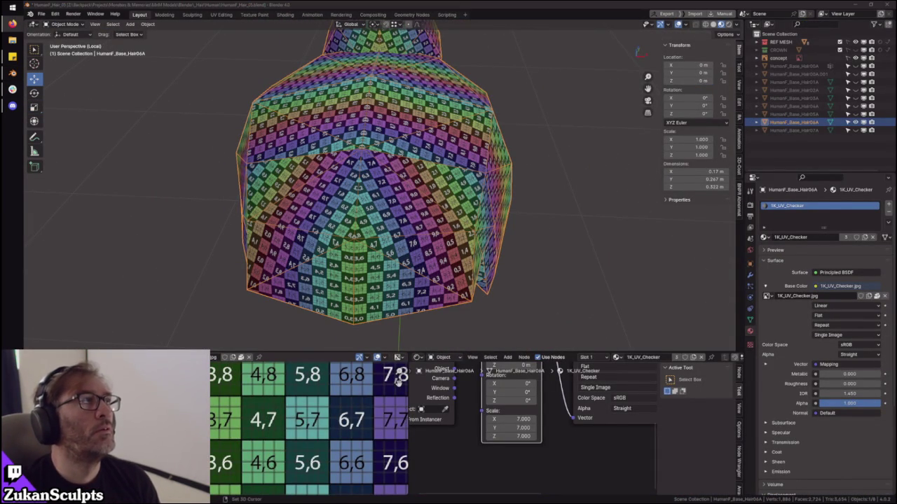
- Orbit and zoom around the hair strands to inspect the checker, then enter Edit Mode
{"action": "mouse_move", "coordinate": [324, 56]}
{"action": "middle_mouse_down"}
{"action": "mouse_move", "coordinate": [351, 183]}
{"action": "mouse_move", "coordinate": [453, 177]}
{"action": "mouse_move", "coordinate": [442, 136]}
{"action": "mouse_move", "coordinate": [429, 154]}
{"action": "middle_mouse_up"}
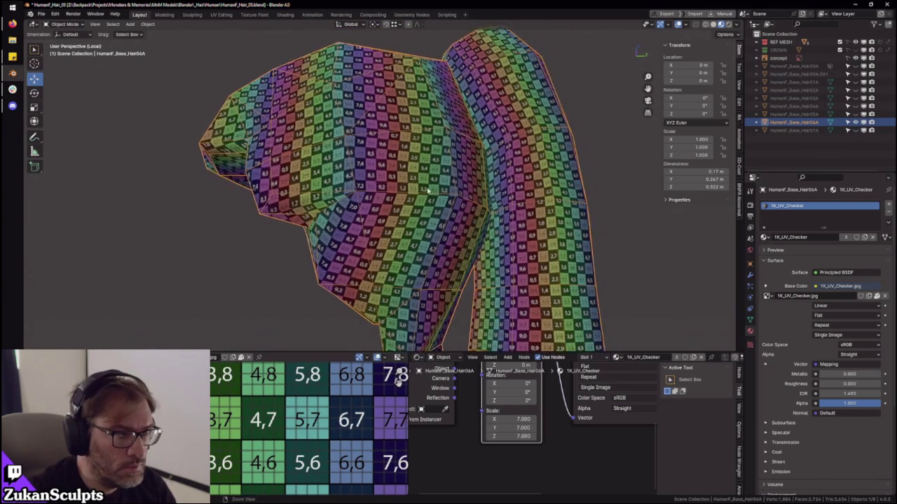
{"action": "scroll", "coordinate": [431, 159], "scroll_direction": "up", "scroll_amount": 2}
{"action": "mouse_move", "coordinate": [430, 210]}
{"action": "middle_mouse_down"}
{"action": "mouse_move", "coordinate": [426, 200]}
{"action": "mouse_move", "coordinate": [386, 201]}
{"action": "mouse_move", "coordinate": [384, 216]}
{"action": "middle_mouse_up"}
{"action": "scroll", "coordinate": [384, 216], "scroll_direction": "down", "scroll_amount": 1}
{"action": "key", "text": "Tab"}
{"action": "scroll", "coordinate": [365, 230], "scroll_direction": "down", "scroll_amount": 5}
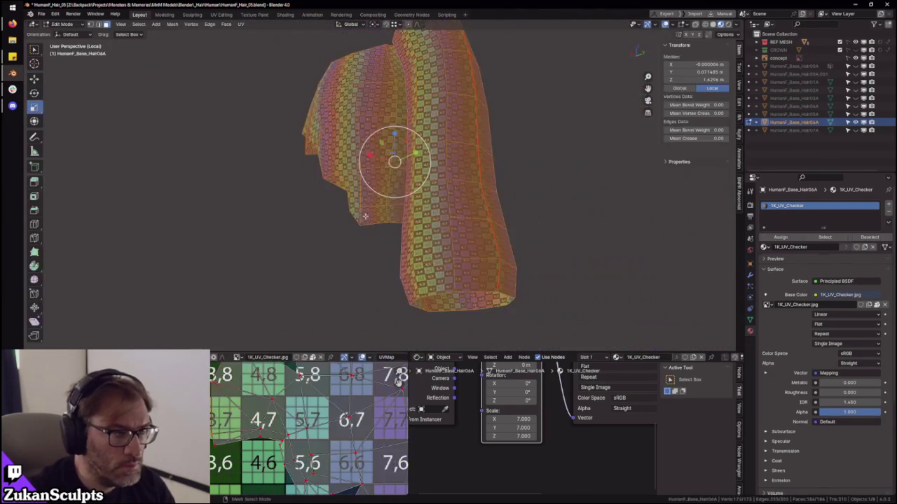
- Zoom in and move the selected UVs to a new position
{"action": "scroll", "coordinate": [266, 398], "scroll_direction": "down", "scroll_amount": 6}
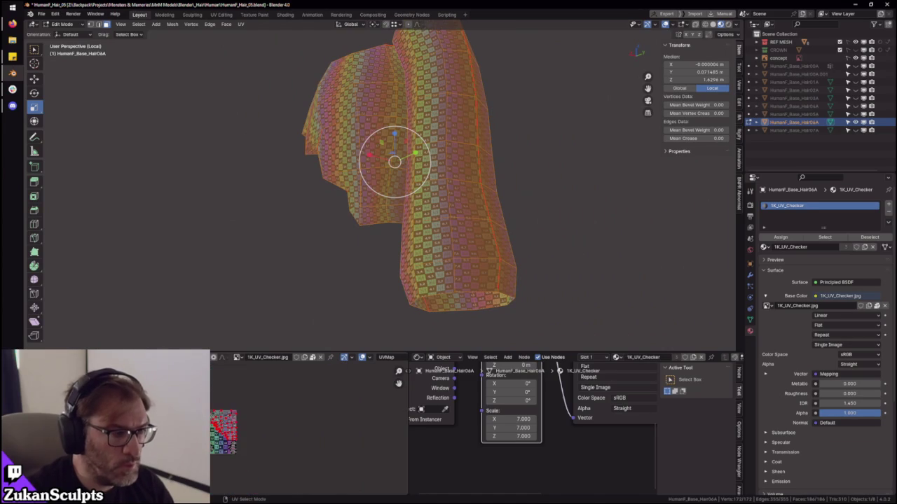
{"action": "scroll", "coordinate": [272, 456], "scroll_direction": "up", "scroll_amount": 3}
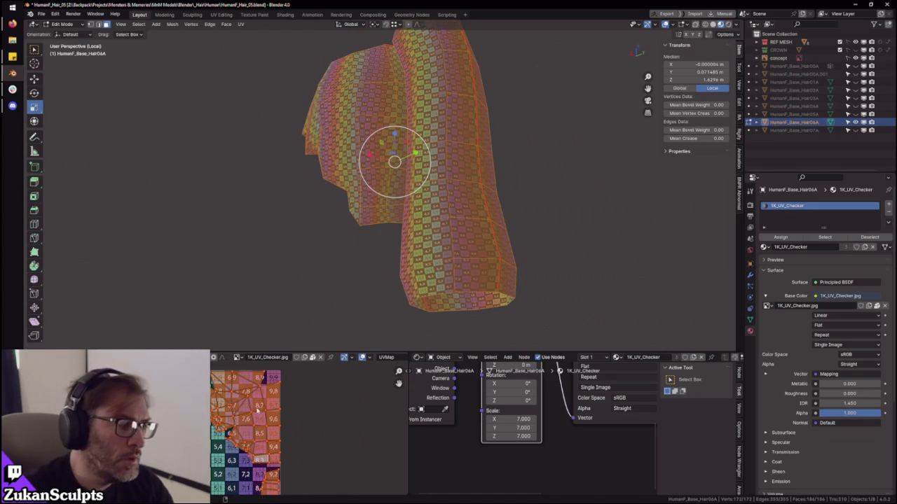
{"action": "scroll", "coordinate": [271, 451], "scroll_direction": "up", "scroll_amount": 3}
{"action": "scroll", "coordinate": [267, 448], "scroll_direction": "up", "scroll_amount": 2}
{"action": "scroll", "coordinate": [261, 445], "scroll_direction": "up", "scroll_amount": 2}
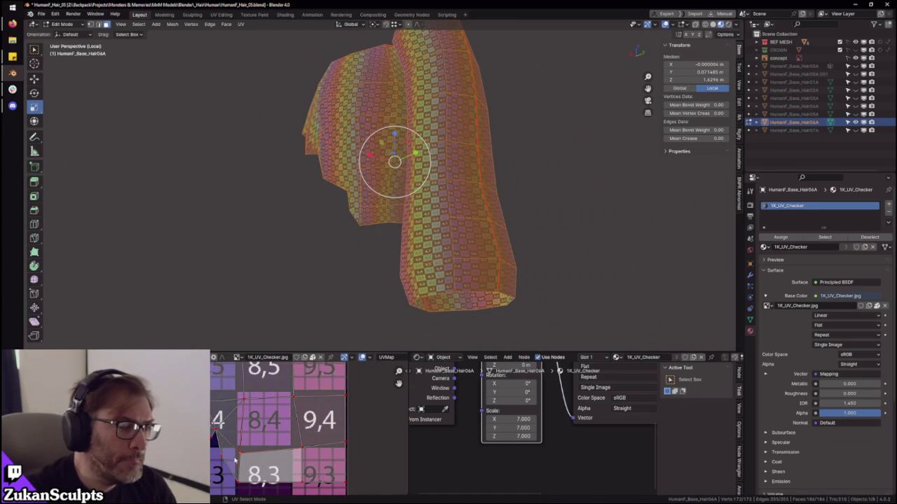
{"action": "scroll", "coordinate": [351, 256], "scroll_direction": "up", "scroll_amount": 3}
{"action": "scroll", "coordinate": [325, 308], "scroll_direction": "up", "scroll_amount": 2}
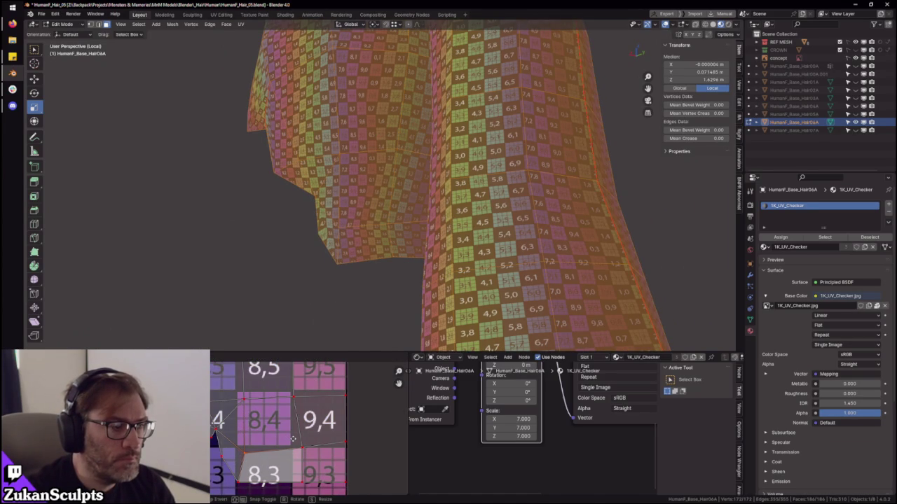
{"action": "left_click", "coordinate": [293, 439]}
{"action": "key", "text": "g"}
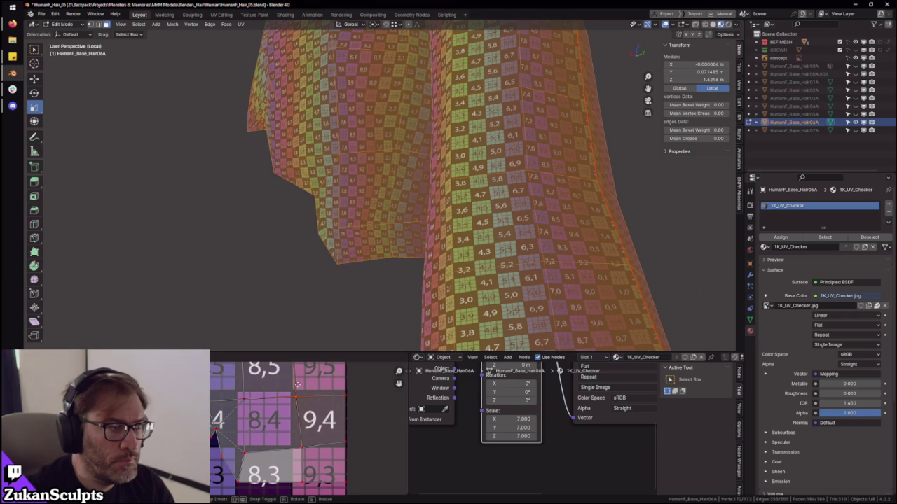
{"action": "left_click", "coordinate": [297, 385]}
- Switch to face selection, pick a face on the hair, then return to vertex selection
{"action": "middle_click_drag", "start_coordinate": [353, 225], "coordinate": [415, 278]}
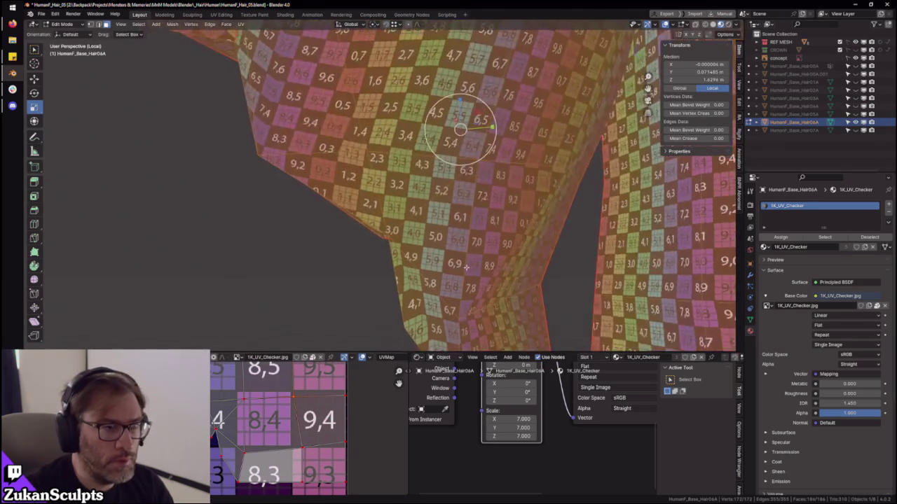
{"action": "key", "text": "ctrl+Tab"}
{"action": "left_click", "coordinate": [416, 267]}
{"action": "left_click", "coordinate": [378, 210]}
{"action": "mouse_move", "coordinate": [379, 210]}
{"action": "middle_mouse_down"}
{"action": "mouse_move", "coordinate": [369, 231]}
{"action": "mouse_move", "coordinate": [353, 178]}
{"action": "middle_mouse_up"}
{"action": "key", "text": "ctrl+Tab"}
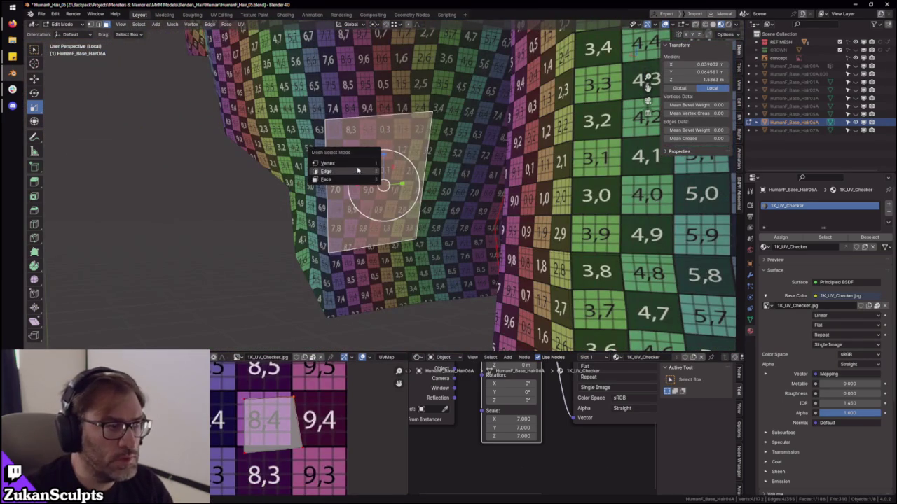
{"action": "left_click", "coordinate": [358, 170]}
- Select a vertex on the hair mesh and extend the selection to several vertices
{"action": "key", "text": "ctrl+Tab"}
{"action": "left_click", "coordinate": [410, 90]}
{"action": "left_click", "coordinate": [432, 110]}
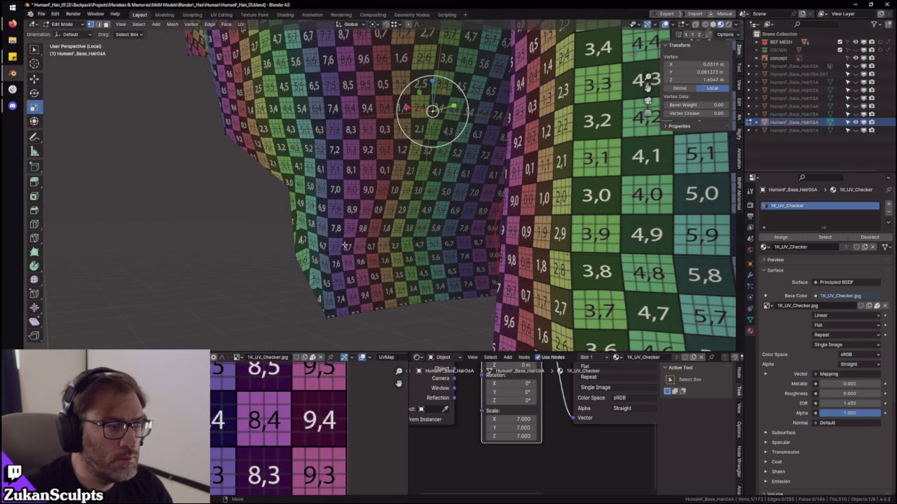
{"action": "right_click", "coordinate": [330, 243]}
{"action": "left_click", "coordinate": [330, 245]}
{"action": "mouse_move", "coordinate": [330, 246]}
{"action": "middle_mouse_down"}
{"action": "mouse_move", "coordinate": [435, 226]}
{"action": "mouse_move", "coordinate": [352, 254]}
{"action": "mouse_move", "coordinate": [392, 238]}
{"action": "middle_mouse_up"}
- Inspect the red seams in solid shading, clear the selection, and restore the checker display
{"action": "key", "text": "z"}
{"action": "mouse_move", "coordinate": [456, 230]}
{"action": "middle_mouse_down"}
{"action": "mouse_move", "coordinate": [495, 238]}
{"action": "mouse_move", "coordinate": [422, 226]}
{"action": "mouse_move", "coordinate": [350, 250]}
{"action": "mouse_move", "coordinate": [417, 195]}
{"action": "middle_mouse_up"}
{"action": "right_click", "coordinate": [508, 281]}
{"action": "left_click", "coordinate": [508, 281]}
{"action": "mouse_move", "coordinate": [508, 281]}
{"action": "middle_mouse_down"}
{"action": "mouse_move", "coordinate": [416, 204]}
{"action": "mouse_move", "coordinate": [430, 280]}
{"action": "mouse_move", "coordinate": [379, 250]}
{"action": "mouse_move", "coordinate": [525, 253]}
{"action": "mouse_move", "coordinate": [428, 268]}
{"action": "mouse_move", "coordinate": [463, 253]}
{"action": "mouse_move", "coordinate": [462, 265]}
{"action": "middle_mouse_up"}
{"action": "key", "text": "alt+a"}
{"action": "key", "text": "z"}
{"action": "scroll", "coordinate": [525, 253], "scroll_direction": "up", "scroll_amount": 5}
- Select the unneeded edge in edge mode and dissolve it
{"action": "key", "text": "Tab"}
{"action": "key", "text": "Tab"}
{"action": "left_click", "coordinate": [448, 261]}
{"action": "left_click", "coordinate": [462, 266]}
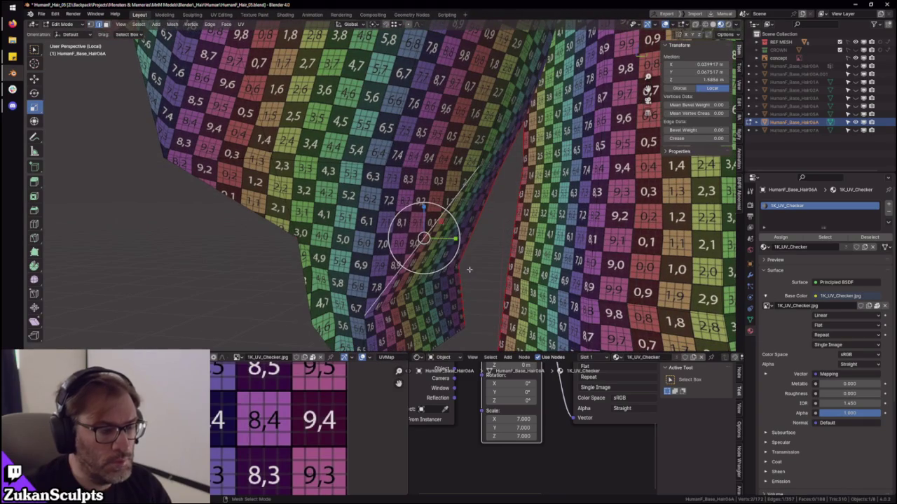
{"action": "key", "text": "x"}
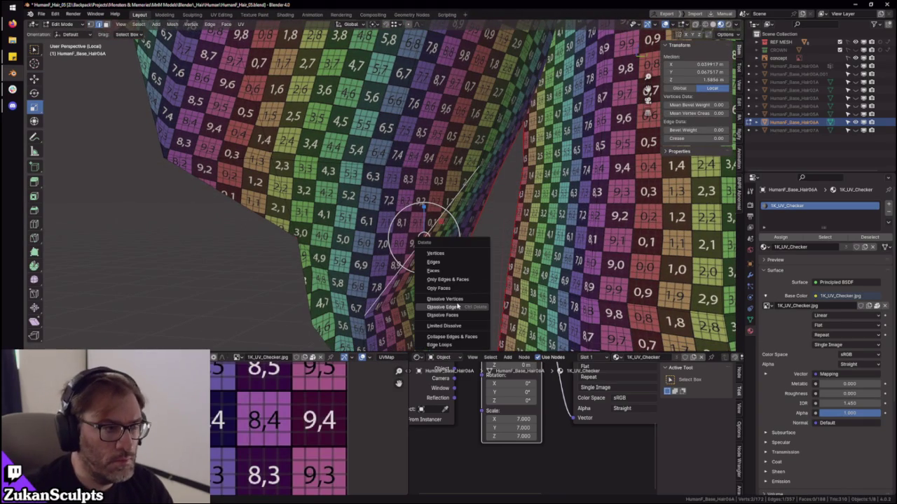
{"action": "left_click", "coordinate": [457, 306]}
- Orbit to check the dissolved edge, then toggle out of and back into Edit Mode
{"action": "mouse_move", "coordinate": [448, 239]}
{"action": "middle_mouse_down"}
{"action": "mouse_move", "coordinate": [499, 241]}
{"action": "mouse_move", "coordinate": [437, 152]}
{"action": "mouse_move", "coordinate": [465, 166]}
{"action": "middle_mouse_up"}
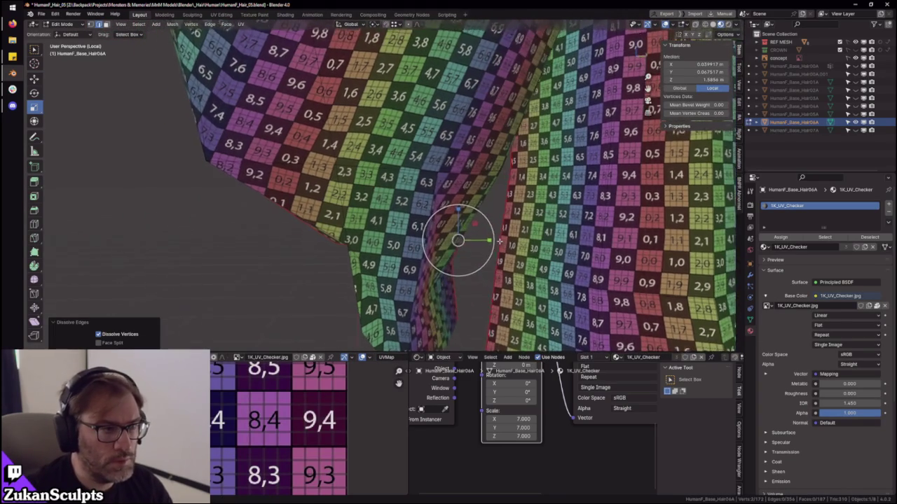
{"action": "scroll", "coordinate": [499, 241], "scroll_direction": "down", "scroll_amount": 2}
{"action": "scroll", "coordinate": [499, 241], "scroll_direction": "down", "scroll_amount": 3}
{"action": "key", "text": "Tab"}
{"action": "scroll", "coordinate": [499, 241], "scroll_direction": "down", "scroll_amount": 2}
{"action": "key", "text": "Tab"}
- Move the bottom UV edge of the 8,3/9,3 row vertically along Y
{"action": "key", "text": "a"}
{"action": "key", "text": "ctrl+space"}
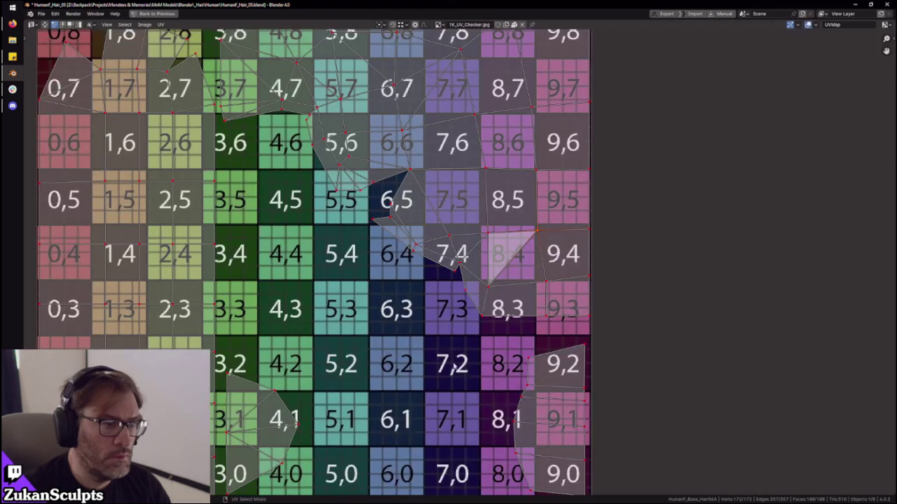
{"action": "scroll", "coordinate": [534, 327], "scroll_direction": "up", "scroll_amount": 1}
{"action": "scroll", "coordinate": [534, 327], "scroll_direction": "up", "scroll_amount": 2}
{"action": "left_click_drag", "start_coordinate": [534, 327], "coordinate": [557, 323]}
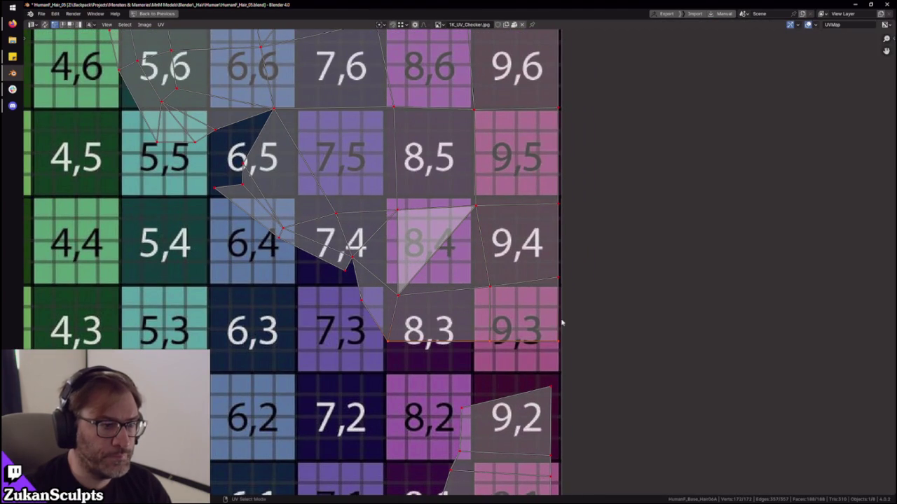
{"action": "key", "text": "g"}
{"action": "key", "text": "y"}
{"action": "left_click", "coordinate": [556, 335]}
{"action": "key", "text": "ctrl+space"}
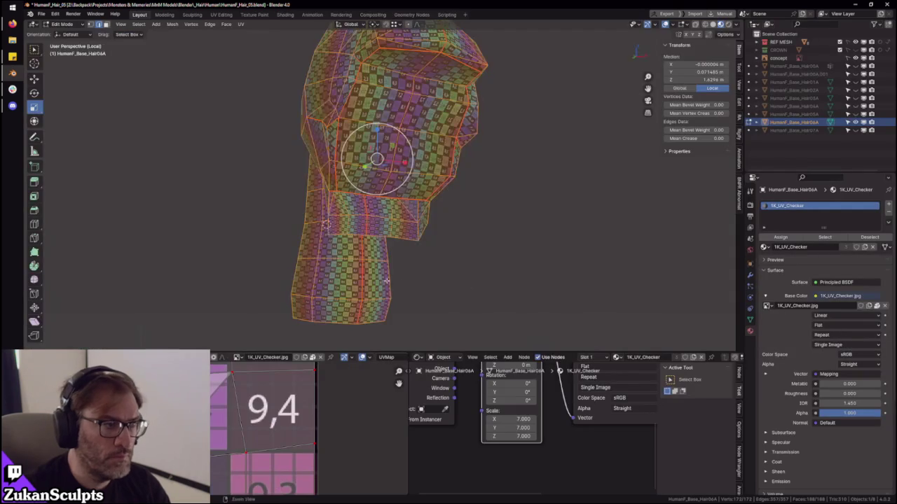
- Zoom over the hair and confirm the UV adjustment around tiles 8,3–8,2
{"action": "scroll", "coordinate": [436, 276], "scroll_direction": "up", "scroll_amount": 4}
{"action": "mouse_move", "coordinate": [436, 276]}
{"action": "middle_mouse_down", "text": "shift"}
{"action": "mouse_move", "coordinate": [434, 202]}
{"action": "mouse_move", "coordinate": [320, 420]}
{"action": "middle_mouse_up", "text": "shift"}
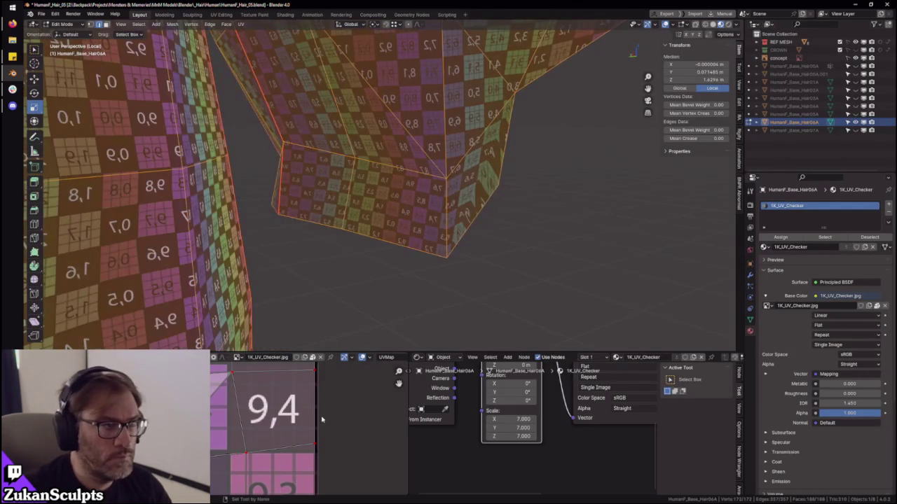
{"action": "scroll", "coordinate": [319, 416], "scroll_direction": "down", "scroll_amount": 4}
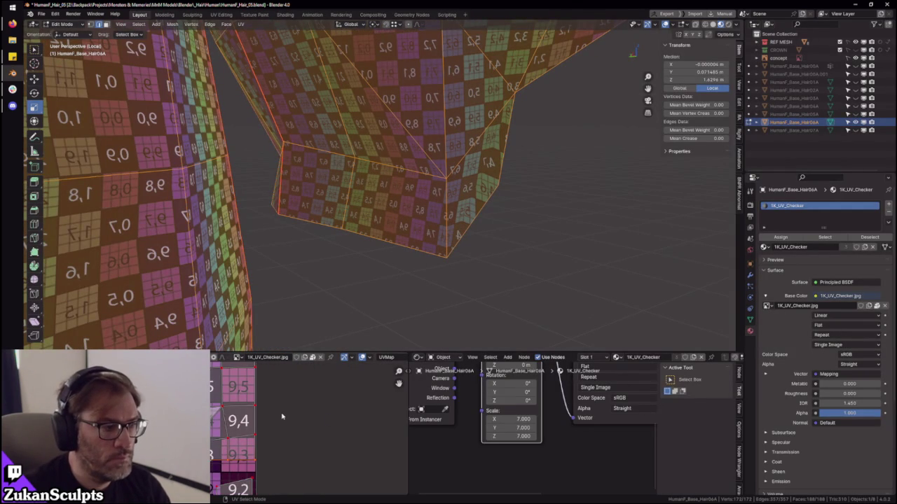
{"action": "mouse_move", "coordinate": [320, 347]}
{"action": "middle_mouse_down"}
{"action": "mouse_move", "coordinate": [381, 255]}
{"action": "mouse_move", "coordinate": [351, 301]}
{"action": "middle_mouse_up"}
{"action": "middle_click_drag", "start_coordinate": [222, 456], "coordinate": [246, 433]}
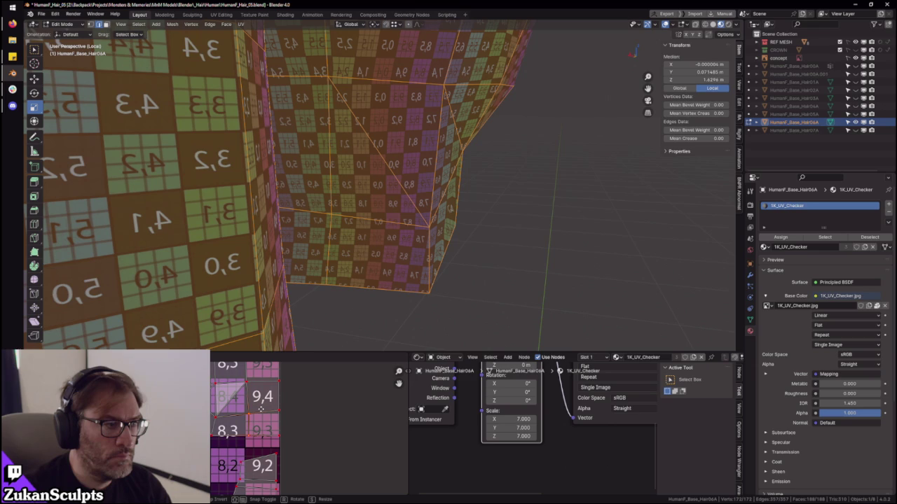
{"action": "left_click", "coordinate": [260, 410]}
- Orbit and zoom around the model to inspect the lower hair piece's checker
{"action": "mouse_move", "coordinate": [360, 289]}
{"action": "middle_mouse_down"}
{"action": "mouse_move", "coordinate": [330, 280]}
{"action": "mouse_move", "coordinate": [301, 294]}
{"action": "middle_mouse_up"}
{"action": "scroll", "coordinate": [231, 435], "scroll_direction": "up", "scroll_amount": 3}
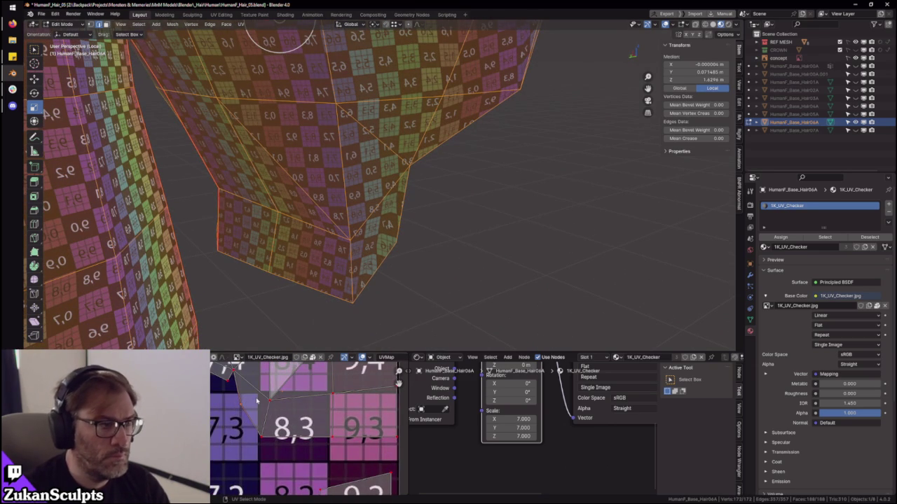
{"action": "scroll", "coordinate": [259, 422], "scroll_direction": "down", "scroll_amount": 6}
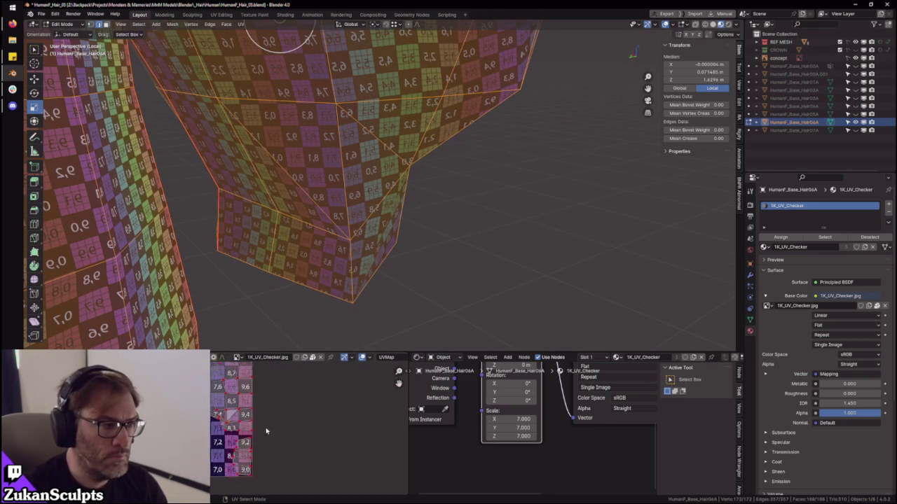
{"action": "scroll", "coordinate": [238, 415], "scroll_direction": "down", "scroll_amount": 3}
{"action": "scroll", "coordinate": [260, 445], "scroll_direction": "up", "scroll_amount": 4}
{"action": "scroll", "coordinate": [255, 429], "scroll_direction": "up", "scroll_amount": 4}
{"action": "scroll", "coordinate": [237, 421], "scroll_direction": "up", "scroll_amount": 2}
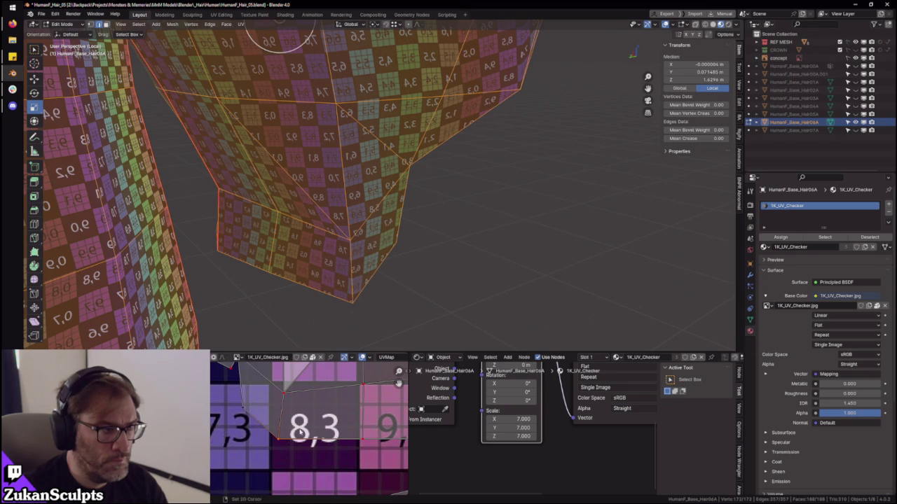
{"action": "mouse_move", "coordinate": [395, 295]}
{"action": "middle_mouse_down"}
{"action": "mouse_move", "coordinate": [426, 257]}
{"action": "mouse_move", "coordinate": [406, 250]}
{"action": "mouse_move", "coordinate": [406, 260]}
{"action": "mouse_move", "coordinate": [344, 260]}
{"action": "mouse_move", "coordinate": [427, 256]}
{"action": "mouse_move", "coordinate": [414, 206]}
{"action": "mouse_move", "coordinate": [423, 255]}
{"action": "mouse_move", "coordinate": [413, 248]}
{"action": "mouse_move", "coordinate": [430, 256]}
{"action": "mouse_move", "coordinate": [516, 249]}
{"action": "mouse_move", "coordinate": [465, 220]}
{"action": "middle_mouse_up"}
- Return to Object Mode, exit Local View, and frame the hair mesh
{"action": "key", "text": "Tab"}
{"action": "scroll", "coordinate": [445, 256], "scroll_direction": "down", "scroll_amount": 3}
{"action": "key", "text": "KP_Divide"}
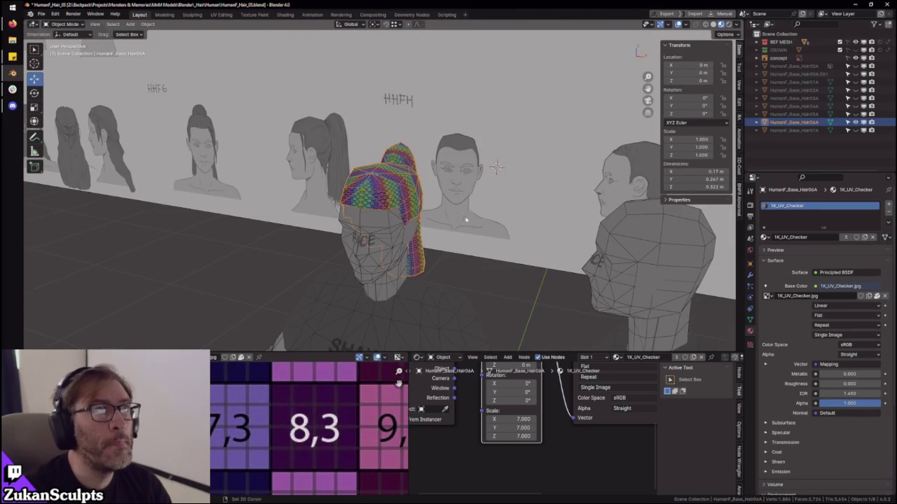
{"action": "key", "text": "KP_Decimal"}
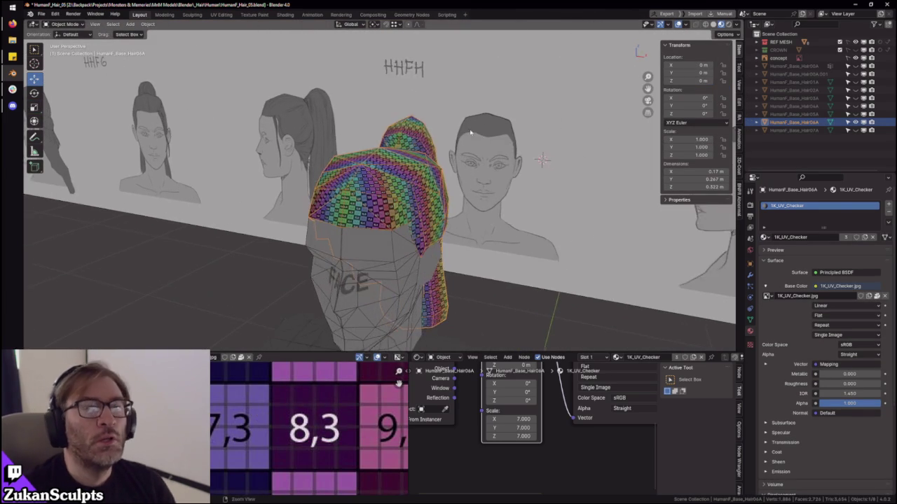
- Assign the Hair material to the hair mesh's material slot
{"action": "left_click", "coordinate": [764, 238]}
{"action": "left_click", "coordinate": [810, 257]}
{"action": "mouse_move", "coordinate": [602, 252]}
{"action": "middle_mouse_down"}
{"action": "mouse_move", "coordinate": [554, 255]}
{"action": "mouse_move", "coordinate": [581, 220]}
{"action": "middle_mouse_up"}
- Compare the HumanF_Base_Hair05A and Hair06A meshes by toggling their Outliner visibility
{"action": "scroll", "coordinate": [525, 238], "scroll_direction": "up", "scroll_amount": 4}
{"action": "scroll", "coordinate": [501, 166], "scroll_direction": "up", "scroll_amount": 3}
{"action": "scroll", "coordinate": [501, 167], "scroll_direction": "up", "scroll_amount": 3}
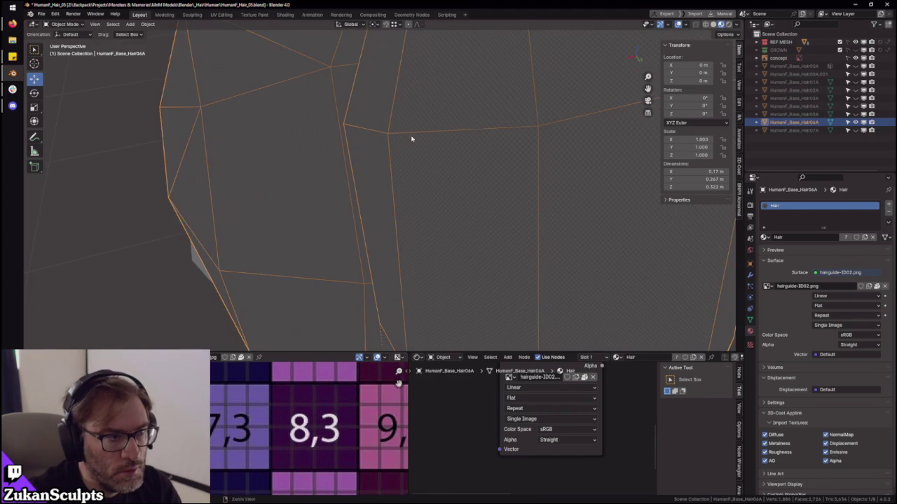
{"action": "scroll", "coordinate": [439, 136], "scroll_direction": "down", "scroll_amount": 1}
{"action": "mouse_move", "coordinate": [442, 129]}
{"action": "middle_mouse_down"}
{"action": "mouse_move", "coordinate": [495, 118]}
{"action": "mouse_move", "coordinate": [420, 142]}
{"action": "mouse_move", "coordinate": [428, 142]}
{"action": "mouse_move", "coordinate": [420, 103]}
{"action": "mouse_move", "coordinate": [422, 121]}
{"action": "mouse_move", "coordinate": [501, 151]}
{"action": "mouse_move", "coordinate": [364, 150]}
{"action": "middle_mouse_up"}
{"action": "scroll", "coordinate": [420, 142], "scroll_direction": "down", "scroll_amount": 2}
{"action": "scroll", "coordinate": [501, 152], "scroll_direction": "down", "scroll_amount": 2}
{"action": "left_click", "coordinate": [855, 122]}
{"action": "left_click", "coordinate": [855, 114]}
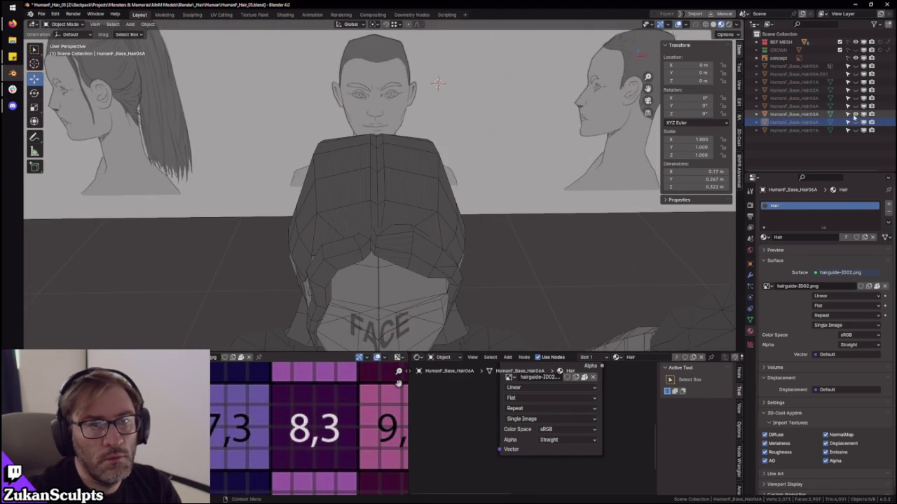
{"action": "middle_click_drag", "start_coordinate": [471, 184], "coordinate": [336, 182]}
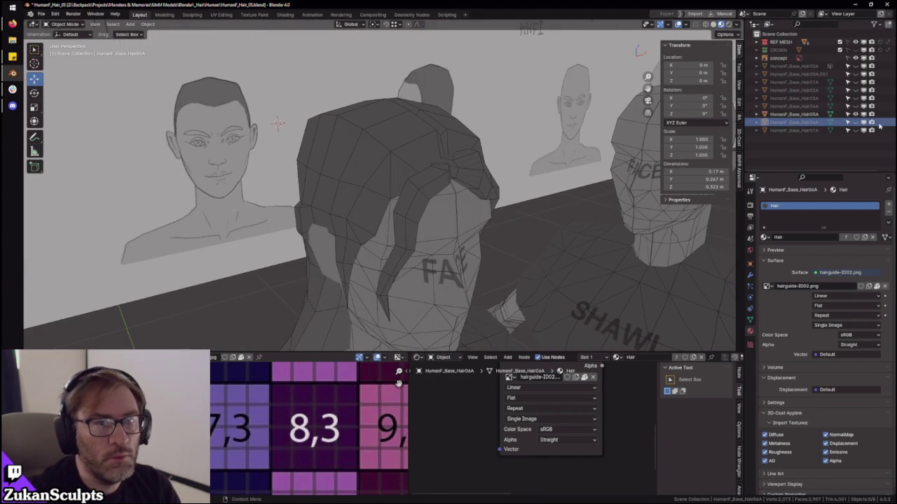
{"action": "left_click", "coordinate": [855, 115]}
{"action": "left_click", "coordinate": [856, 123]}
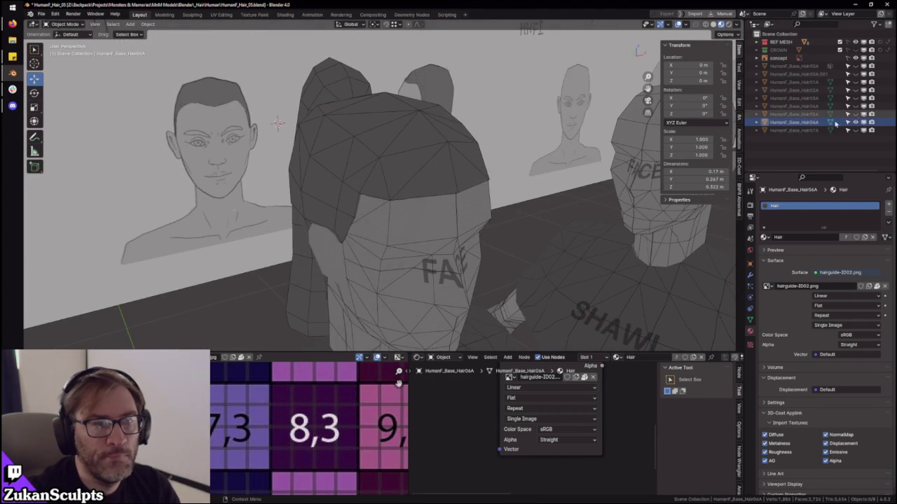
- View the hair in front orthographic view against the ponytail reference drawings
{"action": "middle_click_drag", "start_coordinate": [546, 160], "coordinate": [473, 158]}
{"action": "key", "text": "KP_1"}
{"action": "scroll", "coordinate": [469, 171], "scroll_direction": "down", "scroll_amount": 4}
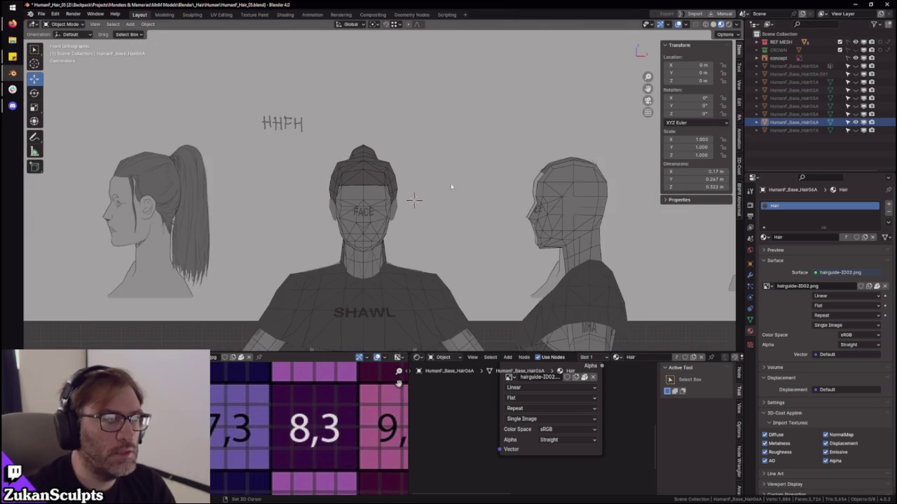
{"action": "scroll", "coordinate": [327, 186], "scroll_direction": "up", "scroll_amount": 3, "text": "ctrl"}
{"action": "scroll", "coordinate": [357, 180], "scroll_direction": "up", "scroll_amount": 3}
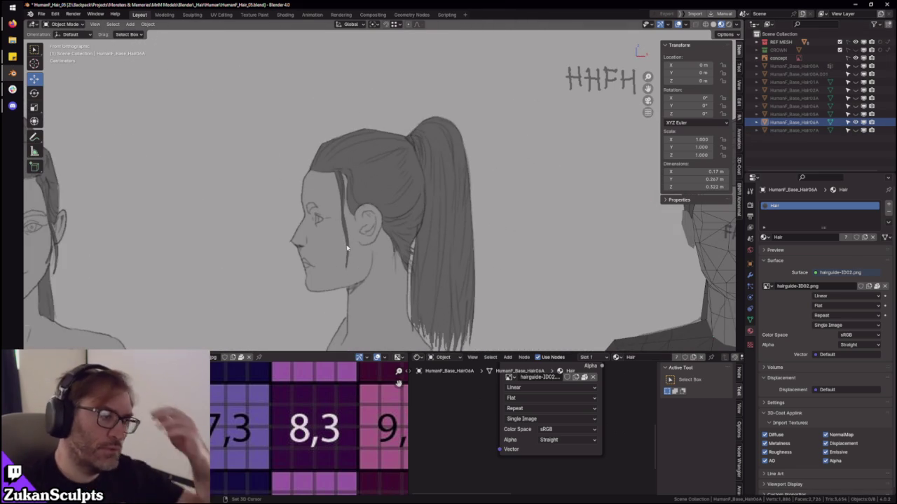
{"action": "scroll", "coordinate": [340, 177], "scroll_direction": "down", "scroll_amount": 3}
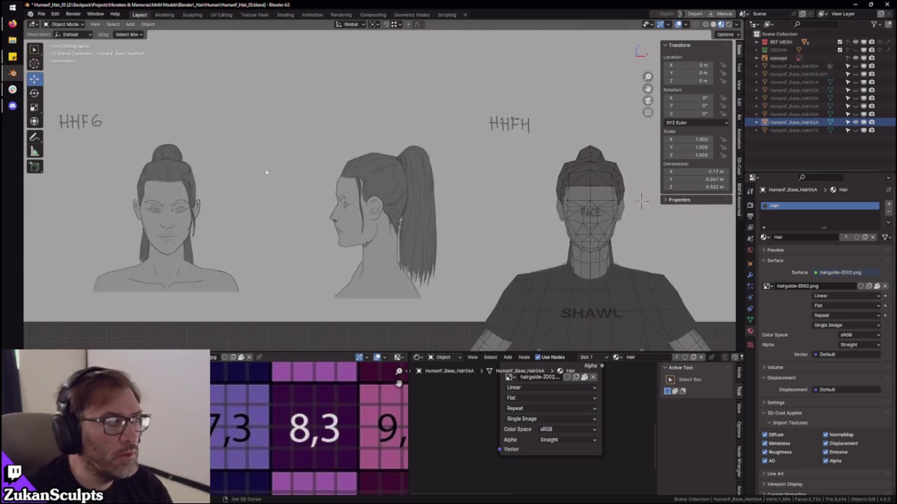
{"action": "scroll", "coordinate": [351, 172], "scroll_direction": "up", "scroll_amount": 3, "text": "ctrl"}
{"action": "scroll", "coordinate": [409, 178], "scroll_direction": "up", "scroll_amount": 3}
{"action": "scroll", "coordinate": [412, 180], "scroll_direction": "down", "scroll_amount": 1}
{"action": "scroll", "coordinate": [435, 183], "scroll_direction": "up", "scroll_amount": 3, "text": "ctrl"}
{"action": "scroll", "coordinate": [458, 187], "scroll_direction": "down", "scroll_amount": 2}
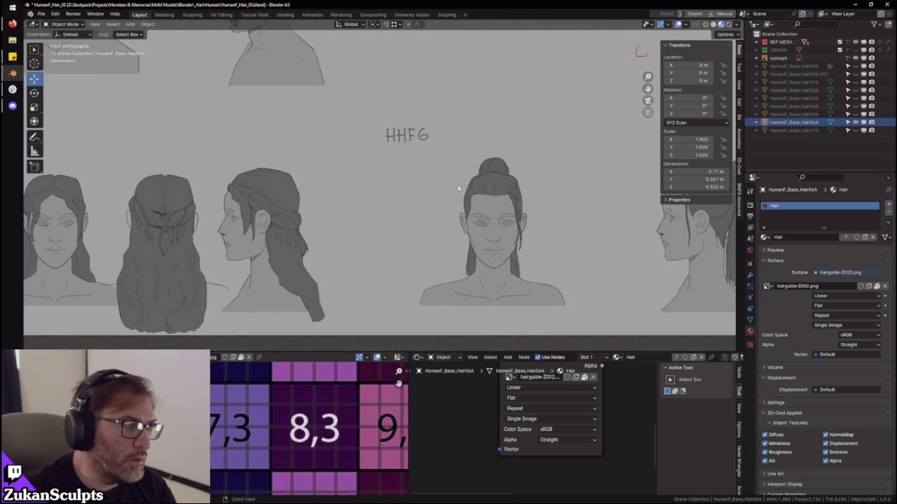
{"action": "scroll", "coordinate": [534, 208], "scroll_direction": "down", "scroll_amount": 3, "text": "ctrl"}
{"action": "scroll", "coordinate": [491, 207], "scroll_direction": "down", "scroll_amount": 3, "text": "ctrl"}
{"action": "scroll", "coordinate": [441, 206], "scroll_direction": "down", "scroll_amount": 3, "text": "ctrl"}
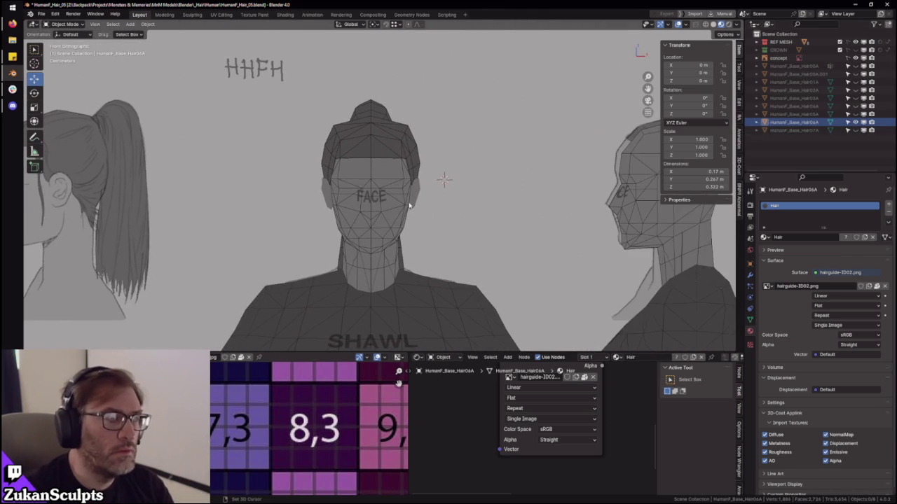
{"action": "scroll", "coordinate": [406, 204], "scroll_direction": "up", "scroll_amount": 3, "text": "ctrl"}
- Zoom in close and select the hair mesh
{"action": "scroll", "coordinate": [487, 186], "scroll_direction": "up", "scroll_amount": 1}
{"action": "mouse_move", "coordinate": [554, 196]}
{"action": "middle_mouse_down"}
{"action": "mouse_move", "coordinate": [553, 154]}
{"action": "mouse_move", "coordinate": [453, 133]}
{"action": "mouse_move", "coordinate": [372, 134]}
{"action": "mouse_move", "coordinate": [341, 189]}
{"action": "mouse_move", "coordinate": [396, 185]}
{"action": "middle_mouse_up"}
{"action": "left_click", "coordinate": [341, 190]}
{"action": "scroll", "coordinate": [434, 196], "scroll_direction": "down", "scroll_amount": 3}
{"action": "scroll", "coordinate": [448, 196], "scroll_direction": "up", "scroll_amount": 2}
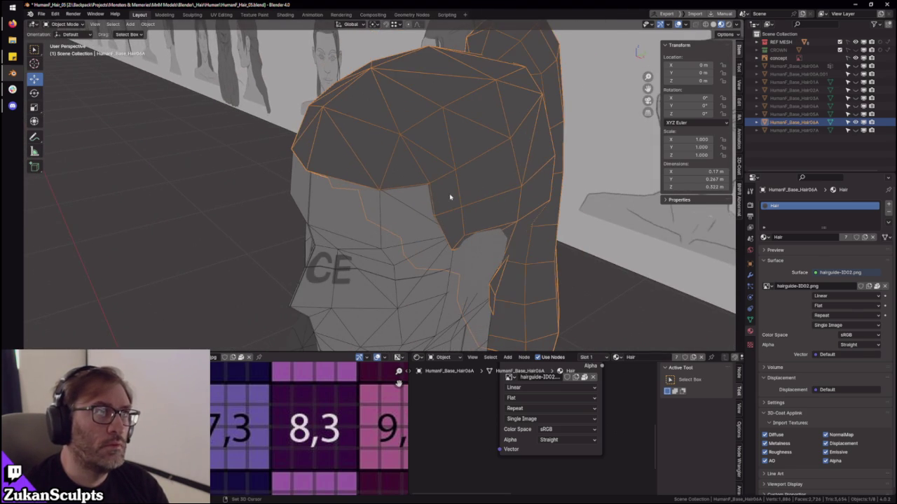
- In Edit Mode, select a hair face and all faces connected to it
{"action": "key", "text": "Tab"}
{"action": "key", "text": "alt+a"}
{"action": "scroll", "coordinate": [392, 180], "scroll_direction": "up", "scroll_amount": 3}
{"action": "mouse_move", "coordinate": [421, 210]}
{"action": "middle_mouse_down"}
{"action": "mouse_move", "coordinate": [436, 234]}
{"action": "mouse_move", "coordinate": [436, 186]}
{"action": "mouse_move", "coordinate": [411, 201]}
{"action": "middle_mouse_up"}
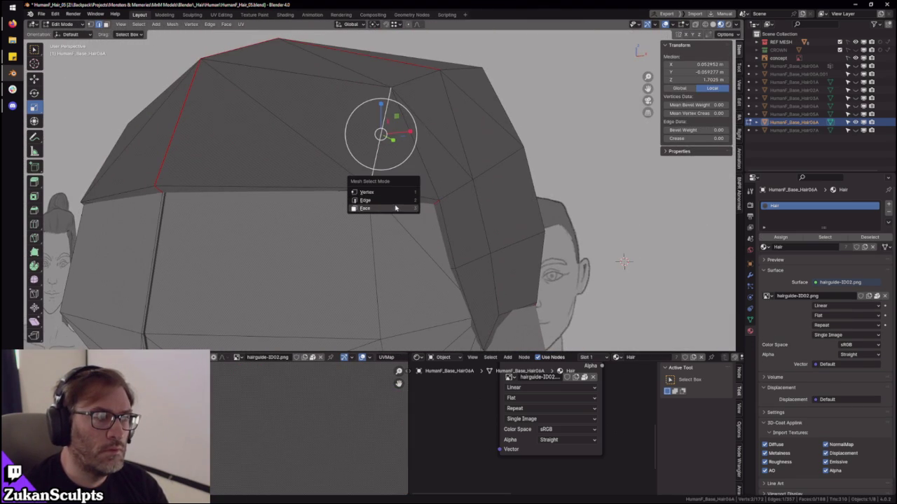
{"action": "left_click", "coordinate": [398, 208]}
{"action": "left_click", "coordinate": [405, 140]}
{"action": "middle_click_drag", "start_coordinate": [410, 221], "coordinate": [418, 174]}
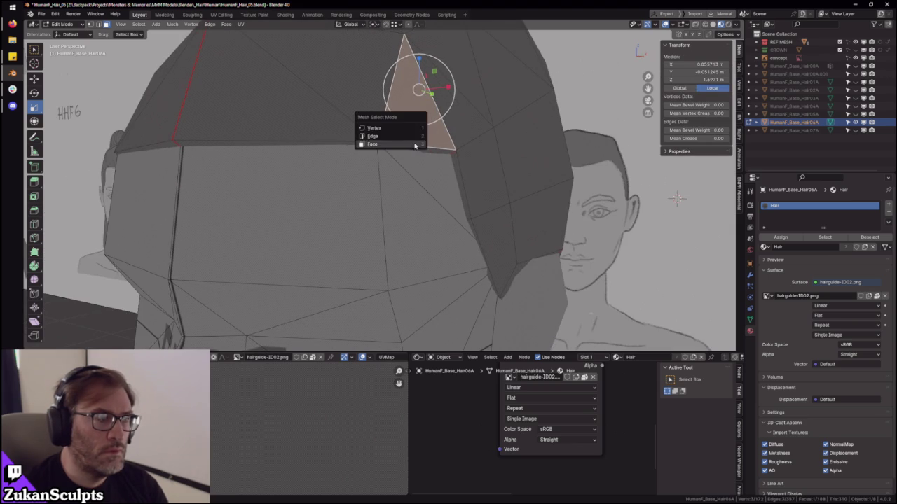
{"action": "key", "text": "ctrl+l"}
{"action": "scroll", "coordinate": [410, 147], "scroll_direction": "down", "scroll_amount": 3}
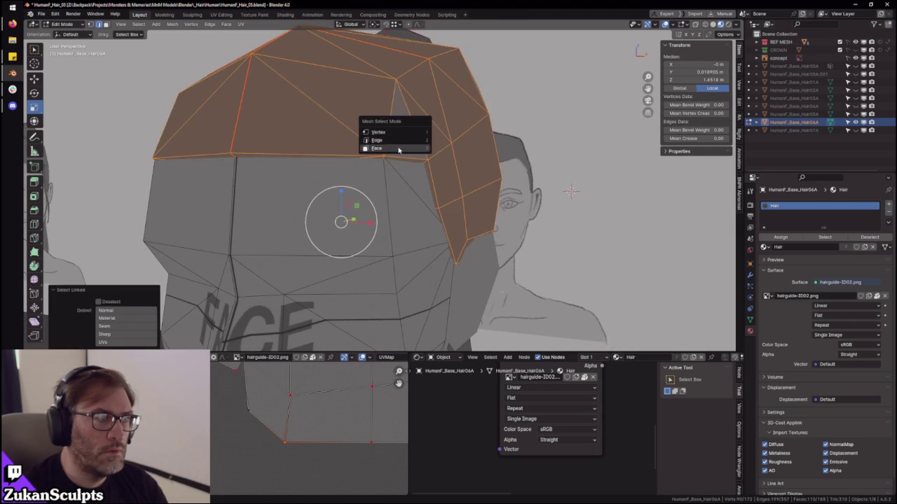
- Reposition a small hair face, then extrude its edge downward into a new face
{"action": "left_click", "coordinate": [398, 149]}
{"action": "middle_click_drag", "start_coordinate": [398, 149], "coordinate": [445, 168]}
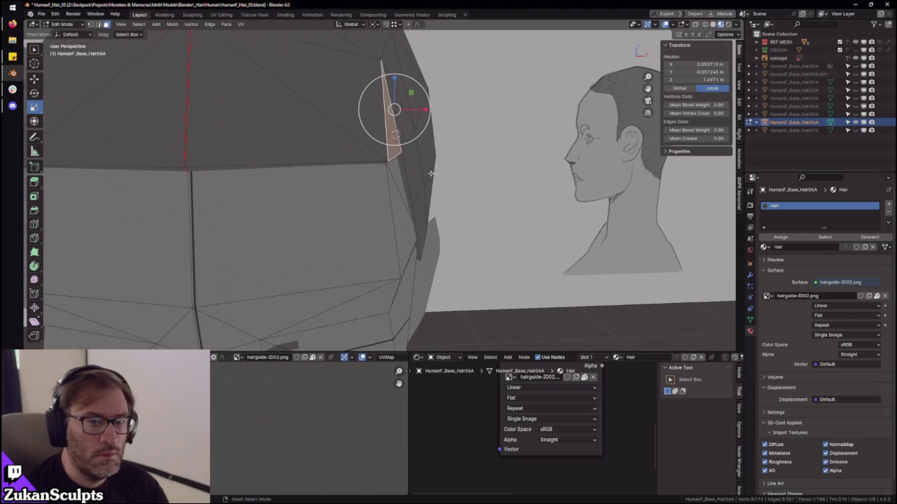
{"action": "key", "text": "g"}
{"action": "left_click", "coordinate": [449, 169]}
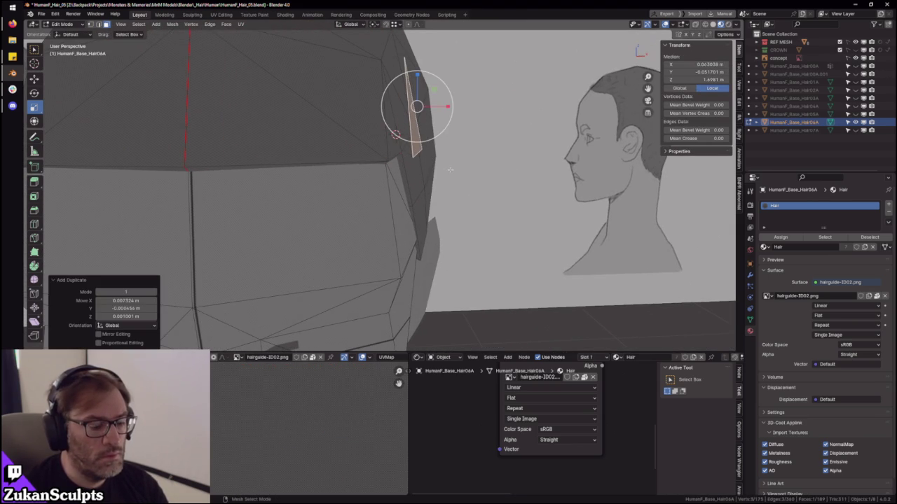
{"action": "middle_click_drag", "start_coordinate": [485, 168], "coordinate": [389, 166]}
{"action": "key", "text": "ctrl+Tab"}
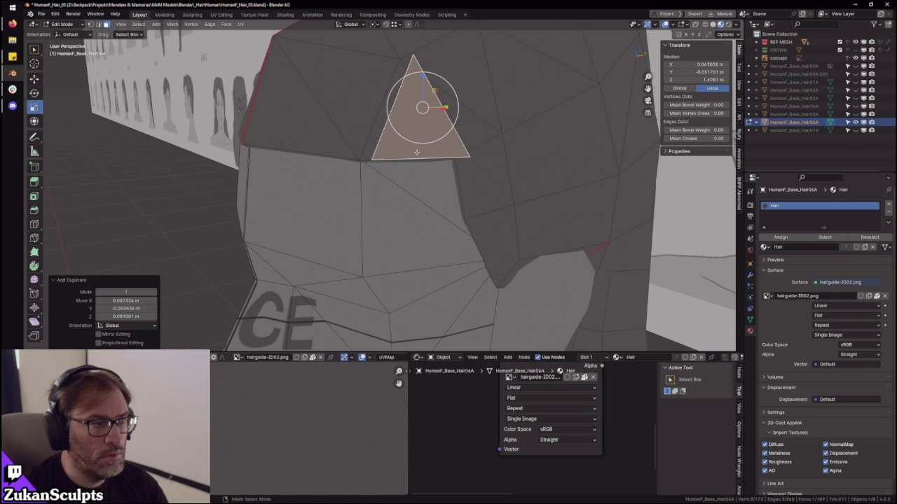
{"action": "left_click", "coordinate": [416, 152]}
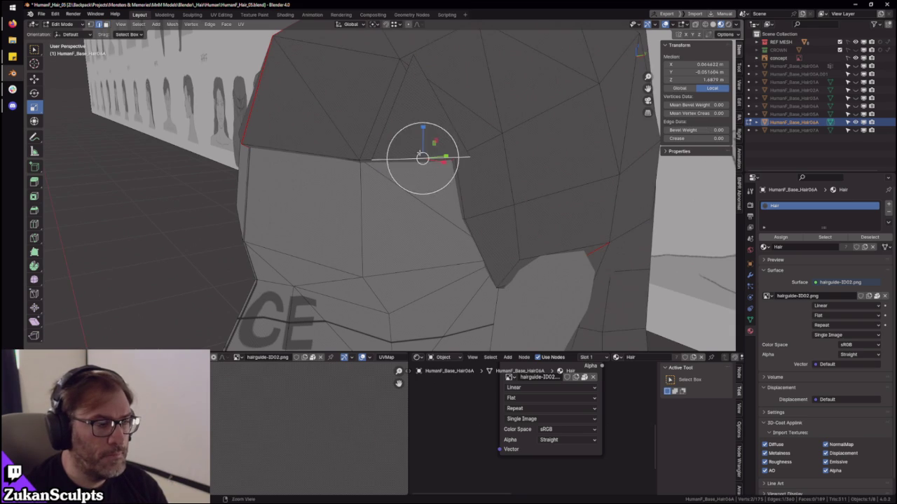
{"action": "key", "text": "e"}
{"action": "left_click", "coordinate": [426, 315]}
{"action": "mouse_move", "coordinate": [426, 314]}
{"action": "middle_mouse_down"}
{"action": "mouse_move", "coordinate": [434, 171]}
{"action": "mouse_move", "coordinate": [421, 156]}
{"action": "mouse_move", "coordinate": [400, 194]}
{"action": "mouse_move", "coordinate": [467, 243]}
{"action": "mouse_move", "coordinate": [506, 242]}
{"action": "mouse_move", "coordinate": [413, 217]}
{"action": "middle_mouse_up"}
- Check the new face on the hair in Object Mode
{"action": "key", "text": "ctrl+Tab"}
{"action": "scroll", "coordinate": [435, 238], "scroll_direction": "down", "scroll_amount": 3}
{"action": "scroll", "coordinate": [423, 232], "scroll_direction": "up", "scroll_amount": 1}
{"action": "scroll", "coordinate": [434, 221], "scroll_direction": "up", "scroll_amount": 3}
{"action": "scroll", "coordinate": [436, 224], "scroll_direction": "up", "scroll_amount": 1}
{"action": "key", "text": "Tab"}
{"action": "scroll", "coordinate": [448, 231], "scroll_direction": "down", "scroll_amount": 3}
{"action": "scroll", "coordinate": [417, 213], "scroll_direction": "up", "scroll_amount": 3}
{"action": "scroll", "coordinate": [417, 213], "scroll_direction": "up", "scroll_amount": 3}
- Back in vertex select mode, raise the selected hair vertices slightly
{"action": "key", "text": "Tab"}
{"action": "key", "text": "ctrl+Tab"}
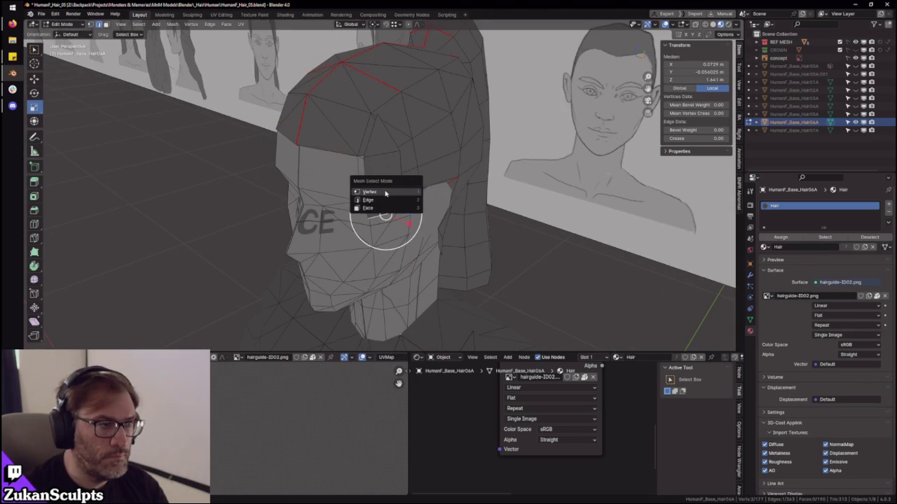
{"action": "left_click", "coordinate": [384, 193]}
{"action": "scroll", "coordinate": [384, 209], "scroll_direction": "up", "scroll_amount": 3}
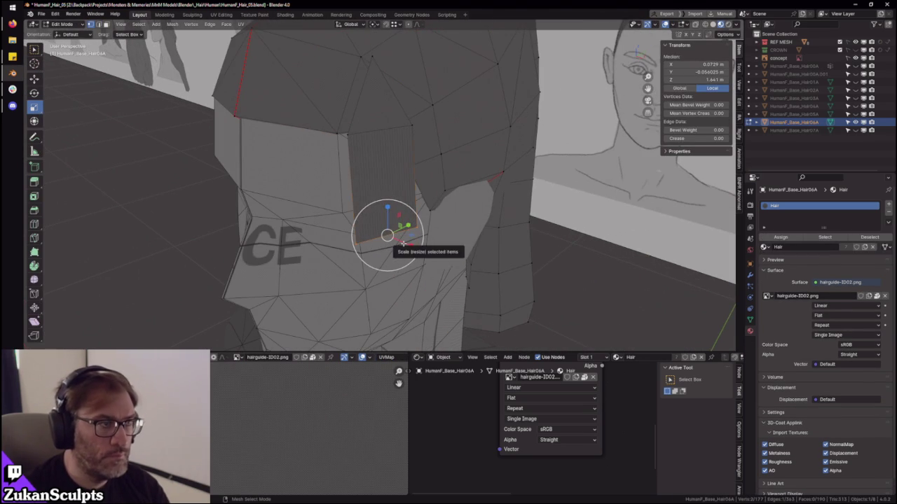
{"action": "left_click_drag", "start_coordinate": [387, 235], "coordinate": [381, 203]}
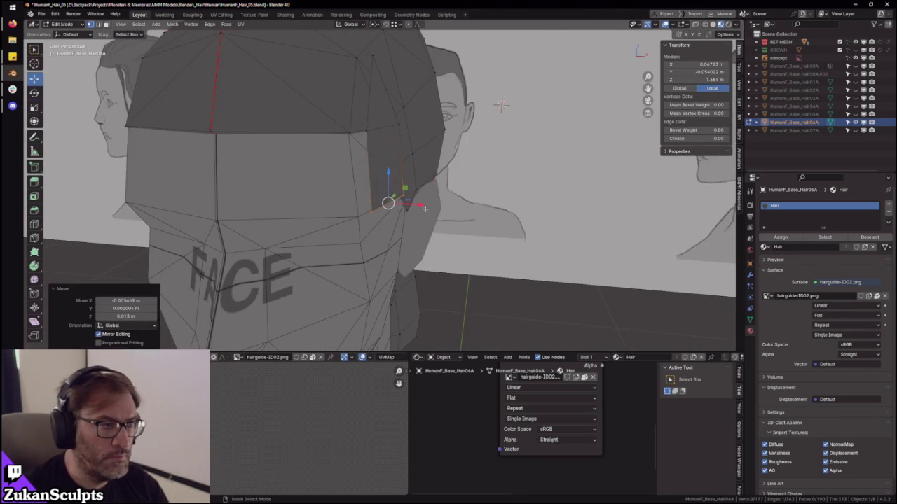
{"action": "middle_click_drag", "start_coordinate": [382, 202], "coordinate": [501, 105]}
{"action": "key", "text": "3"}
- Shift the sideburn vertex right so it sits against the head
{"action": "middle_click_drag", "start_coordinate": [381, 220], "coordinate": [408, 212]}
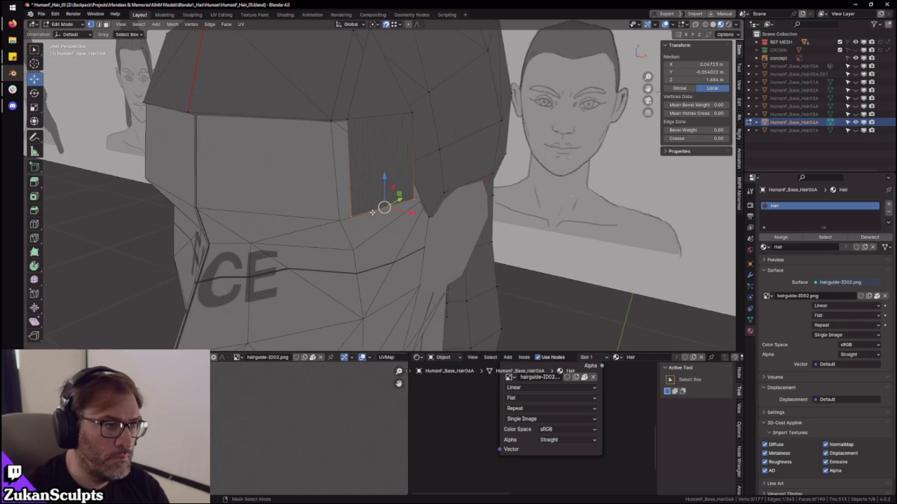
{"action": "left_click_drag", "start_coordinate": [351, 217], "coordinate": [343, 217]}
{"action": "scroll", "coordinate": [330, 210], "scroll_direction": "up", "scroll_amount": 4}
{"action": "mouse_move", "coordinate": [330, 210]}
{"action": "middle_mouse_down"}
{"action": "mouse_move", "coordinate": [379, 210]}
{"action": "mouse_move", "coordinate": [332, 212]}
{"action": "middle_mouse_up"}
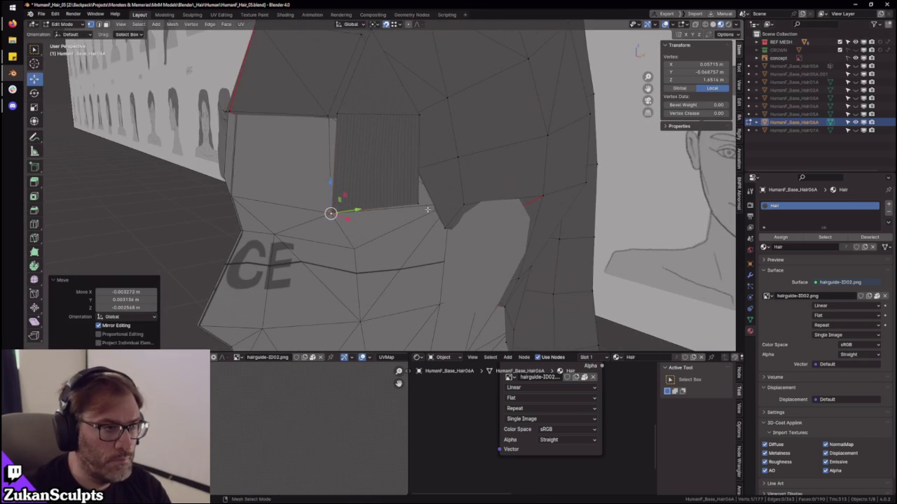
{"action": "left_click_drag", "start_coordinate": [333, 212], "coordinate": [423, 205]}
{"action": "left_click", "coordinate": [418, 207]}
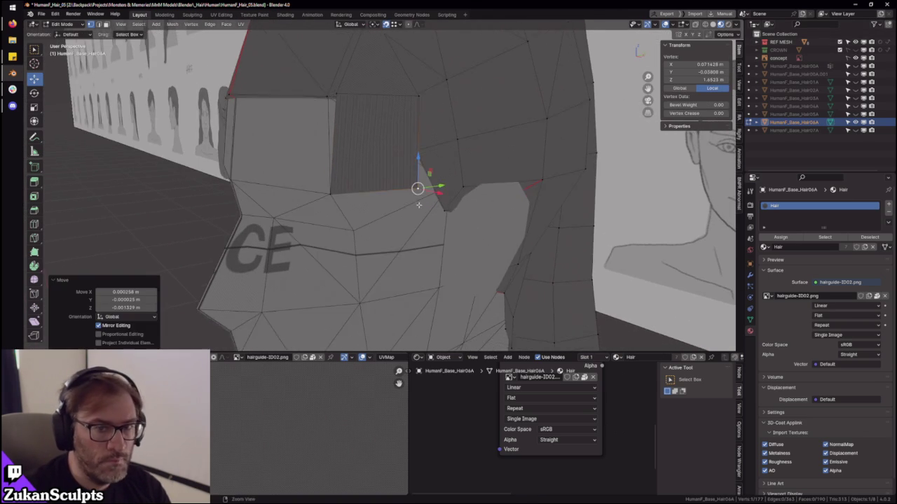
{"action": "middle_click_drag", "start_coordinate": [419, 207], "coordinate": [416, 184]}
{"action": "scroll", "coordinate": [428, 203], "scroll_direction": "up", "scroll_amount": 2}
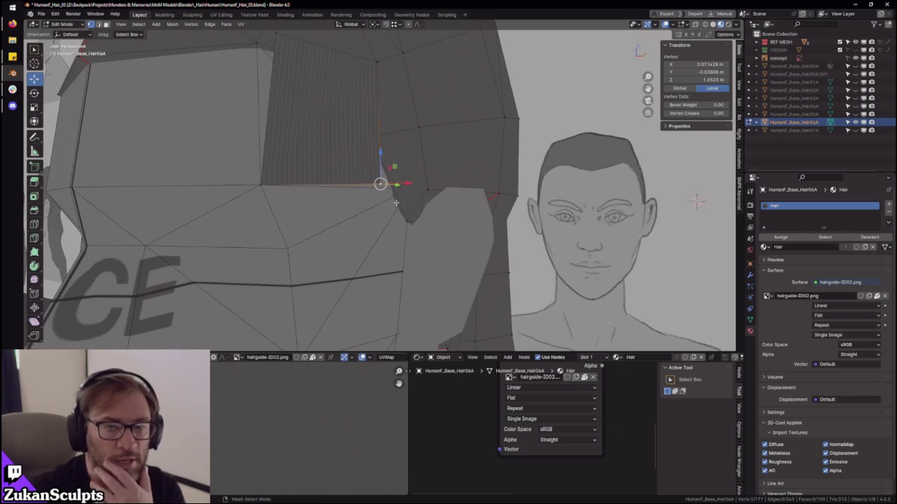
- Adjust the sideburn vertex along the X, Z, then X axes
{"action": "middle_click_drag", "start_coordinate": [383, 199], "coordinate": [389, 190]}
{"action": "left_click_drag", "start_coordinate": [391, 189], "coordinate": [388, 189]}
{"action": "left_click", "coordinate": [346, 190]}
{"action": "mouse_move", "coordinate": [347, 191]}
{"action": "middle_mouse_down"}
{"action": "mouse_move", "coordinate": [399, 204]}
{"action": "mouse_move", "coordinate": [374, 178]}
{"action": "mouse_move", "coordinate": [398, 190]}
{"action": "mouse_move", "coordinate": [397, 234]}
{"action": "mouse_move", "coordinate": [336, 164]}
{"action": "mouse_move", "coordinate": [400, 194]}
{"action": "mouse_move", "coordinate": [360, 180]}
{"action": "mouse_move", "coordinate": [377, 248]}
{"action": "mouse_move", "coordinate": [400, 176]}
{"action": "mouse_move", "coordinate": [365, 164]}
{"action": "middle_mouse_up"}
{"action": "key", "text": "z"}
{"action": "left_click", "coordinate": [402, 175]}
{"action": "key", "text": "g"}
{"action": "key", "text": "x"}
{"action": "left_click", "coordinate": [360, 180]}
- Slide the vertex along the Y axis, cancel a further X move, and deselect
{"action": "key", "text": "g"}
{"action": "key", "text": "y"}
{"action": "left_click", "coordinate": [429, 183]}
{"action": "key", "text": "g"}
{"action": "key", "text": "x"}
{"action": "right_click", "coordinate": [341, 194]}
{"action": "left_click", "coordinate": [366, 207]}
- Extend the bottom edge into a new row and place it in front orthographic view
{"action": "left_click", "coordinate": [355, 184]}
{"action": "key", "text": "g"}
{"action": "left_click", "coordinate": [390, 208]}
{"action": "key", "text": "KP_1"}
{"action": "scroll", "coordinate": [372, 194], "scroll_direction": "up", "scroll_amount": 3}
{"action": "key", "text": "g"}
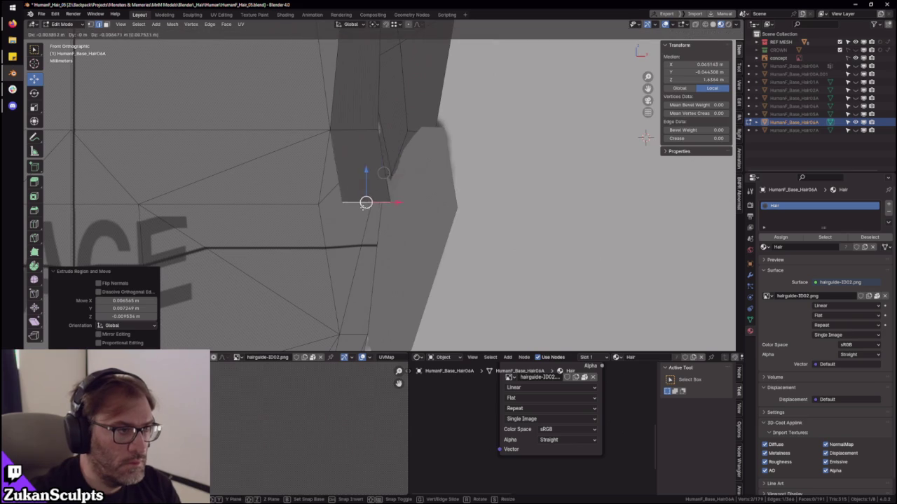
{"action": "left_click", "coordinate": [364, 203]}
{"action": "middle_click_drag", "start_coordinate": [364, 204], "coordinate": [393, 190]}
{"action": "key", "text": "KP_1"}
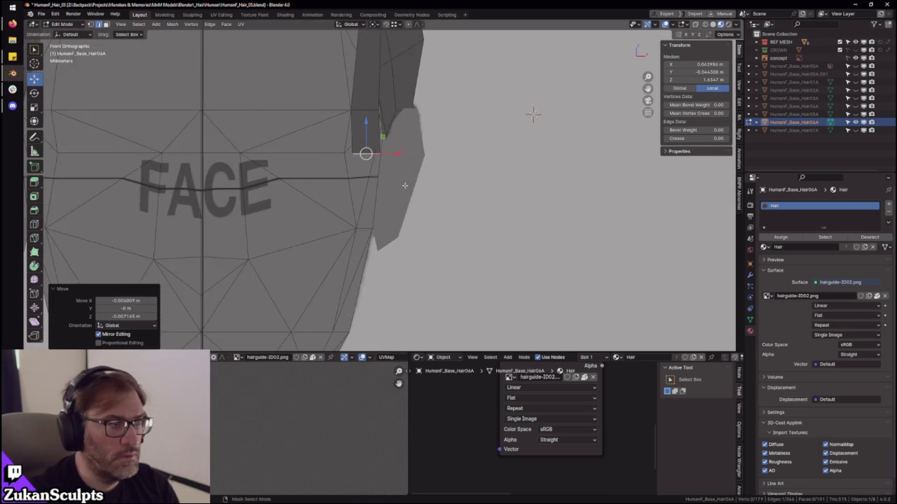
- Frame the new edge and compare the sideburn with the reference sheets
{"action": "scroll", "coordinate": [404, 186], "scroll_direction": "down", "scroll_amount": 2}
{"action": "scroll", "coordinate": [404, 186], "scroll_direction": "down", "scroll_amount": 2}
{"action": "scroll", "coordinate": [405, 186], "scroll_direction": "down", "scroll_amount": 2}
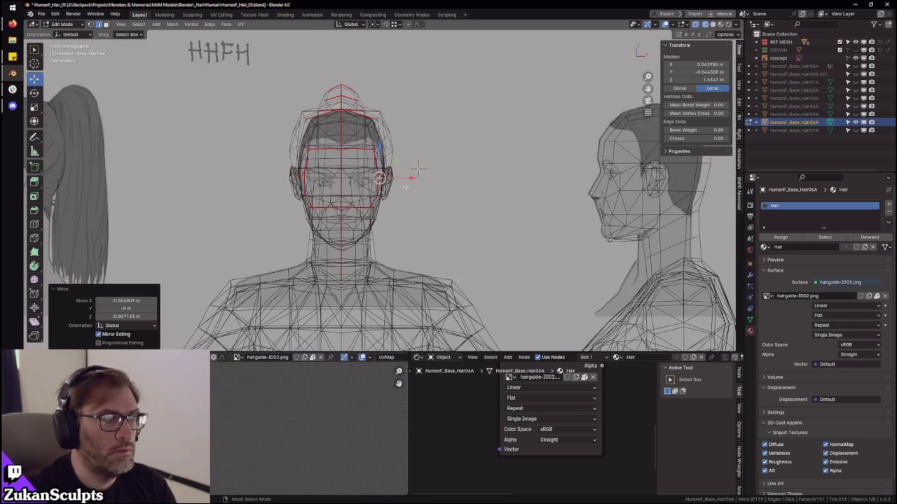
{"action": "scroll", "coordinate": [405, 186], "scroll_direction": "down", "scroll_amount": 2}
{"action": "middle_click_drag", "start_coordinate": [400, 187], "coordinate": [476, 209]}
{"action": "scroll", "coordinate": [427, 196], "scroll_direction": "up", "scroll_amount": 3}
{"action": "scroll", "coordinate": [451, 205], "scroll_direction": "down", "scroll_amount": 2}
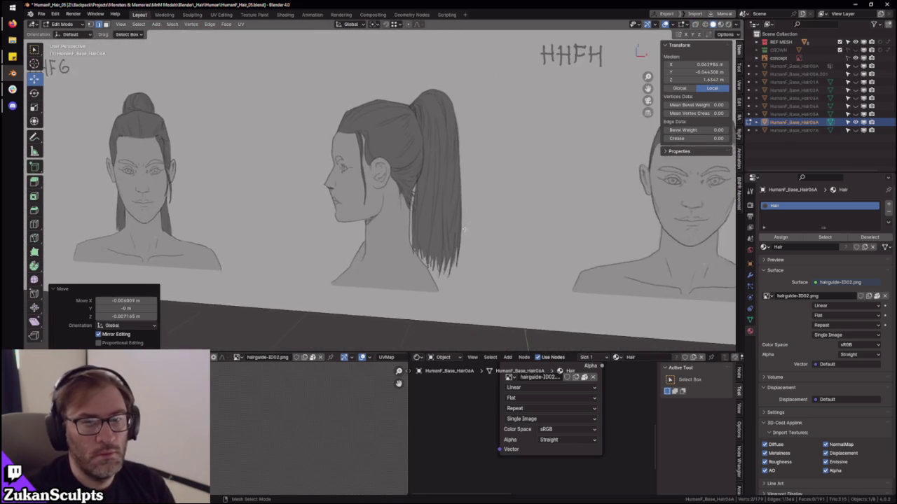
{"action": "key", "text": "KP_Decimal"}
{"action": "middle_click_drag", "start_coordinate": [449, 198], "coordinate": [389, 170]}
{"action": "scroll", "coordinate": [449, 200], "scroll_direction": "down", "scroll_amount": 2}
{"action": "scroll", "coordinate": [387, 166], "scroll_direction": "up", "scroll_amount": 3}
{"action": "scroll", "coordinate": [387, 166], "scroll_direction": "down", "scroll_amount": 4}
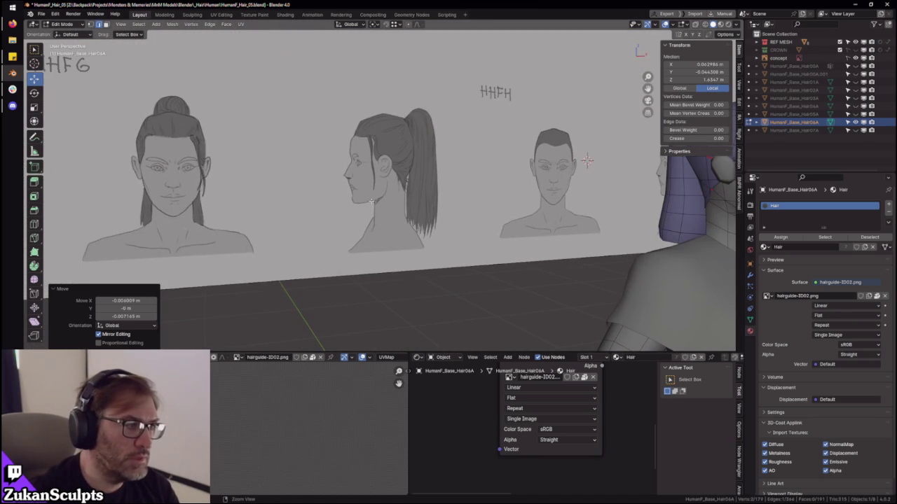
{"action": "mouse_move", "coordinate": [198, 199]}
{"action": "middle_mouse_down"}
{"action": "mouse_move", "coordinate": [350, 210]}
{"action": "mouse_move", "coordinate": [393, 223]}
{"action": "middle_mouse_up"}
{"action": "scroll", "coordinate": [350, 210], "scroll_direction": "up", "scroll_amount": 3}
- Extrude the side hair strip twice, down toward the neck
{"action": "key", "text": "e"}
{"action": "left_click", "coordinate": [376, 206]}
{"action": "key", "text": "e"}
{"action": "left_click", "coordinate": [380, 257]}
{"action": "mouse_move", "coordinate": [380, 256]}
{"action": "middle_mouse_down"}
{"action": "mouse_move", "coordinate": [397, 272]}
{"action": "mouse_move", "coordinate": [365, 266]}
{"action": "middle_mouse_up"}
{"action": "left_click_drag", "start_coordinate": [382, 249], "coordinate": [364, 270]}
{"action": "scroll", "coordinate": [420, 280], "scroll_direction": "up", "scroll_amount": 3}
{"action": "mouse_move", "coordinate": [456, 280]}
{"action": "middle_mouse_down"}
{"action": "mouse_move", "coordinate": [547, 282]}
{"action": "mouse_move", "coordinate": [437, 220]}
{"action": "mouse_move", "coordinate": [446, 261]}
{"action": "mouse_move", "coordinate": [421, 273]}
{"action": "middle_mouse_up"}
{"action": "left_click", "coordinate": [375, 243]}
- Rotate the extended strip to follow the neck, then raise it slightly and shift it along X
{"action": "mouse_move", "coordinate": [376, 243]}
{"action": "middle_mouse_down"}
{"action": "mouse_move", "coordinate": [399, 215]}
{"action": "mouse_move", "coordinate": [429, 232]}
{"action": "mouse_move", "coordinate": [412, 235]}
{"action": "mouse_move", "coordinate": [401, 254]}
{"action": "mouse_move", "coordinate": [400, 220]}
{"action": "middle_mouse_up"}
{"action": "key", "text": "shift+space"}
{"action": "key", "text": "r"}
{"action": "left_click", "coordinate": [415, 246]}
{"action": "key", "text": "shift+space"}
{"action": "key", "text": "g"}
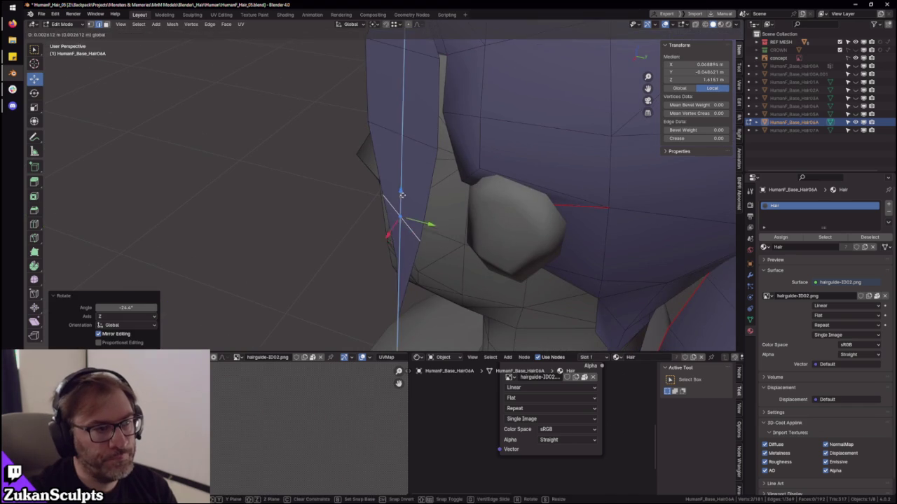
{"action": "left_click_drag", "start_coordinate": [375, 220], "coordinate": [374, 208]}
{"action": "mouse_move", "coordinate": [374, 208]}
{"action": "middle_mouse_down"}
{"action": "mouse_move", "coordinate": [392, 196]}
{"action": "mouse_move", "coordinate": [655, 158]}
{"action": "mouse_move", "coordinate": [417, 183]}
{"action": "middle_mouse_up"}
{"action": "left_click_drag", "start_coordinate": [417, 183], "coordinate": [414, 183]}
{"action": "left_click", "coordinate": [413, 183]}
- In vertex mode, shift the strip vertices along X and add a positioned loop cut across it
{"action": "key", "text": "ctrl+Tab"}
{"action": "left_click", "coordinate": [403, 176]}
{"action": "middle_click_drag", "start_coordinate": [402, 176], "coordinate": [396, 155]}
{"action": "left_click_drag", "start_coordinate": [427, 153], "coordinate": [426, 148]}
{"action": "mouse_move", "coordinate": [426, 148]}
{"action": "middle_mouse_down"}
{"action": "mouse_move", "coordinate": [451, 200]}
{"action": "mouse_move", "coordinate": [364, 224]}
{"action": "mouse_move", "coordinate": [324, 214]}
{"action": "mouse_move", "coordinate": [393, 196]}
{"action": "mouse_move", "coordinate": [414, 215]}
{"action": "mouse_move", "coordinate": [383, 213]}
{"action": "mouse_move", "coordinate": [397, 128]}
{"action": "mouse_move", "coordinate": [375, 126]}
{"action": "mouse_move", "coordinate": [390, 100]}
{"action": "middle_mouse_up"}
{"action": "key", "text": "g"}
{"action": "key", "text": "g"}
{"action": "left_click", "coordinate": [395, 61]}
{"action": "mouse_move", "coordinate": [396, 61]}
{"action": "middle_mouse_down"}
{"action": "mouse_move", "coordinate": [407, 80]}
{"action": "mouse_move", "coordinate": [378, 224]}
{"action": "mouse_move", "coordinate": [350, 210]}
{"action": "mouse_move", "coordinate": [392, 238]}
{"action": "mouse_move", "coordinate": [436, 185]}
{"action": "middle_mouse_up"}
{"action": "key", "text": "g"}
{"action": "left_click", "coordinate": [376, 224]}
- Select the strip's tip and nudge the thin triangular face into shape
{"action": "left_click", "coordinate": [426, 81]}
{"action": "mouse_move", "coordinate": [426, 81]}
{"action": "middle_mouse_down"}
{"action": "mouse_move", "coordinate": [478, 149]}
{"action": "mouse_move", "coordinate": [440, 166]}
{"action": "middle_mouse_up"}
{"action": "key", "text": "ctrl+Tab"}
{"action": "left_click", "coordinate": [446, 182]}
{"action": "left_click", "coordinate": [441, 167]}
{"action": "key", "text": "g"}
{"action": "left_click", "coordinate": [396, 140]}
{"action": "mouse_move", "coordinate": [397, 140]}
{"action": "middle_mouse_down"}
{"action": "mouse_move", "coordinate": [381, 214]}
{"action": "mouse_move", "coordinate": [401, 206]}
{"action": "mouse_move", "coordinate": [385, 221]}
{"action": "middle_mouse_up"}
{"action": "left_click", "coordinate": [374, 185]}
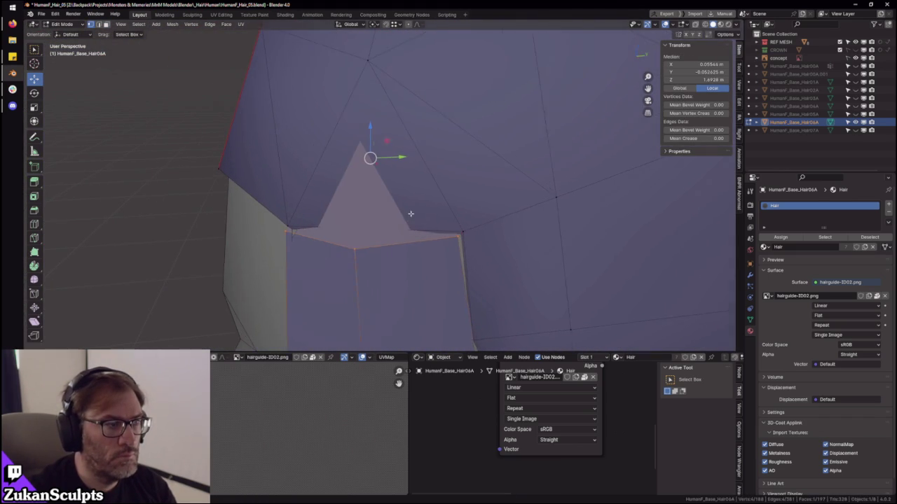
- Isolate the hair in Local view with X-ray on and select the triangle's top vertex
{"action": "key", "text": "KP_Divide"}
{"action": "mouse_move", "coordinate": [396, 206]}
{"action": "middle_mouse_down"}
{"action": "mouse_move", "coordinate": [432, 86]}
{"action": "mouse_move", "coordinate": [346, 206]}
{"action": "middle_mouse_up"}
{"action": "scroll", "coordinate": [346, 205], "scroll_direction": "up", "scroll_amount": 3}
{"action": "scroll", "coordinate": [350, 170], "scroll_direction": "up", "scroll_amount": 2}
{"action": "key", "text": "alt+z"}
{"action": "middle_click_drag", "start_coordinate": [420, 158], "coordinate": [366, 154]}
{"action": "left_click", "coordinate": [370, 163]}
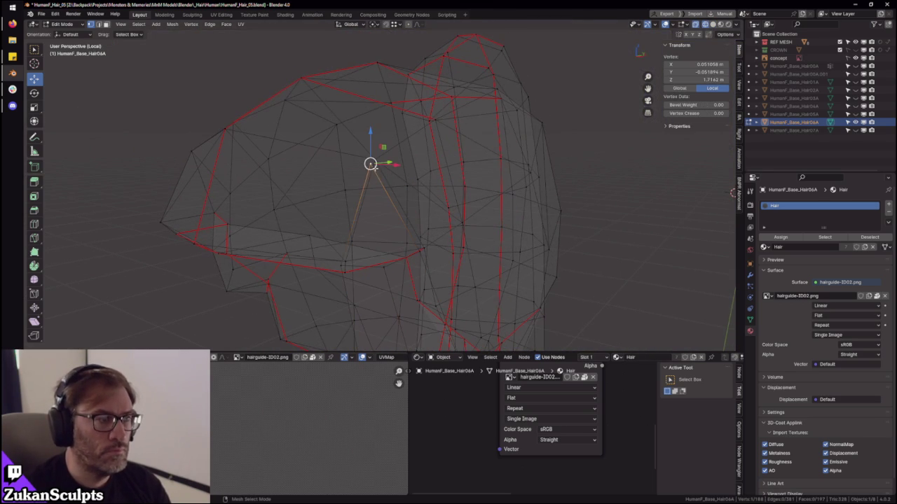
- Frame the selected vertex and move its neighbouring vertices where the strip meets the crown
{"action": "key", "text": "KP_Decimal"}
{"action": "key", "text": "alt+z"}
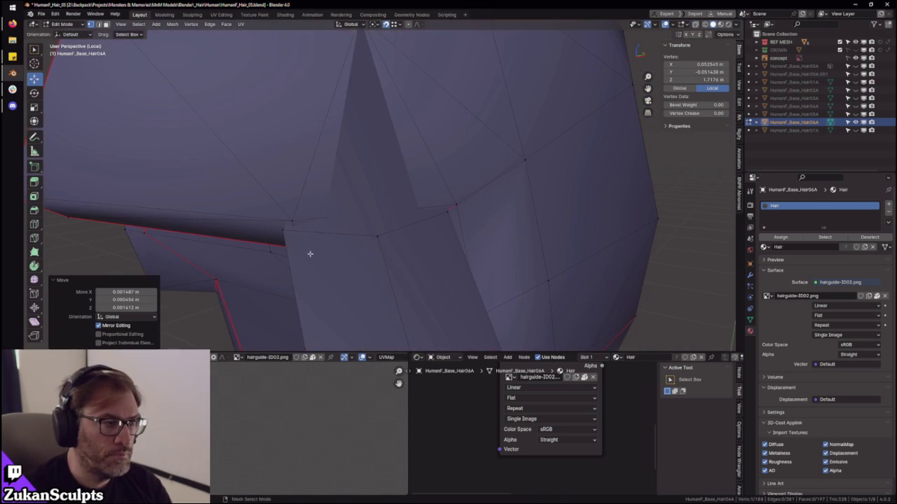
{"action": "left_click", "coordinate": [285, 226]}
{"action": "left_click", "coordinate": [287, 227]}
{"action": "left_click", "coordinate": [452, 207]}
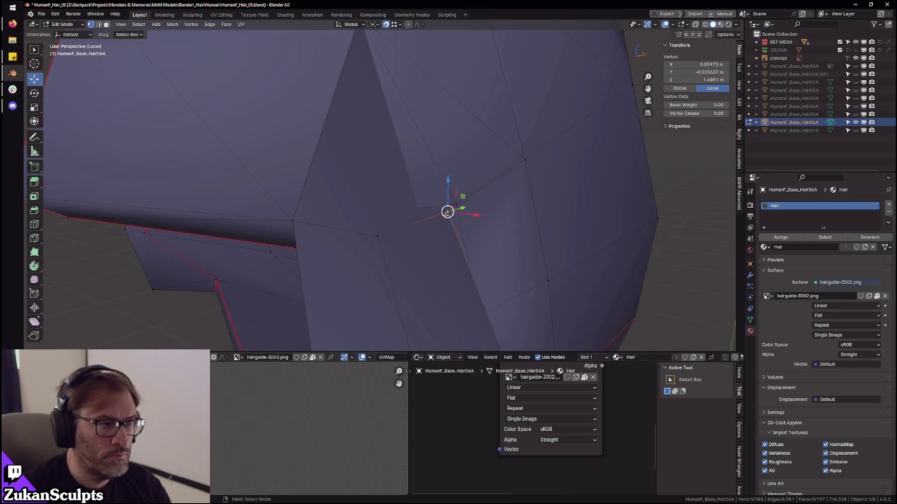
{"action": "key", "text": "g"}
{"action": "left_click", "coordinate": [359, 243]}
{"action": "scroll", "coordinate": [359, 244], "scroll_direction": "down", "scroll_amount": 3}
{"action": "mouse_move", "coordinate": [359, 243]}
{"action": "middle_mouse_down"}
{"action": "mouse_move", "coordinate": [410, 258]}
{"action": "mouse_move", "coordinate": [374, 277]}
{"action": "mouse_move", "coordinate": [494, 244]}
{"action": "mouse_move", "coordinate": [400, 208]}
{"action": "mouse_move", "coordinate": [427, 201]}
{"action": "mouse_move", "coordinate": [456, 207]}
{"action": "middle_mouse_up"}
- Select the whole connected side strip and move it into place
{"action": "left_click", "coordinate": [309, 307]}
{"action": "left_click", "coordinate": [330, 254]}
{"action": "key", "text": "ctrl+l"}
{"action": "key", "text": "1"}
{"action": "left_click_drag", "start_coordinate": [456, 199], "coordinate": [452, 200]}
{"action": "mouse_move", "coordinate": [434, 201]}
{"action": "middle_mouse_down"}
{"action": "mouse_move", "coordinate": [405, 245]}
{"action": "mouse_move", "coordinate": [404, 236]}
{"action": "mouse_move", "coordinate": [406, 251]}
{"action": "middle_mouse_up"}
{"action": "scroll", "coordinate": [398, 261], "scroll_direction": "up", "scroll_amount": 2}
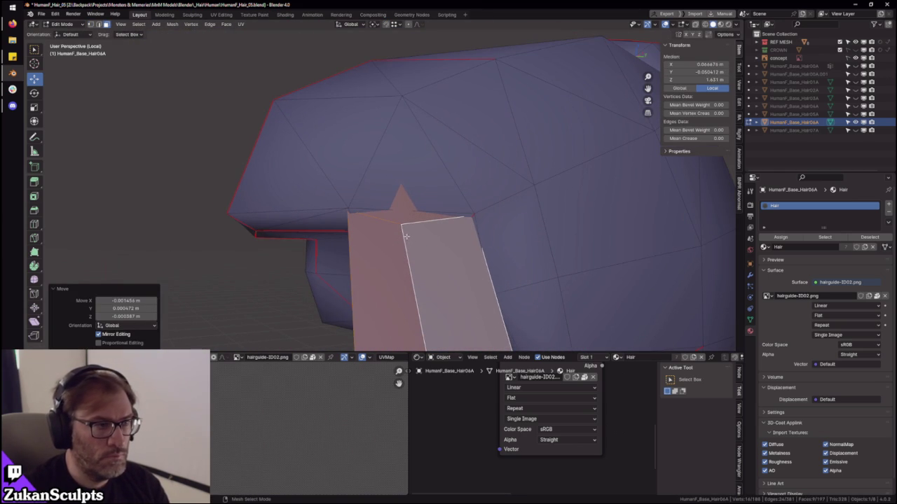
- Nudge a single vertex on the strip into place, then clear the selection
{"action": "left_click", "coordinate": [394, 215]}
{"action": "left_click", "coordinate": [404, 220]}
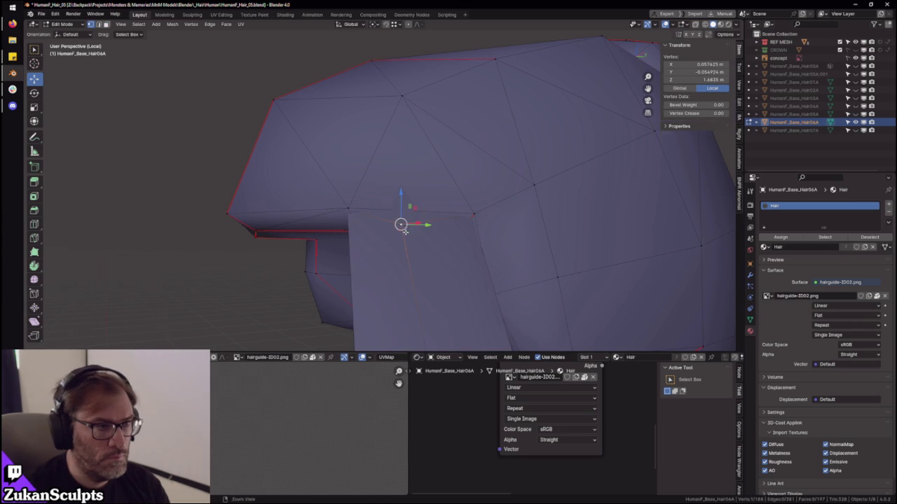
{"action": "scroll", "coordinate": [392, 218], "scroll_direction": "up", "scroll_amount": 4}
{"action": "left_click_drag", "start_coordinate": [362, 217], "coordinate": [362, 219]}
{"action": "left_click", "coordinate": [363, 219]}
{"action": "mouse_move", "coordinate": [362, 219]}
{"action": "middle_mouse_down"}
{"action": "mouse_move", "coordinate": [578, 248]}
{"action": "mouse_move", "coordinate": [301, 251]}
{"action": "mouse_move", "coordinate": [418, 188]}
{"action": "mouse_move", "coordinate": [377, 189]}
{"action": "middle_mouse_up"}
{"action": "left_click", "coordinate": [399, 182]}
{"action": "scroll", "coordinate": [372, 182], "scroll_direction": "down", "scroll_amount": 3}
- With the mesh see-through, reposition the selected junction vertex
{"action": "key", "text": "alt+a"}
{"action": "key", "text": "shift+z"}
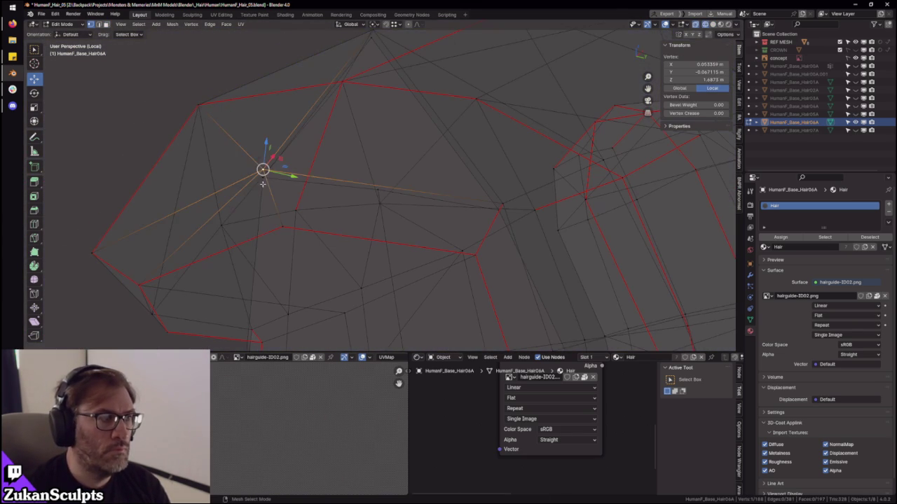
{"action": "key", "text": "g"}
{"action": "left_click", "coordinate": [262, 169]}
{"action": "key", "text": "g"}
{"action": "left_click", "coordinate": [262, 171]}
{"action": "key", "text": "g"}
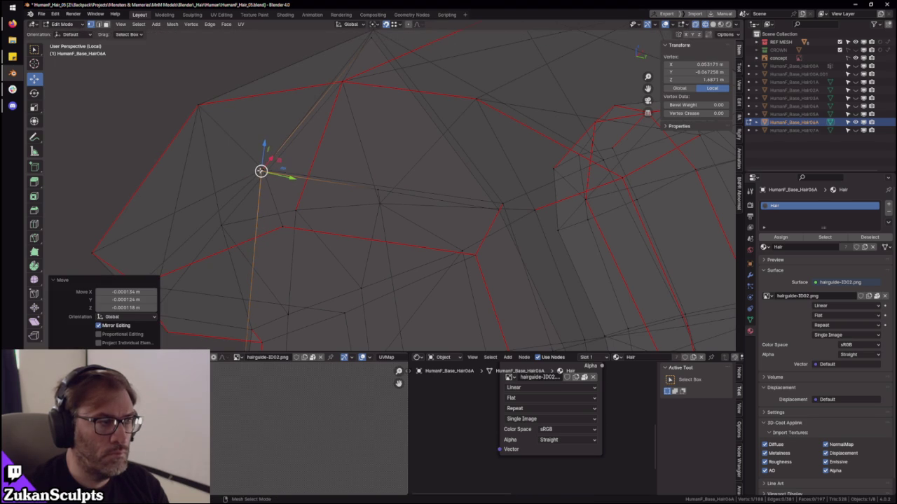
- Move two more junction vertices, including one along X, to tidy the crown seam
{"action": "left_click", "coordinate": [474, 208]}
{"action": "key", "text": "g"}
{"action": "left_click", "coordinate": [474, 208]}
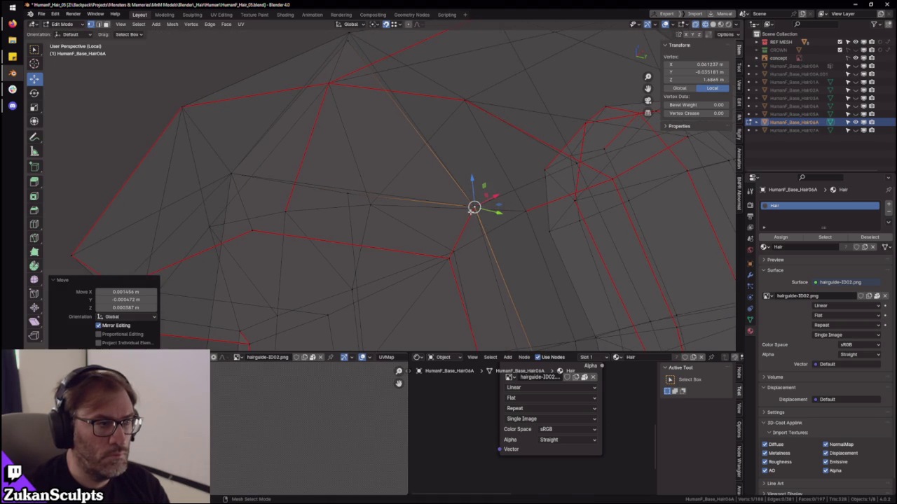
{"action": "left_click", "coordinate": [348, 197]}
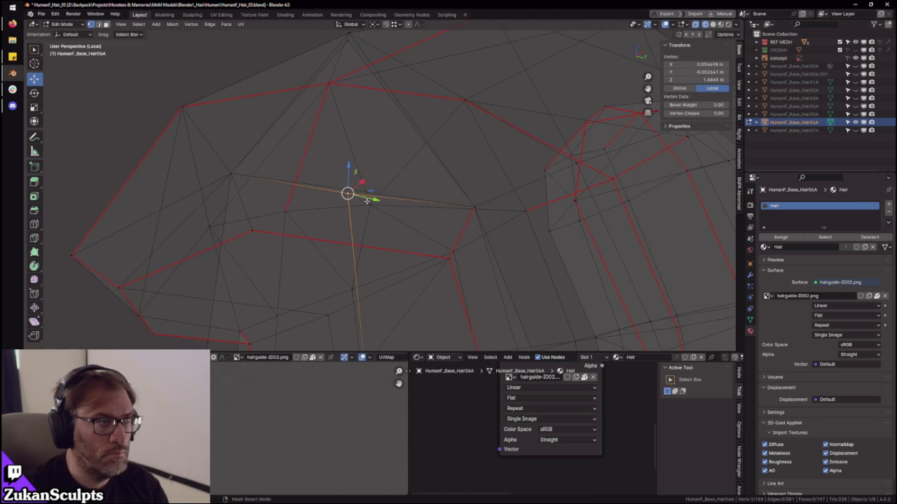
{"action": "middle_click_drag", "start_coordinate": [348, 197], "coordinate": [351, 181]}
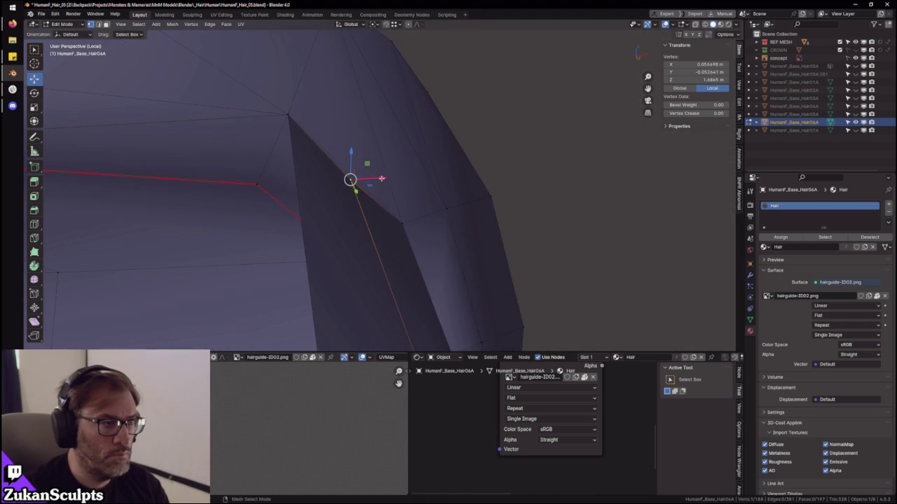
{"action": "left_click", "coordinate": [382, 178]}
{"action": "middle_click_drag", "start_coordinate": [382, 178], "coordinate": [381, 179]}
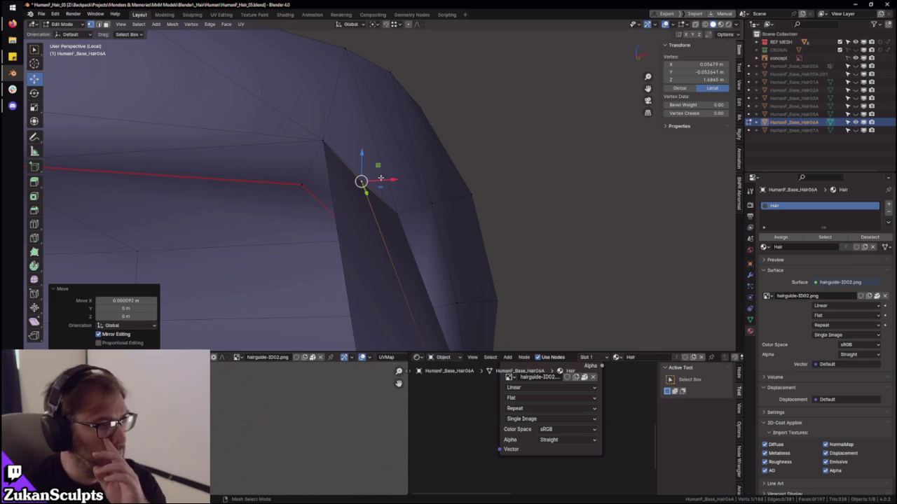
{"action": "scroll", "coordinate": [398, 183], "scroll_direction": "down", "scroll_amount": 5}
{"action": "mouse_move", "coordinate": [553, 270]}
{"action": "middle_mouse_down"}
{"action": "mouse_move", "coordinate": [417, 209]}
{"action": "mouse_move", "coordinate": [366, 201]}
{"action": "mouse_move", "coordinate": [417, 181]}
{"action": "middle_mouse_up"}
{"action": "scroll", "coordinate": [426, 206], "scroll_direction": "up", "scroll_amount": 4}
- Leave Local view, add a loop cut on the side lock and tilt it slightly around Z
{"action": "key", "text": "1"}
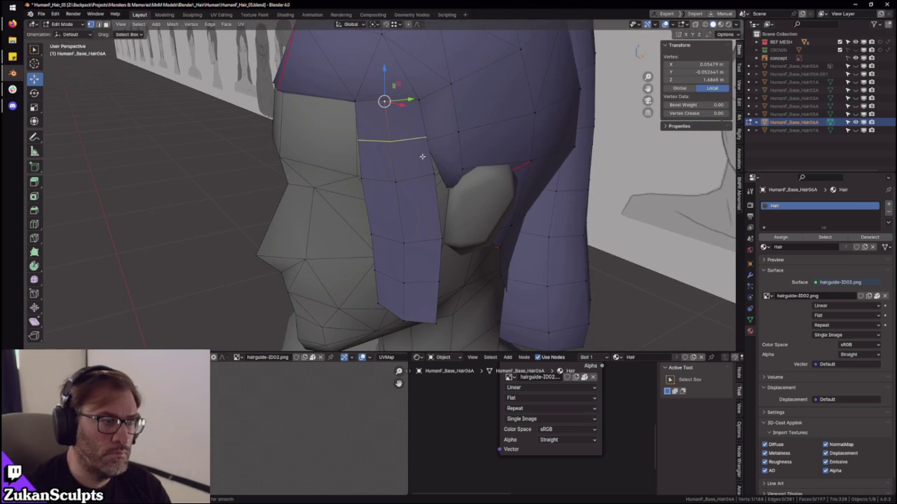
{"action": "double_click", "coordinate": [423, 156]}
{"action": "key", "text": "shift+space"}
{"action": "key", "text": "r"}
{"action": "mouse_move", "coordinate": [422, 156]}
{"action": "middle_mouse_down"}
{"action": "mouse_move", "coordinate": [434, 223]}
{"action": "mouse_move", "coordinate": [337, 223]}
{"action": "mouse_move", "coordinate": [326, 177]}
{"action": "middle_mouse_up"}
{"action": "scroll", "coordinate": [435, 223], "scroll_direction": "up", "scroll_amount": 3}
{"action": "key", "text": "shift+space"}
{"action": "key", "text": "g"}
{"action": "left_click_drag", "start_coordinate": [293, 173], "coordinate": [318, 175]}
{"action": "key", "text": "shift+space"}
{"action": "key", "text": "r"}
{"action": "middle_click_drag", "start_coordinate": [319, 174], "coordinate": [380, 186]}
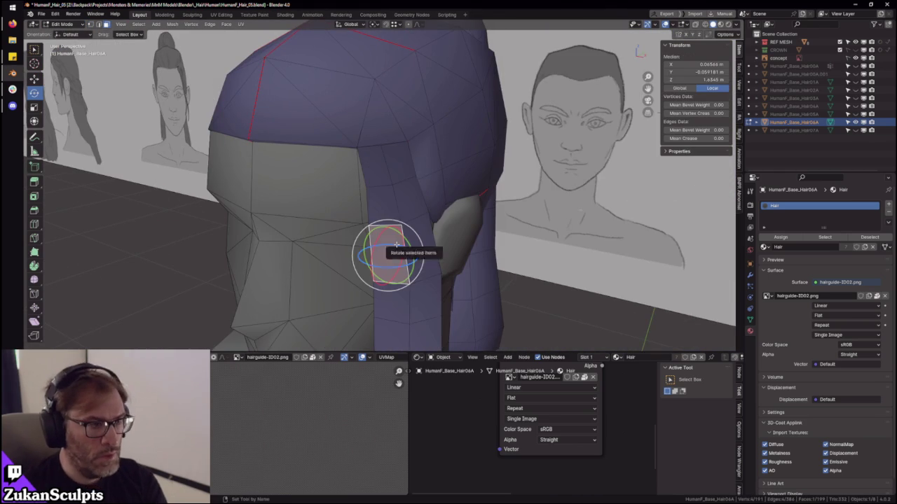
- Select the connected side strip and unwrap it in the maximized UV Editor
{"action": "key", "text": "ctrl+l"}
{"action": "middle_click_drag", "start_coordinate": [396, 243], "coordinate": [371, 383]}
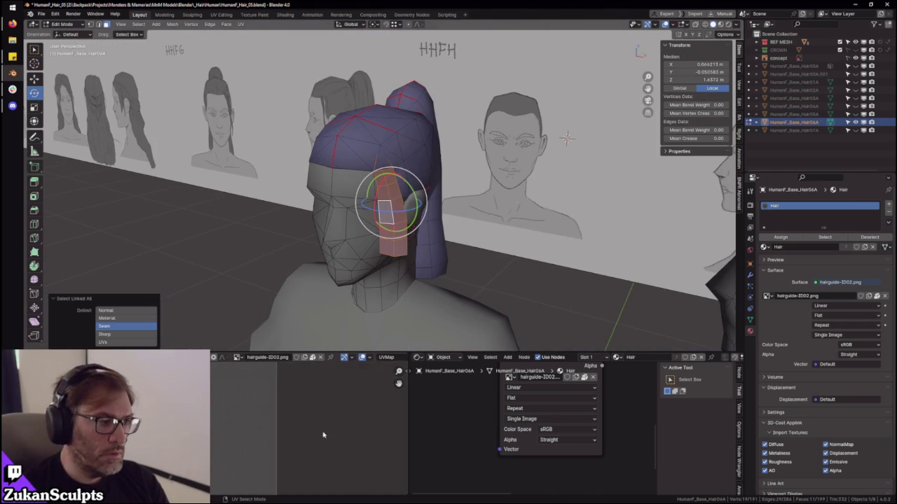
{"action": "key", "text": "ctrl+space"}
{"action": "key", "text": "a"}
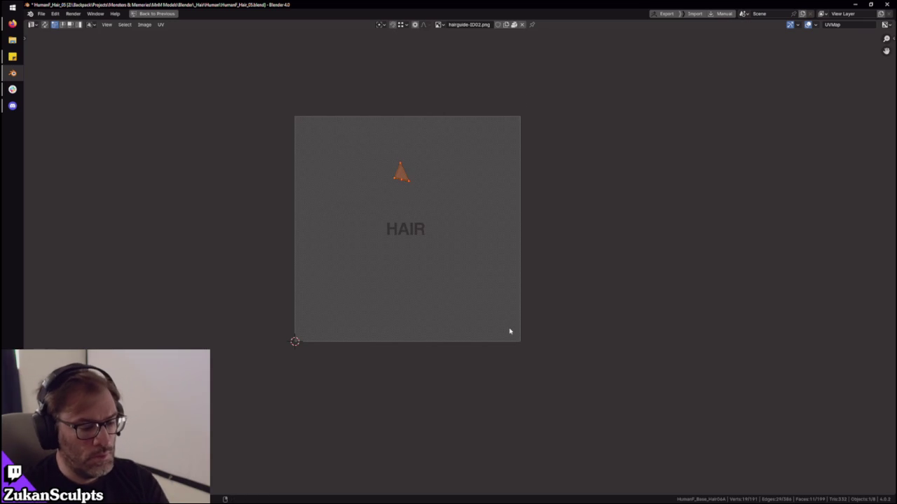
{"action": "key", "text": "u"}
{"action": "key", "text": "Return"}
{"action": "middle_click_drag", "start_coordinate": [356, 299], "coordinate": [446, 305]}
- Move the strip's pointed tip UV vertex along X to line up with the centre column
{"action": "left_click_drag", "start_coordinate": [297, 403], "coordinate": [394, 166]}
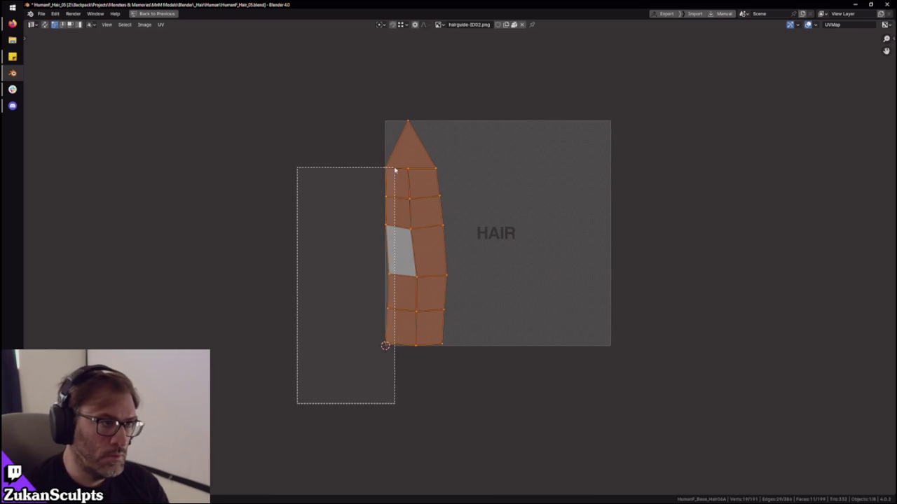
{"action": "left_click_drag", "start_coordinate": [538, 144], "coordinate": [428, 390]}
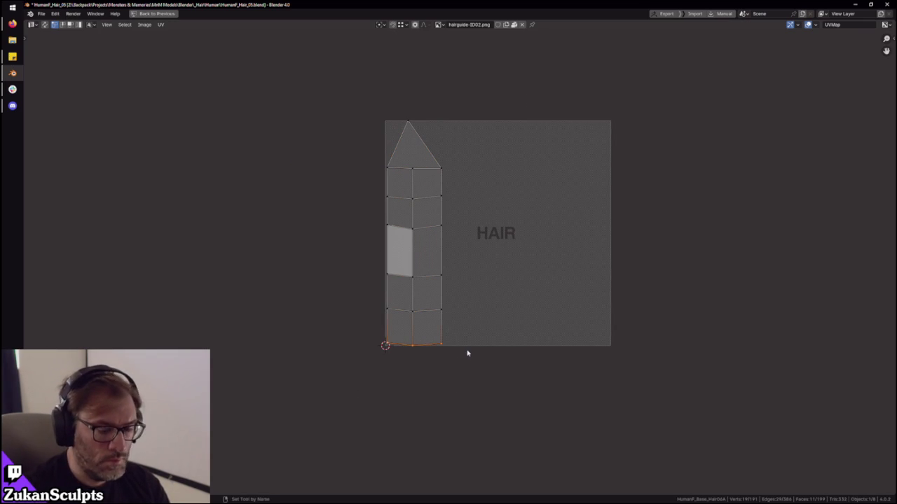
{"action": "scroll", "coordinate": [424, 313], "scroll_direction": "up", "scroll_amount": 1}
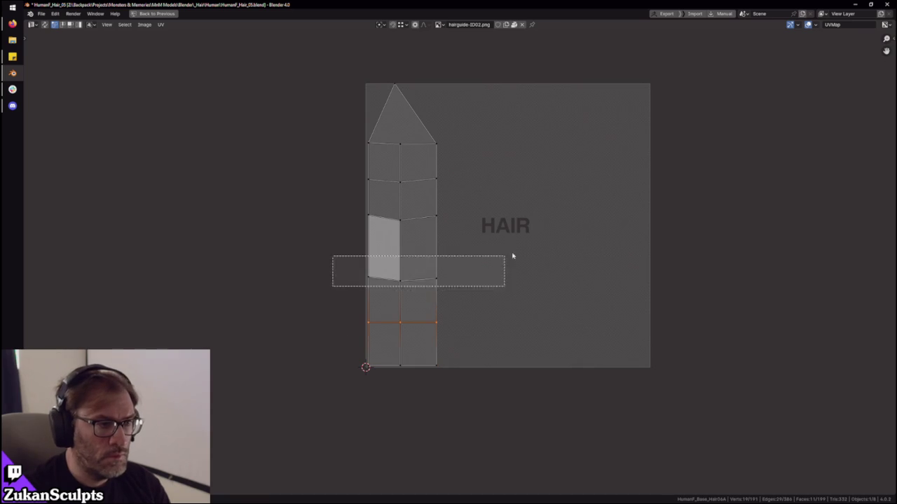
{"action": "left_click", "coordinate": [423, 131], "text": "alt"}
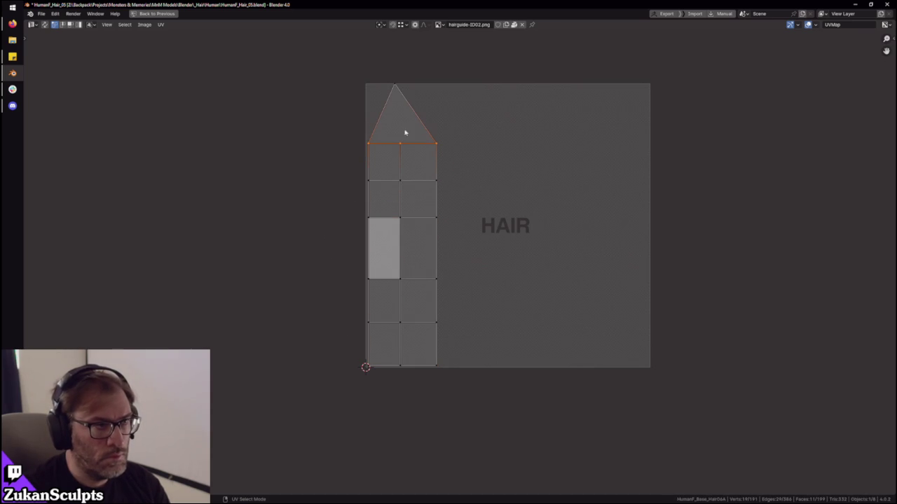
{"action": "left_click_drag", "start_coordinate": [394, 351], "coordinate": [407, 388]}
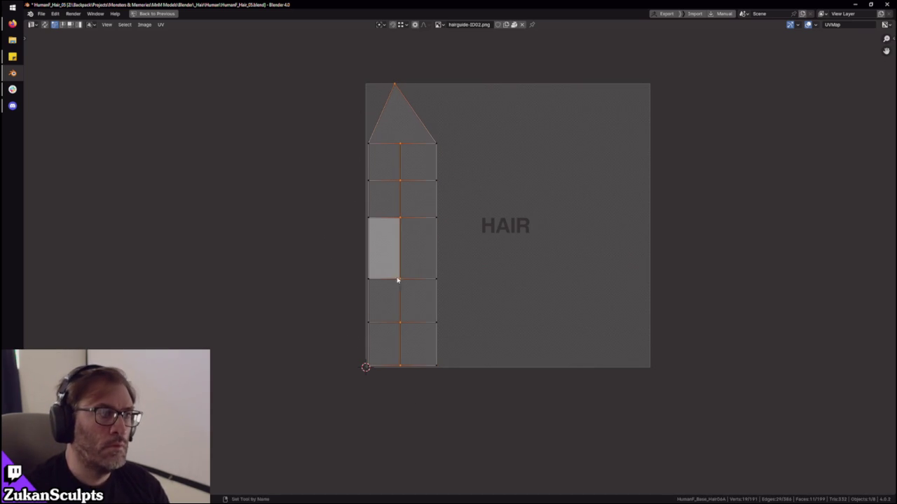
{"action": "left_click_drag", "start_coordinate": [424, 119], "coordinate": [426, 120]}
{"action": "key", "text": "g"}
{"action": "key", "text": "x"}
{"action": "left_click", "coordinate": [403, 144]}
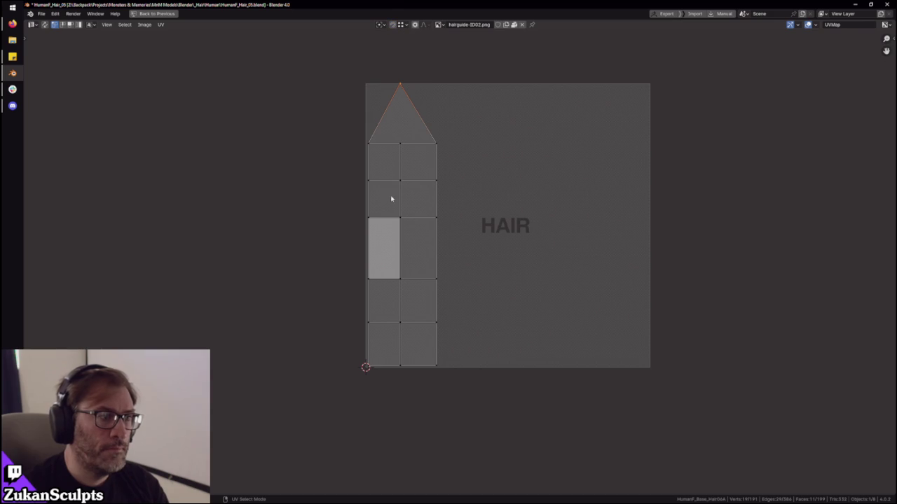
- In island select mode, move the strip island left and reselect the whole strip
{"action": "key", "text": "ctrl+Tab"}
{"action": "left_click", "coordinate": [396, 280]}
{"action": "key", "text": "g"}
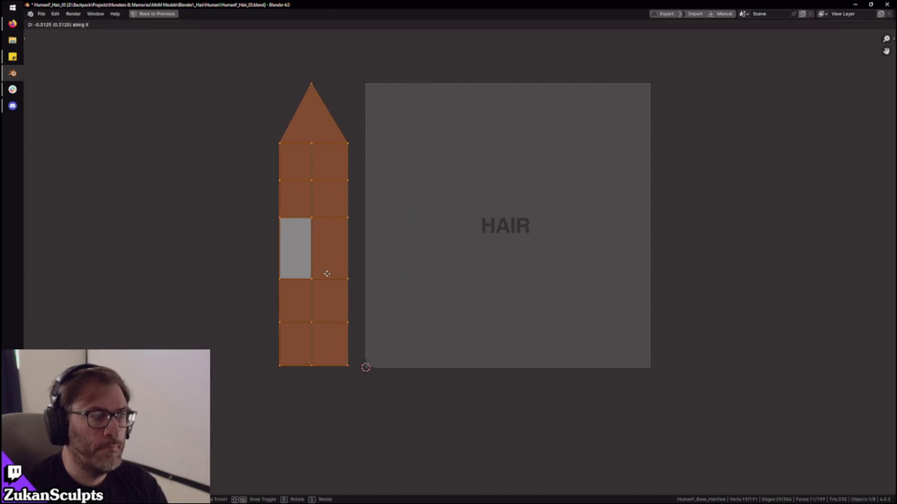
{"action": "left_click", "coordinate": [326, 271]}
{"action": "key", "text": "ctrl+space"}
{"action": "key", "text": "alt+a"}
{"action": "key", "text": "a"}
- Scale the strip island to about 0.36 and place it beside the HAIR label in the UV square
{"action": "key", "text": "ctrl+space"}
{"action": "key", "text": "ctrl+Tab"}
{"action": "left_click", "coordinate": [297, 296]}
{"action": "key", "text": "ctrl+Tab"}
{"action": "left_click", "coordinate": [311, 303]}
{"action": "key", "text": "s"}
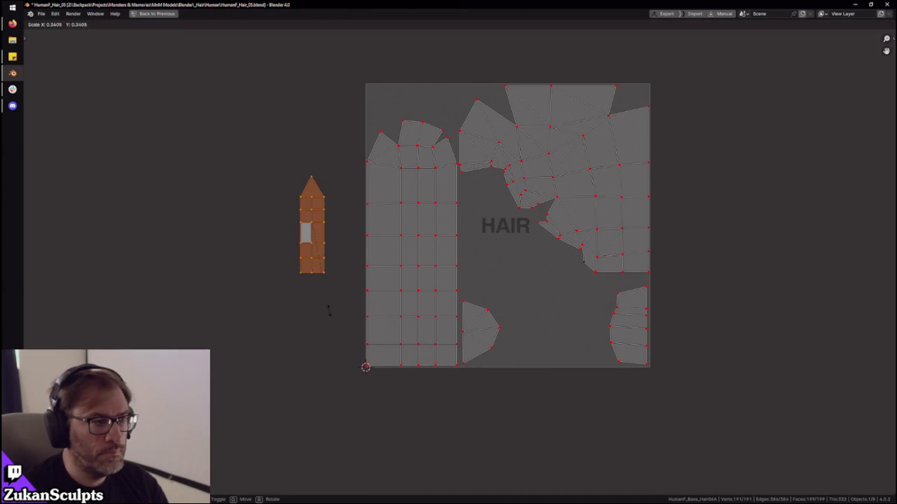
{"action": "left_click", "coordinate": [333, 315]}
{"action": "key", "text": "g"}
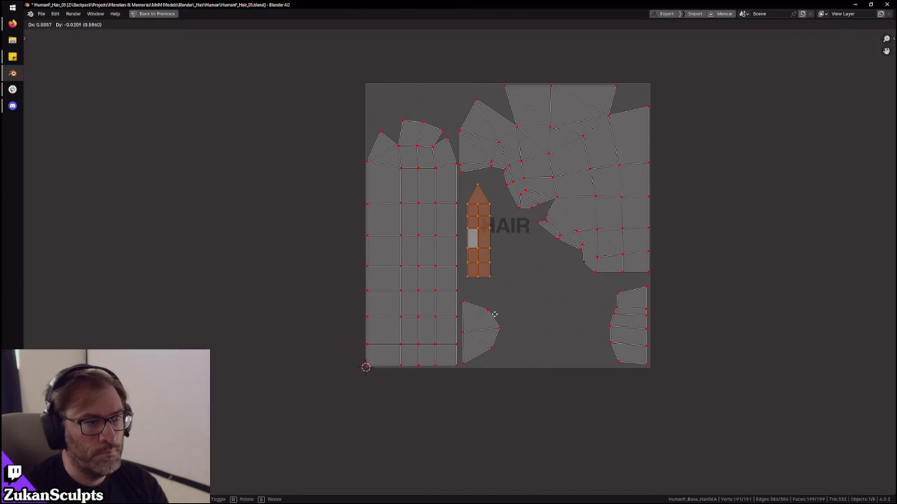
{"action": "left_click", "coordinate": [494, 315]}
{"action": "scroll", "coordinate": [483, 338], "scroll_direction": "up", "scroll_amount": 1}
{"action": "scroll", "coordinate": [500, 310], "scroll_direction": "up", "scroll_amount": 1}
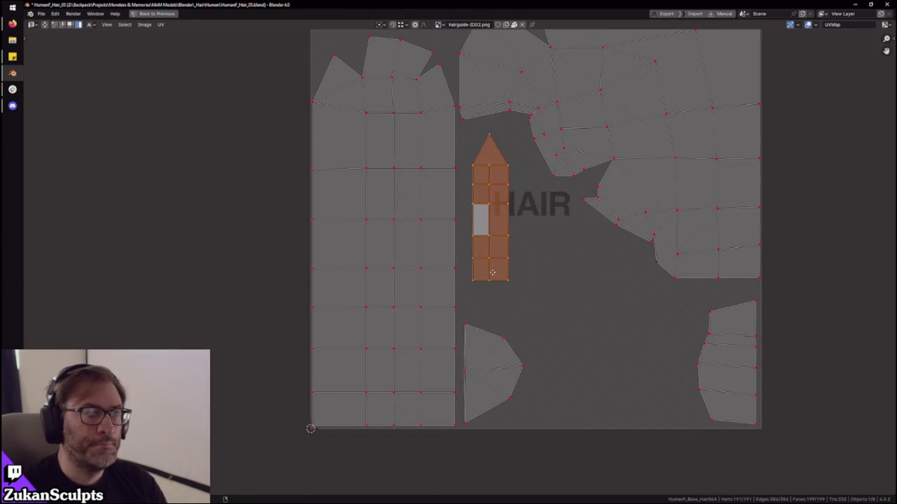
{"action": "key", "text": "ctrl+space"}
{"action": "scroll", "coordinate": [466, 203], "scroll_direction": "up", "scroll_amount": 2}
- Assign the 1K_UV_Checker material to the hair and return to Edit Mode
{"action": "key", "text": "z"}
{"action": "left_click", "coordinate": [461, 263]}
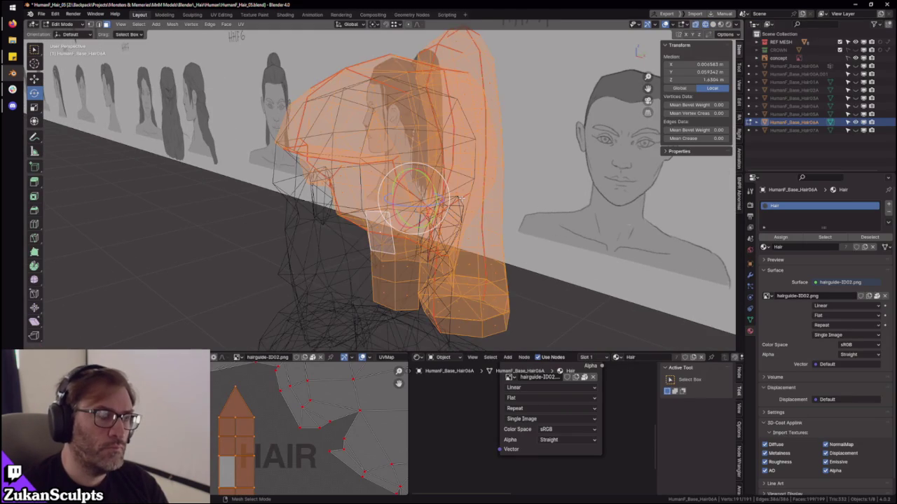
{"action": "key", "text": "Tab"}
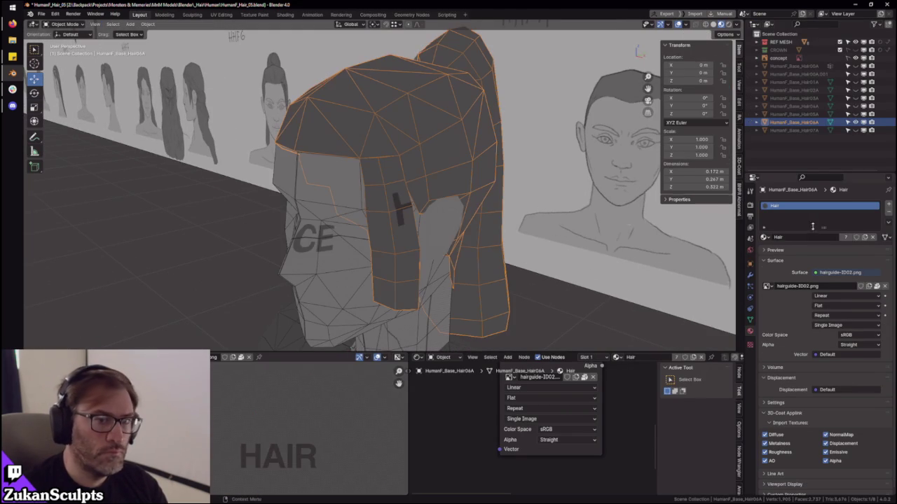
{"action": "left_click", "coordinate": [764, 237]}
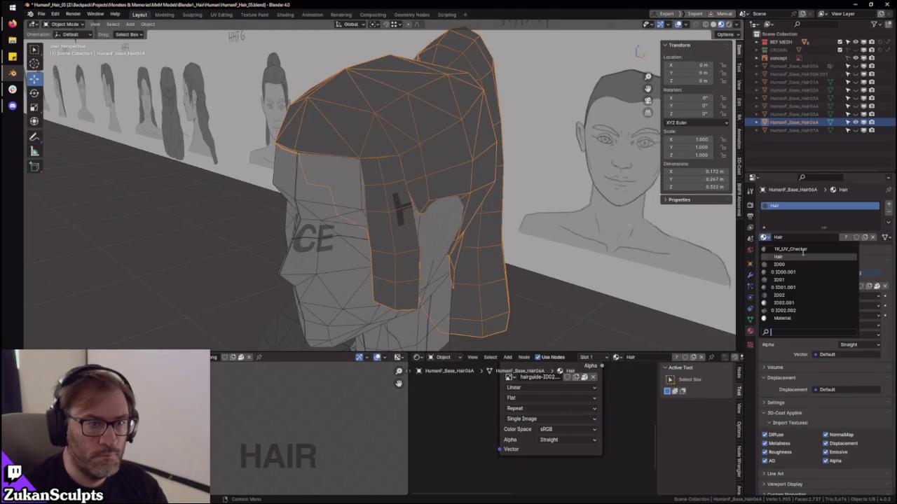
{"action": "left_click", "coordinate": [803, 254]}
{"action": "scroll", "coordinate": [445, 276], "scroll_direction": "up", "scroll_amount": 4}
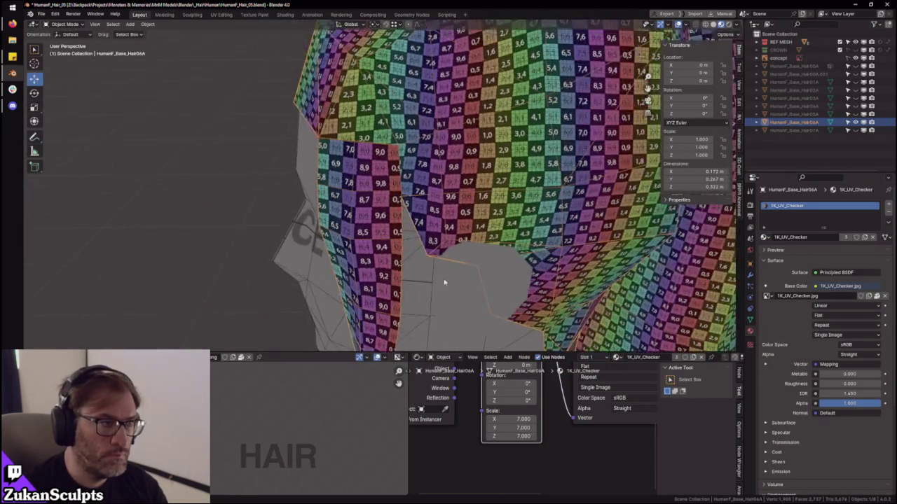
{"action": "key", "text": "Tab"}
- Reposition the strip's selected UVs on the checker and maximize the UV Editor
{"action": "mouse_move", "coordinate": [276, 428]}
{"action": "middle_mouse_down"}
{"action": "mouse_move", "coordinate": [301, 436]}
{"action": "mouse_move", "coordinate": [314, 390]}
{"action": "middle_mouse_up"}
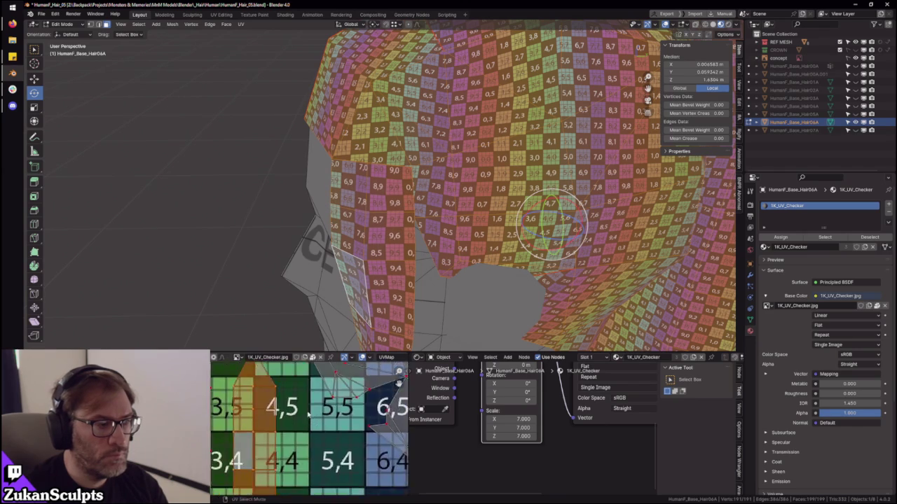
{"action": "scroll", "coordinate": [322, 434], "scroll_direction": "up", "scroll_amount": 2}
{"action": "scroll", "coordinate": [327, 435], "scroll_direction": "up", "scroll_amount": 4}
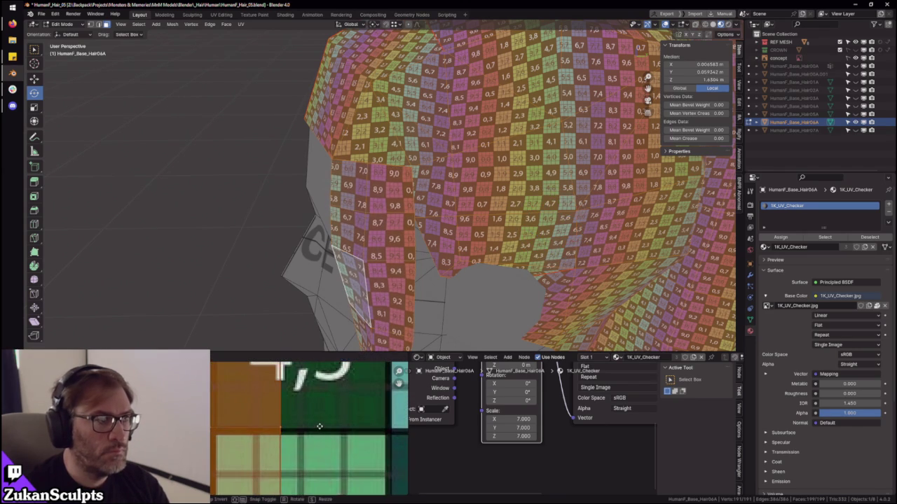
{"action": "scroll", "coordinate": [445, 245], "scroll_direction": "up", "scroll_amount": 2}
{"action": "scroll", "coordinate": [446, 245], "scroll_direction": "up", "scroll_amount": 2}
{"action": "scroll", "coordinate": [446, 245], "scroll_direction": "up", "scroll_amount": 2}
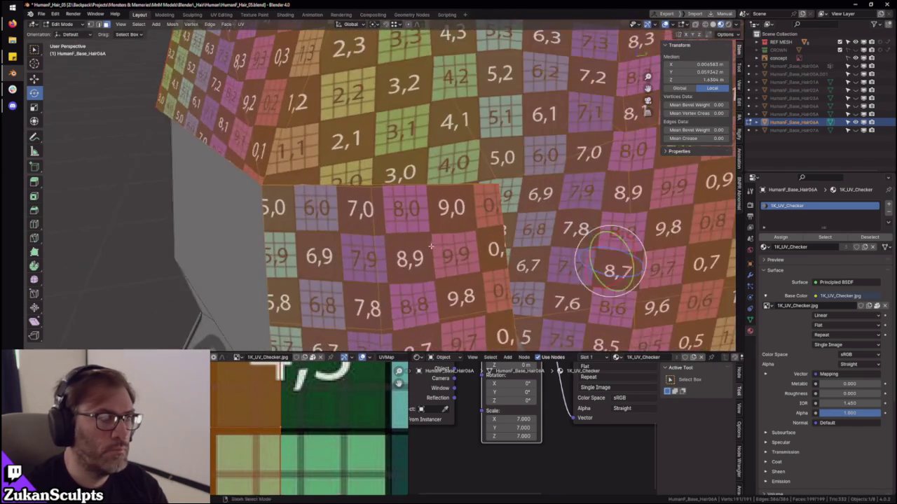
{"action": "scroll", "coordinate": [446, 245], "scroll_direction": "up", "scroll_amount": 2}
{"action": "scroll", "coordinate": [300, 429], "scroll_direction": "up", "scroll_amount": 3}
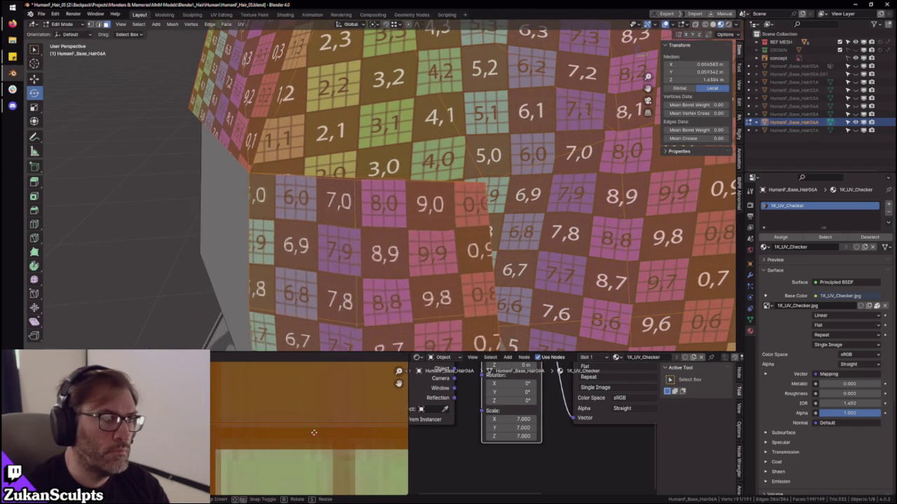
{"action": "key", "text": "s"}
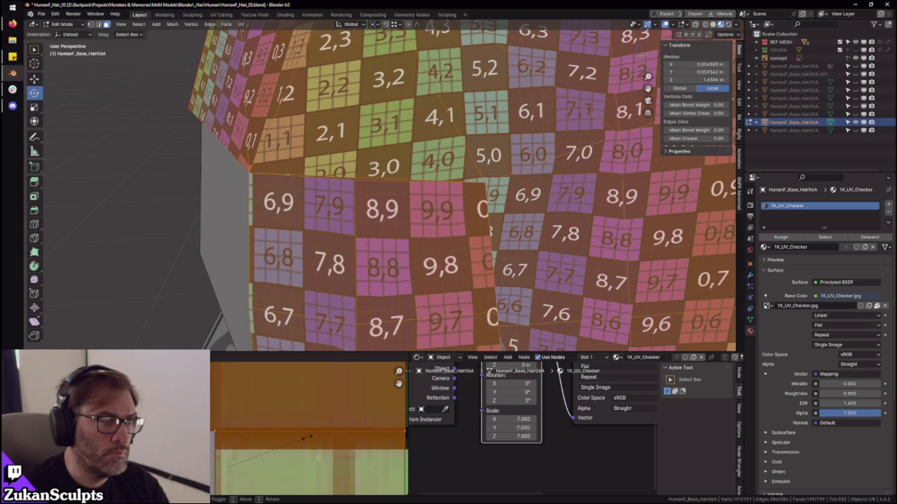
{"action": "key", "text": "g"}
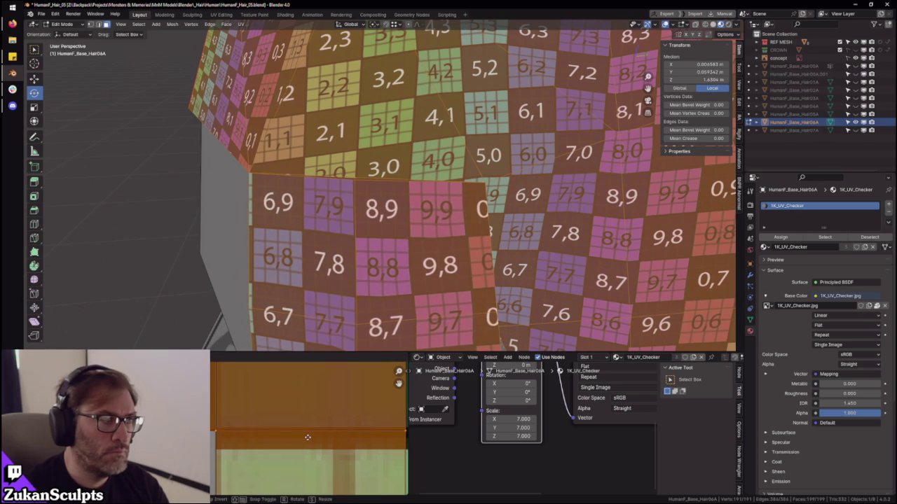
{"action": "left_click", "coordinate": [307, 437]}
{"action": "key", "text": "ctrl+space"}
{"action": "scroll", "coordinate": [447, 335], "scroll_direction": "down", "scroll_amount": 3}
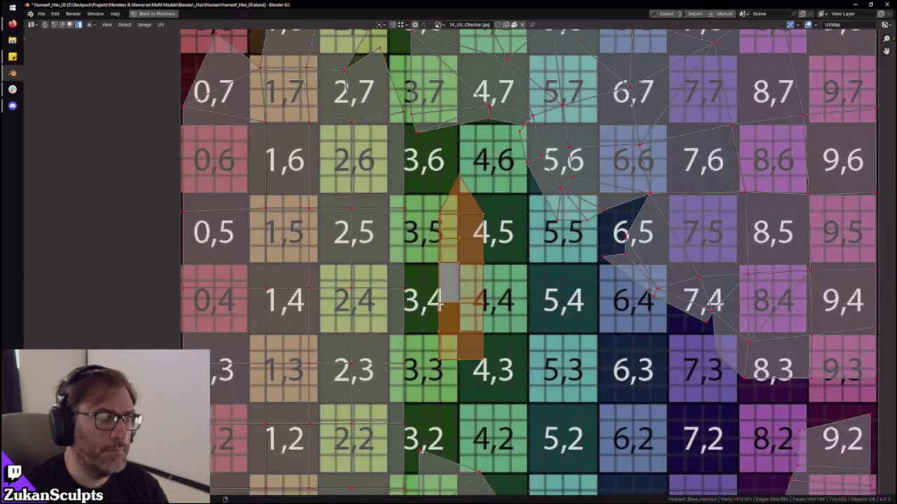
- Nudge the thin strip island toward the 4,5 checker tiles, slightly further left
{"action": "scroll", "coordinate": [447, 334], "scroll_direction": "down", "scroll_amount": 1}
{"action": "left_click_drag", "start_coordinate": [447, 334], "coordinate": [475, 306]}
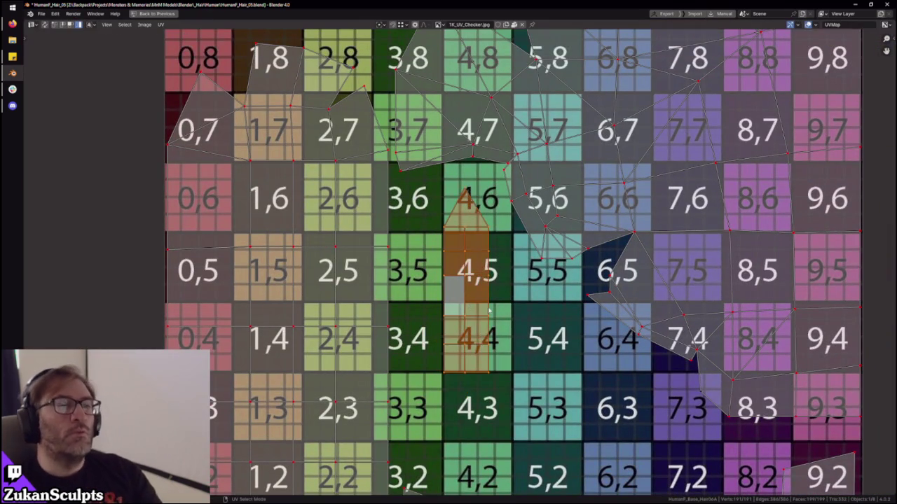
{"action": "scroll", "coordinate": [494, 302], "scroll_direction": "down", "scroll_amount": 3}
{"action": "scroll", "coordinate": [476, 233], "scroll_direction": "up", "scroll_amount": 2}
{"action": "key", "text": "g"}
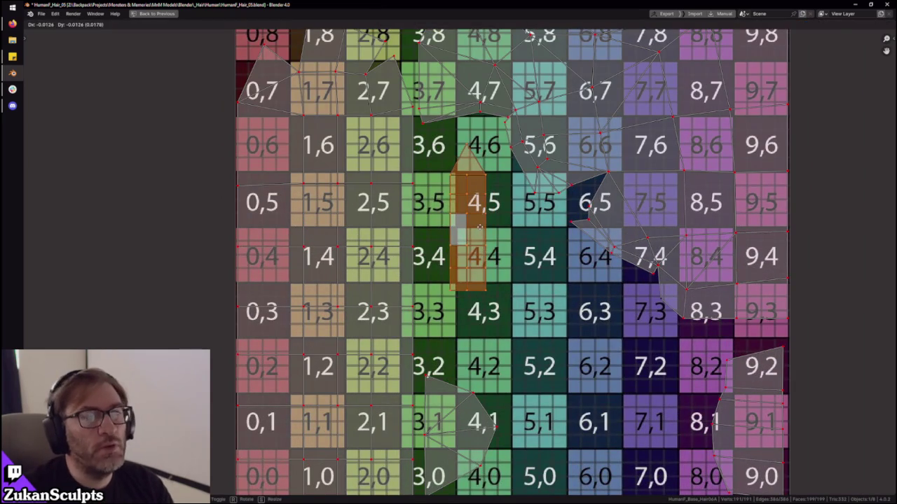
{"action": "left_click", "coordinate": [477, 227]}
{"action": "scroll", "coordinate": [494, 260], "scroll_direction": "down", "scroll_amount": 1}
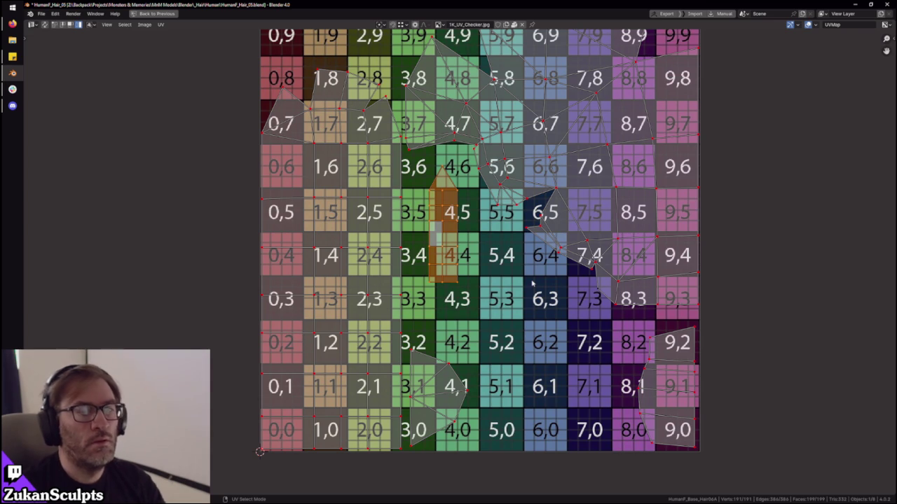
- Move the right-column island over tiles 3,4–3,5 and mirror it on the X axis
{"action": "left_click_drag", "start_coordinate": [613, 340], "coordinate": [708, 448]}
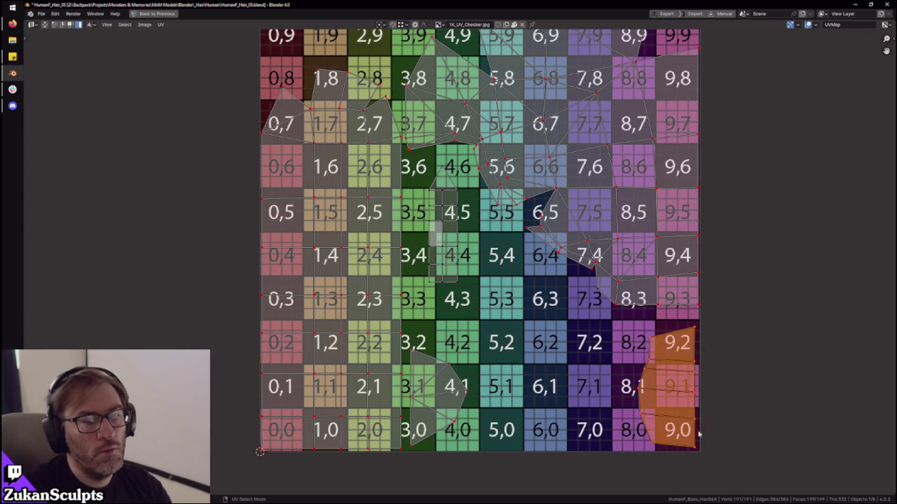
{"action": "key", "text": "g"}
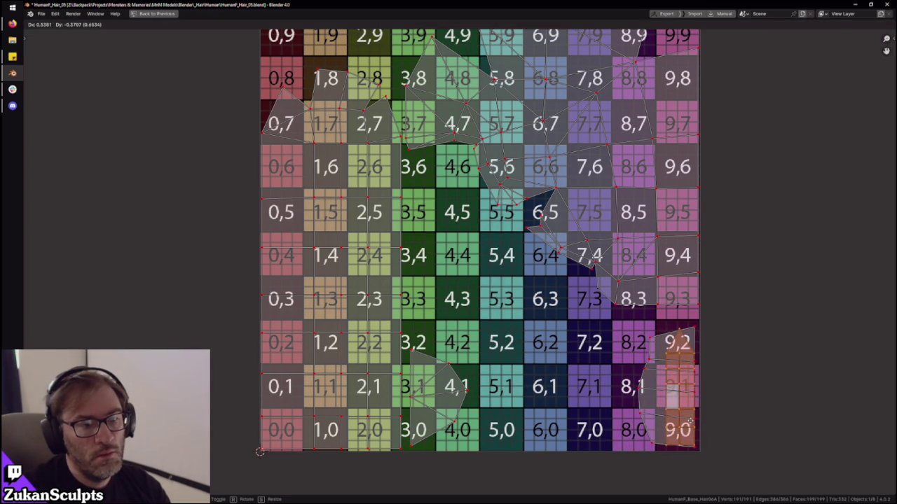
{"action": "left_click", "coordinate": [437, 263]}
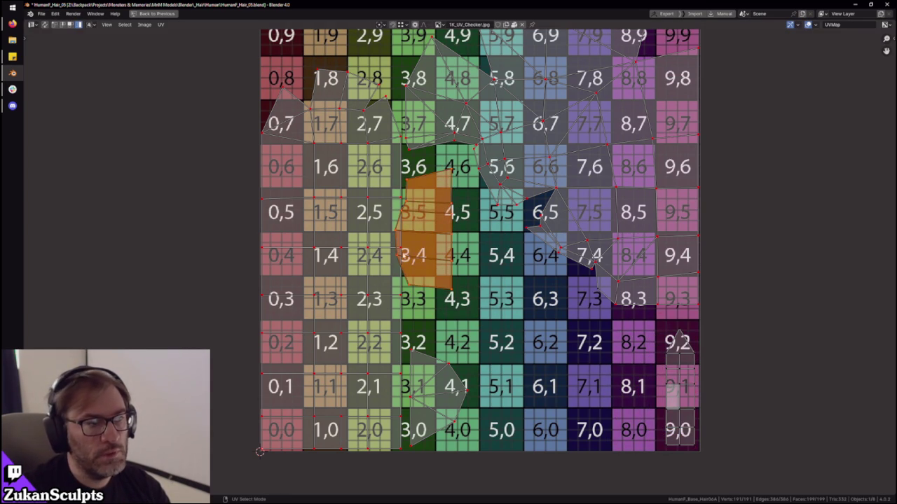
{"action": "left_click", "coordinate": [160, 25]}
{"action": "left_click", "coordinate": [258, 52]}
{"action": "key", "text": "g"}
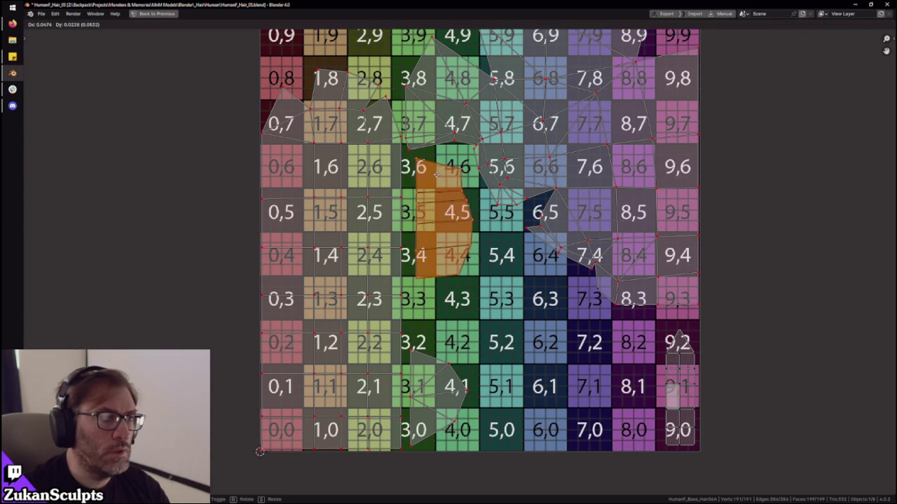
{"action": "left_click", "coordinate": [430, 171]}
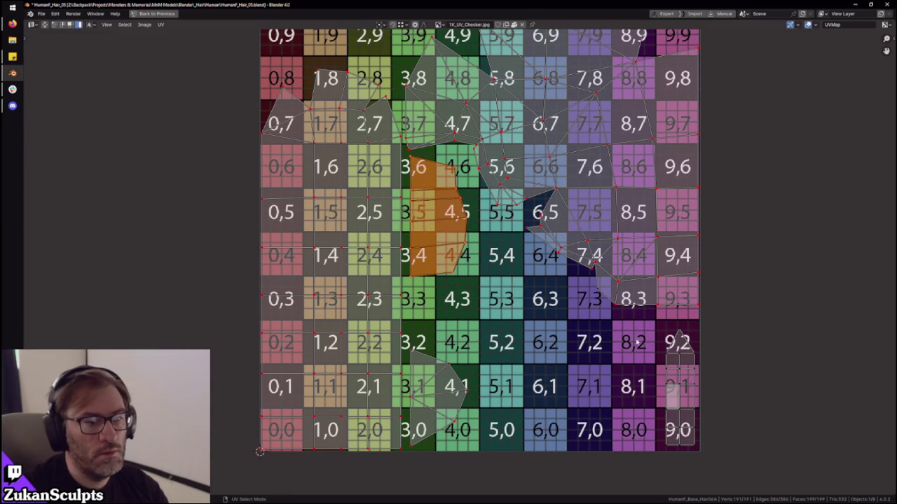
{"action": "left_click", "coordinate": [676, 386]}
{"action": "key", "text": "ctrl+space"}
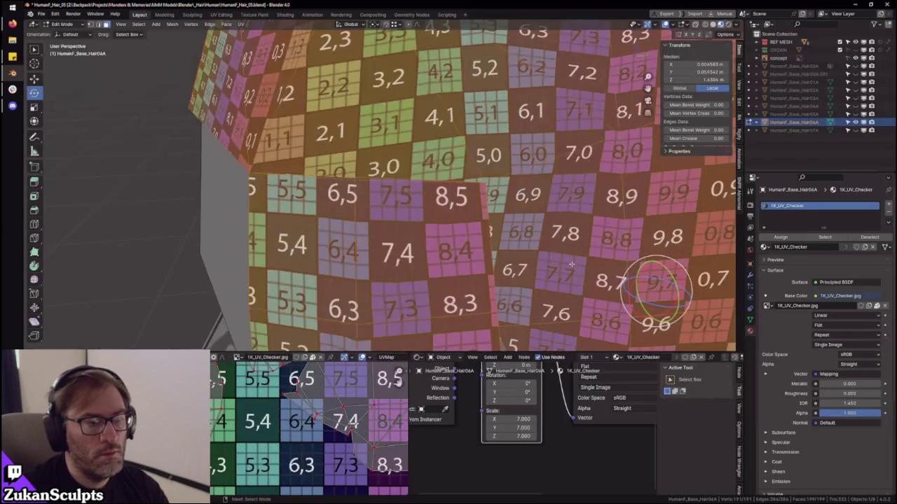
- Orbit to a close side view of the hair and enter Edit Mode with face select
{"action": "mouse_move", "coordinate": [495, 210]}
{"action": "middle_mouse_down"}
{"action": "mouse_move", "coordinate": [495, 159]}
{"action": "mouse_move", "coordinate": [552, 212]}
{"action": "middle_mouse_up"}
{"action": "key", "text": "Tab"}
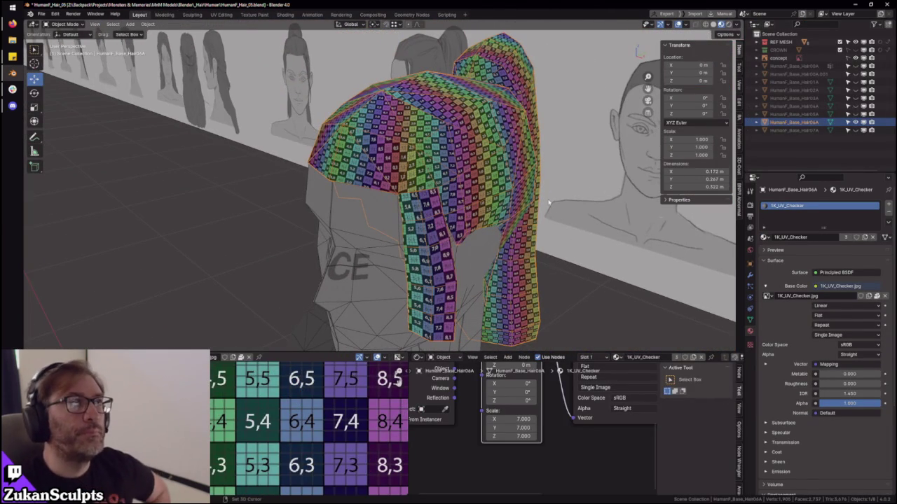
{"action": "scroll", "coordinate": [550, 201], "scroll_direction": "down", "scroll_amount": 4}
{"action": "mouse_move", "coordinate": [550, 202]}
{"action": "middle_mouse_down"}
{"action": "mouse_move", "coordinate": [480, 203]}
{"action": "mouse_move", "coordinate": [495, 194]}
{"action": "middle_mouse_up"}
{"action": "scroll", "coordinate": [495, 194], "scroll_direction": "down", "scroll_amount": 2}
{"action": "mouse_move", "coordinate": [531, 220]}
{"action": "middle_mouse_down"}
{"action": "mouse_move", "coordinate": [380, 171]}
{"action": "mouse_move", "coordinate": [400, 201]}
{"action": "middle_mouse_up"}
{"action": "scroll", "coordinate": [380, 172], "scroll_direction": "up", "scroll_amount": 4}
{"action": "scroll", "coordinate": [400, 200], "scroll_direction": "up", "scroll_amount": 4}
{"action": "key", "text": "Tab"}
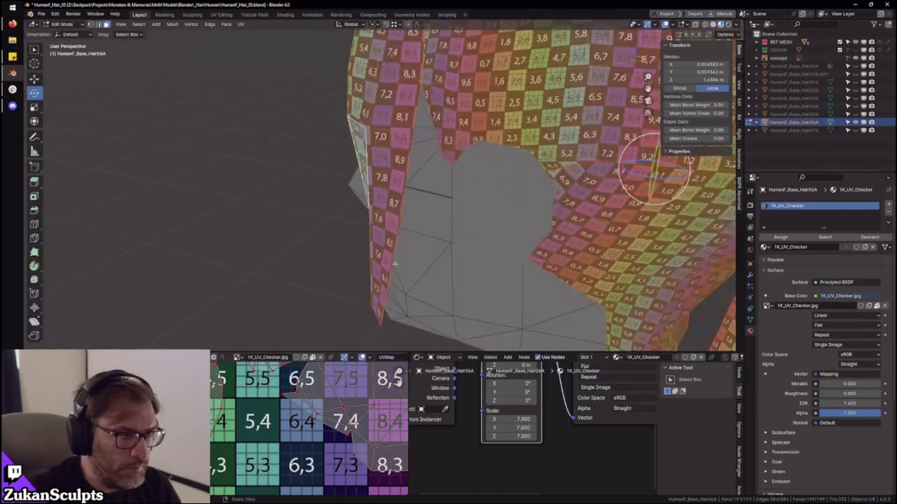
{"action": "key", "text": "ctrl+Tab"}
{"action": "left_click", "coordinate": [416, 256]}
{"action": "mouse_move", "coordinate": [417, 256]}
{"action": "middle_mouse_down"}
{"action": "mouse_move", "coordinate": [360, 264]}
{"action": "mouse_move", "coordinate": [428, 256]}
{"action": "middle_mouse_up"}
- Nudge the strip's faces and its bottom vertex along the X axis
{"action": "key", "text": "g"}
{"action": "key", "text": "x"}
{"action": "left_click", "coordinate": [409, 273]}
{"action": "left_click", "coordinate": [396, 271]}
{"action": "left_click", "coordinate": [401, 278]}
{"action": "key", "text": "g"}
{"action": "key", "text": "x"}
{"action": "left_click", "coordinate": [429, 261]}
{"action": "mouse_move", "coordinate": [429, 261]}
{"action": "middle_mouse_down"}
{"action": "mouse_move", "coordinate": [454, 235]}
{"action": "mouse_move", "coordinate": [437, 221]}
{"action": "mouse_move", "coordinate": [414, 245]}
{"action": "mouse_move", "coordinate": [504, 218]}
{"action": "mouse_move", "coordinate": [357, 280]}
{"action": "mouse_move", "coordinate": [416, 266]}
{"action": "mouse_move", "coordinate": [474, 288]}
{"action": "mouse_move", "coordinate": [459, 277]}
{"action": "middle_mouse_up"}
{"action": "key", "text": "g"}
{"action": "key", "text": "x"}
{"action": "left_click", "coordinate": [420, 241]}
- Adjust another strip vertex along Y, then along X
{"action": "left_click", "coordinate": [443, 237]}
{"action": "key", "text": "g"}
{"action": "key", "text": "y"}
{"action": "left_click", "coordinate": [456, 216]}
{"action": "key", "text": "g"}
{"action": "key", "text": "y"}
{"action": "key", "text": "Escape"}
{"action": "key", "text": "g"}
{"action": "key", "text": "y"}
{"action": "left_click", "coordinate": [480, 278]}
{"action": "mouse_move", "coordinate": [480, 278]}
{"action": "middle_mouse_down"}
{"action": "mouse_move", "coordinate": [449, 260]}
{"action": "mouse_move", "coordinate": [421, 280]}
{"action": "mouse_move", "coordinate": [390, 281]}
{"action": "mouse_move", "coordinate": [417, 274]}
{"action": "mouse_move", "coordinate": [400, 278]}
{"action": "mouse_move", "coordinate": [384, 259]}
{"action": "mouse_move", "coordinate": [443, 284]}
{"action": "mouse_move", "coordinate": [423, 294]}
{"action": "middle_mouse_up"}
{"action": "key", "text": "x"}
{"action": "left_click", "coordinate": [427, 269]}
- Select the side strip's faces and rotate them 6.71° about Z
{"action": "key", "text": "ctrl+Tab"}
{"action": "left_click", "coordinate": [367, 234], "text": "shift"}
{"action": "left_click_drag", "start_coordinate": [421, 279], "coordinate": [414, 284]}
- Rotate the strip and shift it slightly along X to follow the head profile
{"action": "key", "text": "shift+space"}
{"action": "key", "text": "g"}
{"action": "mouse_move", "coordinate": [413, 284]}
{"action": "middle_mouse_down"}
{"action": "mouse_move", "coordinate": [468, 227]}
{"action": "mouse_move", "coordinate": [462, 244]}
{"action": "middle_mouse_up"}
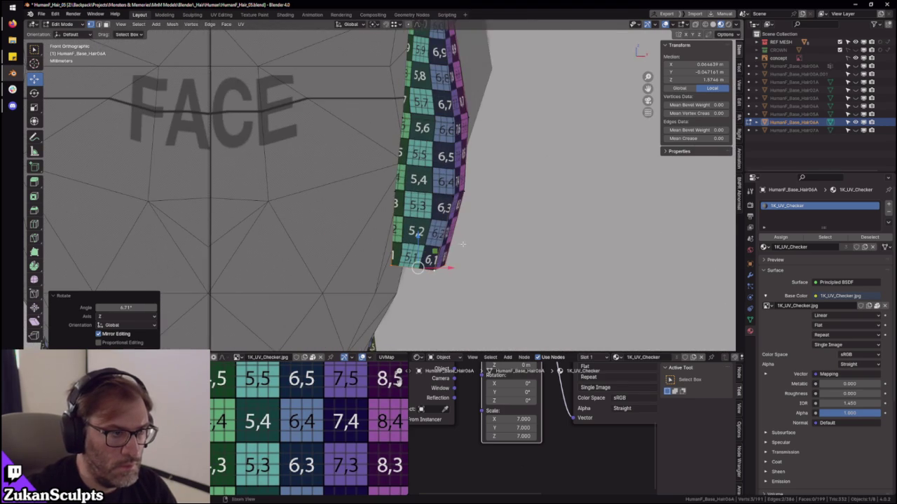
{"action": "left_click_drag", "start_coordinate": [446, 272], "coordinate": [448, 279]}
{"action": "mouse_move", "coordinate": [449, 279]}
{"action": "middle_mouse_down"}
{"action": "mouse_move", "coordinate": [490, 231]}
{"action": "mouse_move", "coordinate": [448, 252]}
{"action": "mouse_move", "coordinate": [435, 245]}
{"action": "middle_mouse_up"}
{"action": "key", "text": "g"}
{"action": "key", "text": "x"}
{"action": "left_click", "coordinate": [492, 230]}
{"action": "key", "text": "shift+space"}
{"action": "key", "text": "r"}
{"action": "left_click_drag", "start_coordinate": [435, 245], "coordinate": [431, 253]}
{"action": "mouse_move", "coordinate": [431, 253]}
{"action": "middle_mouse_down", "text": "ctrl"}
{"action": "mouse_move", "coordinate": [469, 216]}
{"action": "mouse_move", "coordinate": [442, 191]}
{"action": "mouse_move", "coordinate": [462, 260]}
{"action": "mouse_move", "coordinate": [403, 265]}
{"action": "mouse_move", "coordinate": [393, 214]}
{"action": "middle_mouse_up", "text": "ctrl"}
- Slide vertices along their edges near the ear in solid display
{"action": "left_click", "coordinate": [387, 269], "text": "ctrl+alt"}
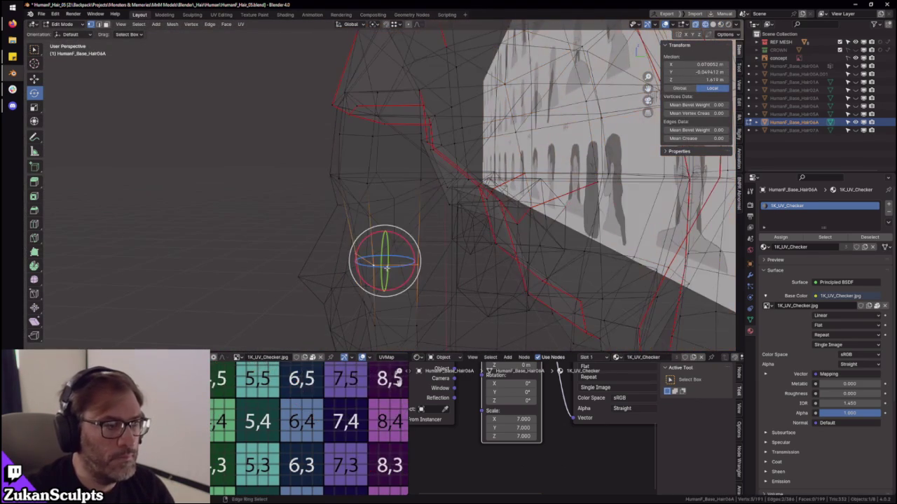
{"action": "key", "text": "g"}
{"action": "key", "text": "g"}
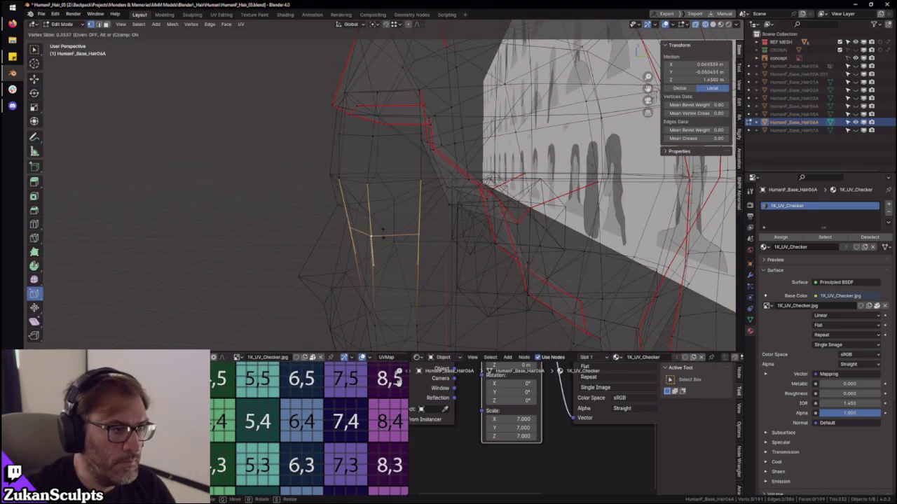
{"action": "mouse_move", "coordinate": [380, 315]}
{"action": "middle_mouse_down"}
{"action": "mouse_move", "coordinate": [419, 262]}
{"action": "mouse_move", "coordinate": [437, 279]}
{"action": "middle_mouse_up"}
{"action": "left_click", "coordinate": [425, 237]}
{"action": "key", "text": "alt+z"}
{"action": "key", "text": "g"}
{"action": "key", "text": "g"}
{"action": "left_click", "coordinate": [436, 236]}
{"action": "middle_click_drag", "start_coordinate": [437, 236], "coordinate": [429, 250]}
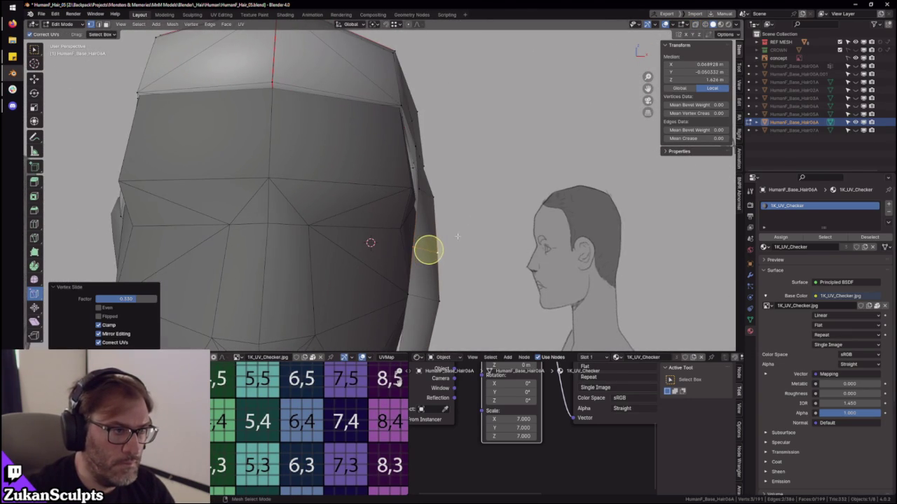
{"action": "key", "text": "g"}
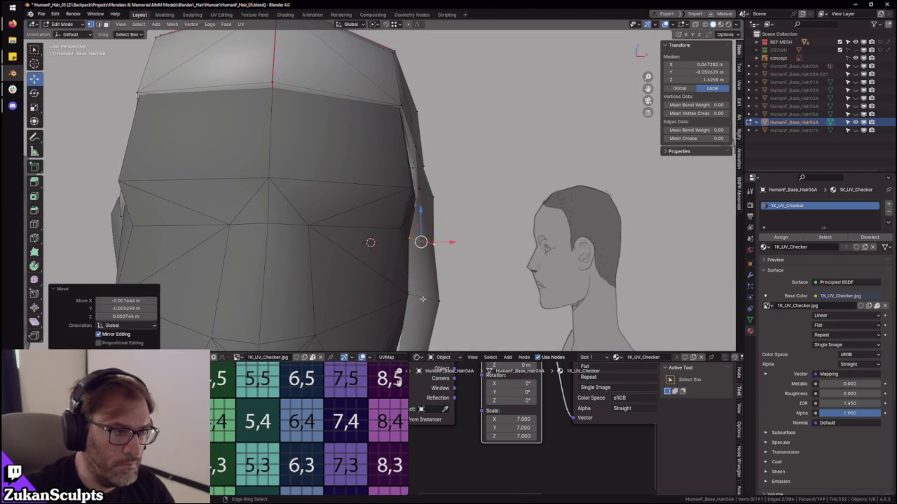
{"action": "key", "text": "Return"}
{"action": "mouse_move", "coordinate": [378, 241]}
{"action": "middle_mouse_down"}
{"action": "mouse_move", "coordinate": [370, 231]}
{"action": "mouse_move", "coordinate": [408, 314]}
{"action": "middle_mouse_up"}
{"action": "scroll", "coordinate": [369, 231], "scroll_direction": "down", "scroll_amount": 3}
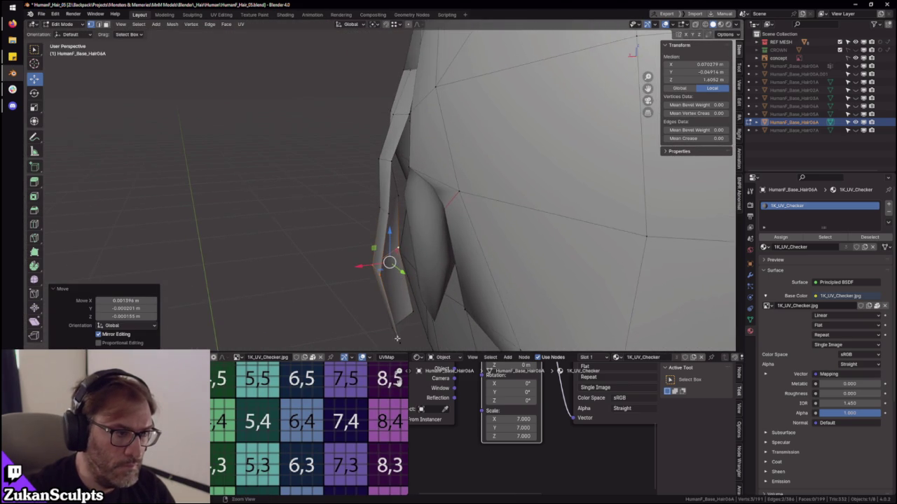
- Nudge a vertex and the ear's lower edges along the X axis
{"action": "left_click", "coordinate": [395, 284]}
{"action": "mouse_move", "coordinate": [395, 284]}
{"action": "middle_mouse_down"}
{"action": "mouse_move", "coordinate": [400, 296]}
{"action": "mouse_move", "coordinate": [393, 259]}
{"action": "middle_mouse_up"}
{"action": "key", "text": "g"}
{"action": "key", "text": "x"}
{"action": "left_click", "coordinate": [370, 292]}
{"action": "left_click", "coordinate": [383, 262]}
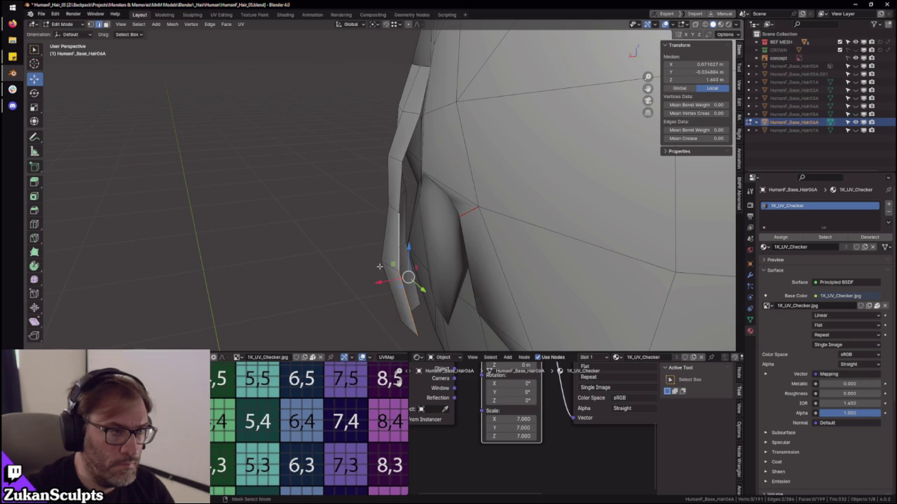
{"action": "key", "text": "g"}
{"action": "key", "text": "x"}
{"action": "left_click", "coordinate": [411, 192]}
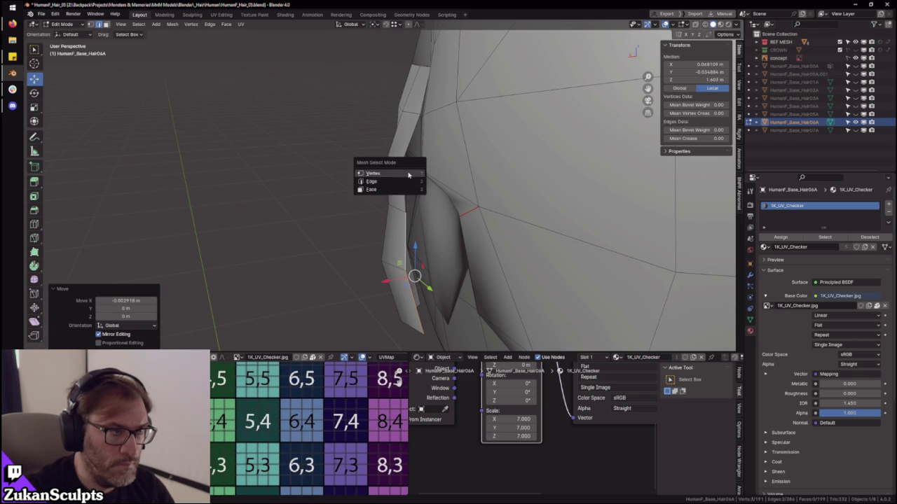
- Nudge a vertex near the top of the ear along X and return to Object Mode
{"action": "left_click", "coordinate": [409, 173]}
{"action": "left_click", "coordinate": [408, 162]}
{"action": "key", "text": "g"}
{"action": "key", "text": "x"}
{"action": "left_click", "coordinate": [383, 164]}
{"action": "middle_click_drag", "start_coordinate": [383, 164], "coordinate": [439, 250]}
{"action": "key", "text": "Tab"}
{"action": "scroll", "coordinate": [439, 251], "scroll_direction": "up", "scroll_amount": 5}
{"action": "scroll", "coordinate": [431, 219], "scroll_direction": "down", "scroll_amount": 2}
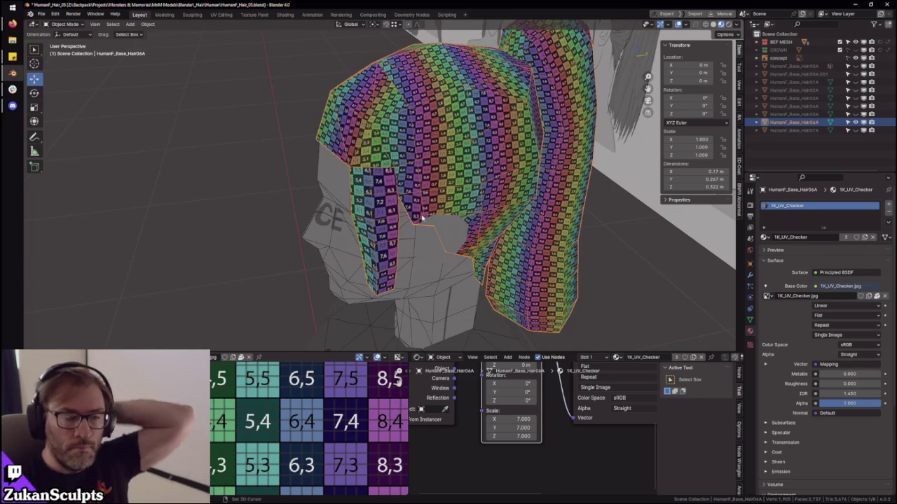
- Select the whole seam-bounded sideburn strip in Edit Mode
{"action": "scroll", "coordinate": [422, 218], "scroll_direction": "down", "scroll_amount": 3}
{"action": "mouse_move", "coordinate": [422, 218]}
{"action": "middle_mouse_down"}
{"action": "mouse_move", "coordinate": [443, 196]}
{"action": "mouse_move", "coordinate": [472, 196]}
{"action": "mouse_move", "coordinate": [456, 234]}
{"action": "mouse_move", "coordinate": [400, 235]}
{"action": "middle_mouse_up"}
{"action": "scroll", "coordinate": [443, 197], "scroll_direction": "up", "scroll_amount": 1}
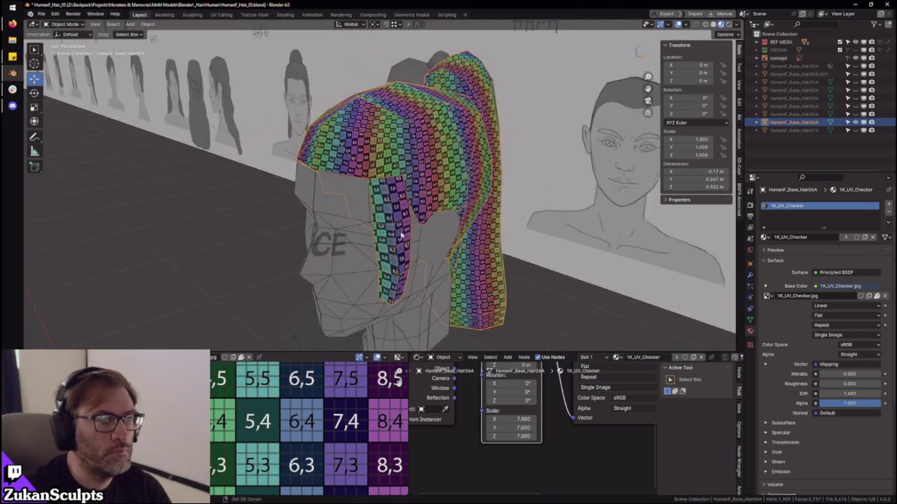
{"action": "key", "text": "Tab"}
{"action": "key", "text": "ctrl+Tab"}
{"action": "left_click", "coordinate": [402, 246]}
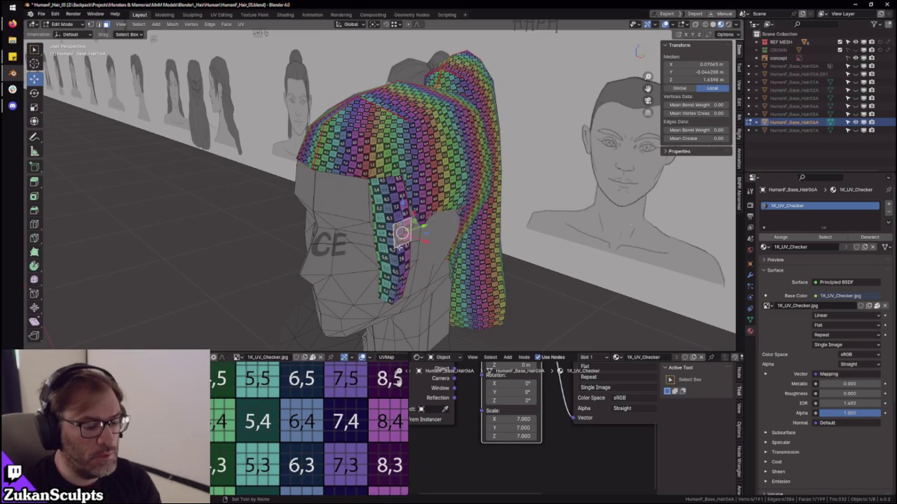
{"action": "key", "text": "ctrl+l"}
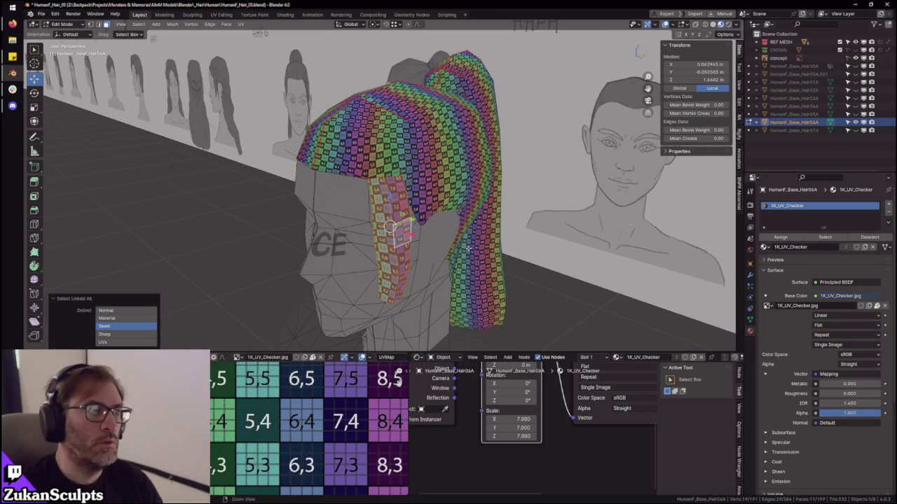
{"action": "middle_click_drag", "start_coordinate": [469, 248], "coordinate": [530, 229]}
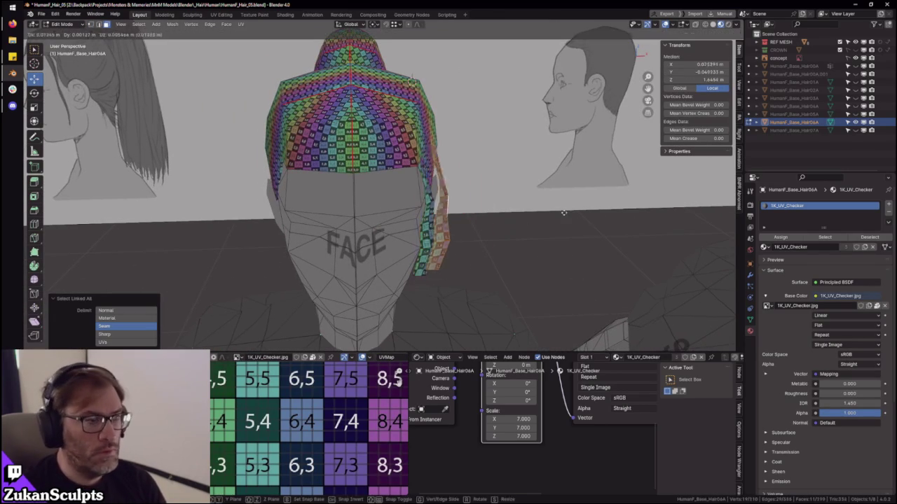
- Duplicate the strip and move the copy -0.17844 m along X to the other side
{"action": "key", "text": "shift+d"}
{"action": "right_click", "coordinate": [528, 215]}
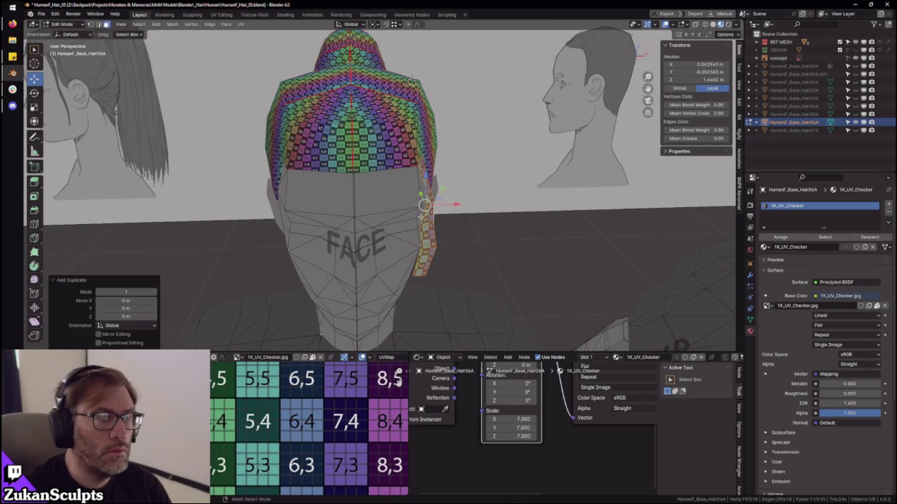
{"action": "key", "text": "g"}
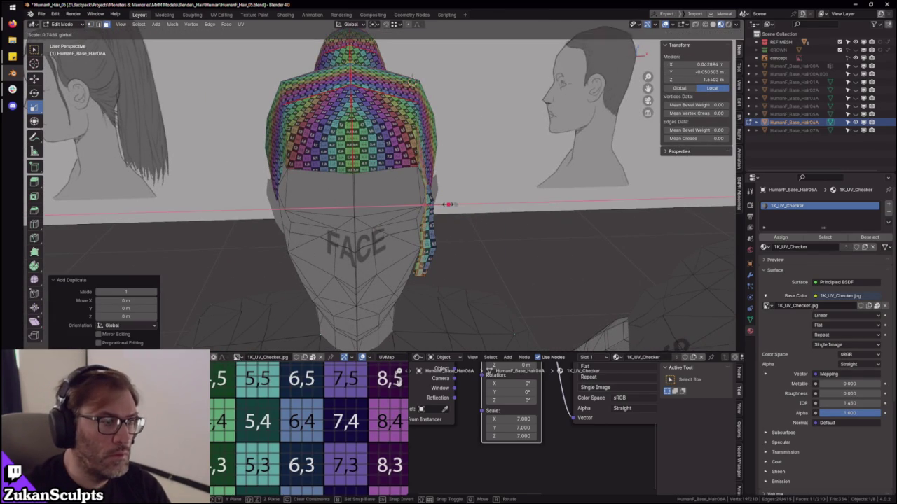
{"action": "right_click", "coordinate": [512, 103]}
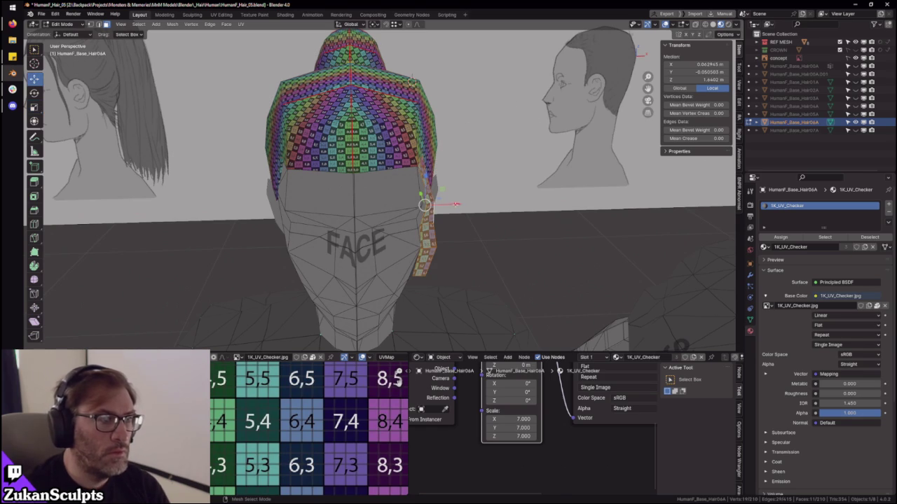
{"action": "key", "text": "g"}
{"action": "key", "text": "x"}
{"action": "left_click", "coordinate": [210, 79]}
{"action": "middle_click_drag", "start_coordinate": [211, 79], "coordinate": [365, 206]}
- Separate the copied sideburn strip into its own object, HumanF_Base_Hair06A.001
{"action": "key", "text": "p"}
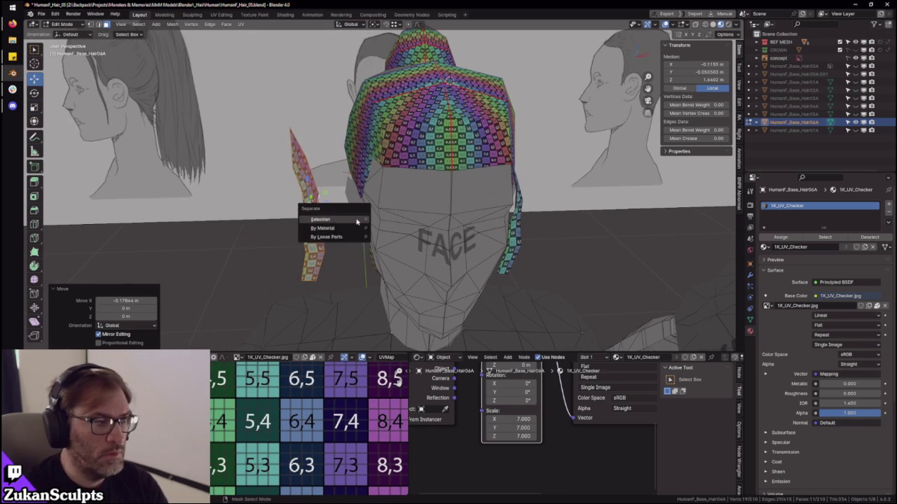
{"action": "left_click", "coordinate": [330, 221]}
{"action": "key", "text": "Tab"}
{"action": "left_click", "coordinate": [319, 228]}
{"action": "key", "text": "Tab"}
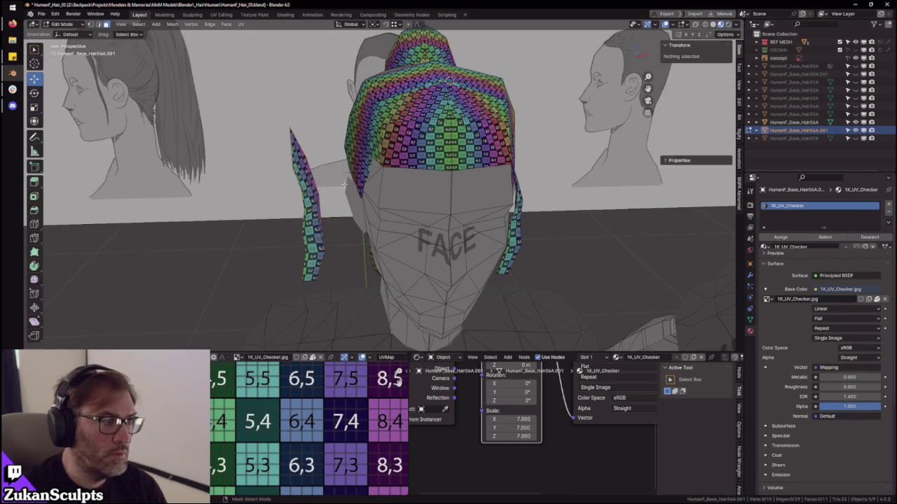
{"action": "key", "text": "a"}
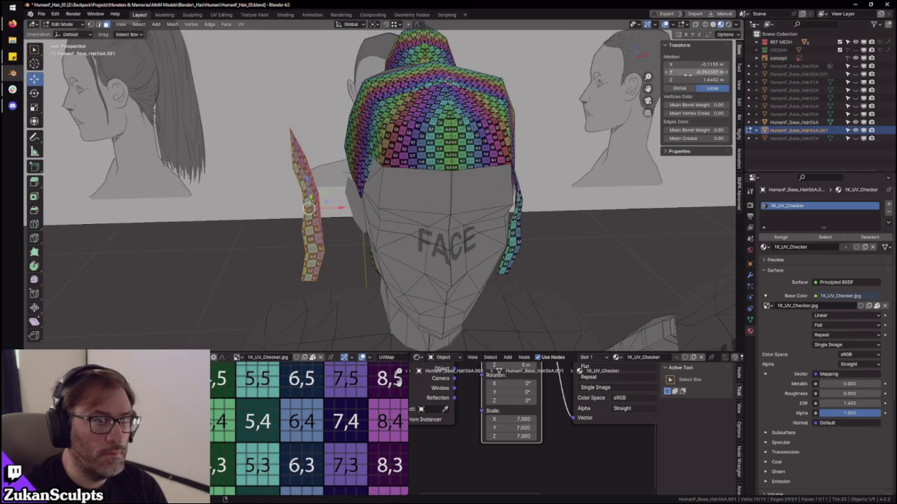
{"action": "key", "text": "Tab"}
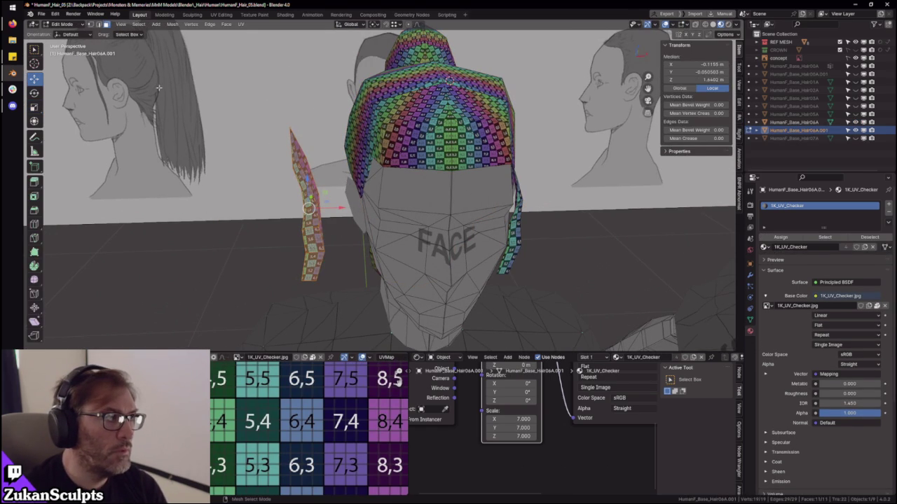
{"action": "key", "text": "Tab"}
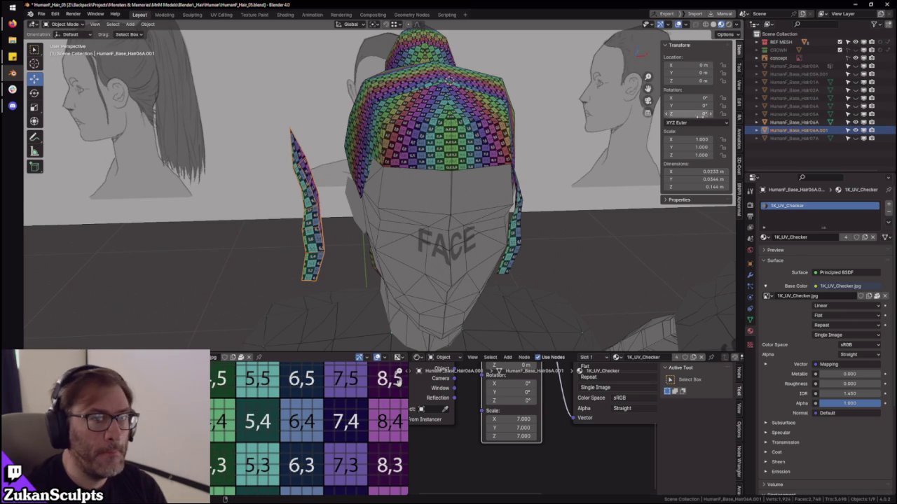
- Mirror the new strip by setting its X scale to -1
{"action": "left_click_drag", "start_coordinate": [690, 139], "coordinate": [676, 139]}
{"action": "left_click", "coordinate": [697, 139]}
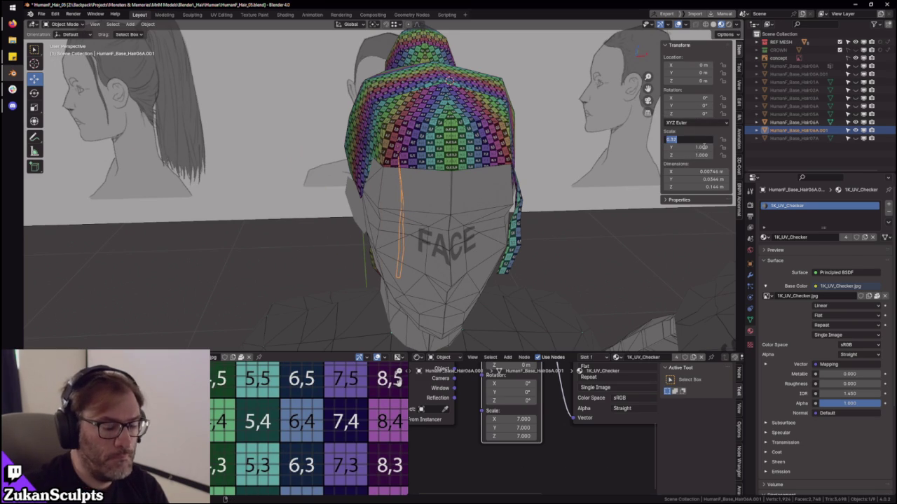
{"action": "type", "text": "1"}
{"action": "key", "text": "Return"}
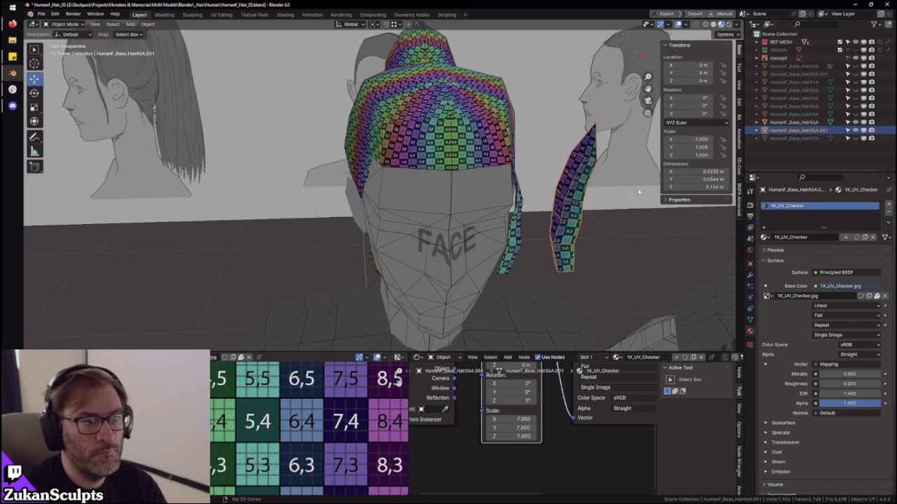
{"action": "scroll", "coordinate": [563, 223], "scroll_direction": "down", "scroll_amount": 5}
{"action": "left_click", "coordinate": [563, 223]}
{"action": "middle_click_drag", "start_coordinate": [563, 222], "coordinate": [484, 167]}
- Slide the mirrored strip along X to sit beside the opposite side of the face
{"action": "left_click", "coordinate": [480, 170]}
{"action": "scroll", "coordinate": [531, 188], "scroll_direction": "up", "scroll_amount": 3}
{"action": "scroll", "coordinate": [558, 201], "scroll_direction": "down", "scroll_amount": 3}
{"action": "key", "text": "Tab"}
{"action": "key", "text": "g"}
{"action": "key", "text": "x"}
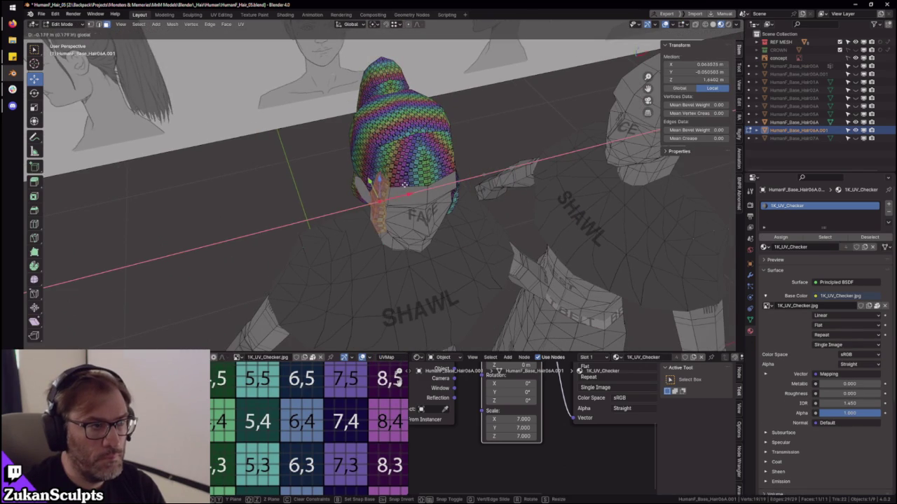
{"action": "left_click", "coordinate": [404, 184]}
{"action": "mouse_move", "coordinate": [404, 184]}
{"action": "middle_mouse_down"}
{"action": "mouse_move", "coordinate": [448, 189]}
{"action": "mouse_move", "coordinate": [447, 165]}
{"action": "mouse_move", "coordinate": [476, 190]}
{"action": "mouse_move", "coordinate": [508, 188]}
{"action": "middle_mouse_up"}
{"action": "scroll", "coordinate": [460, 188], "scroll_direction": "up", "scroll_amount": 4}
{"action": "key", "text": "g"}
{"action": "key", "text": "x"}
{"action": "key", "text": "Escape"}
{"action": "scroll", "coordinate": [413, 184], "scroll_direction": "down", "scroll_amount": 5}
- Apply all transforms to the strip and add the main hair to the selection
{"action": "key", "text": "Tab"}
{"action": "key", "text": "ctrl+a"}
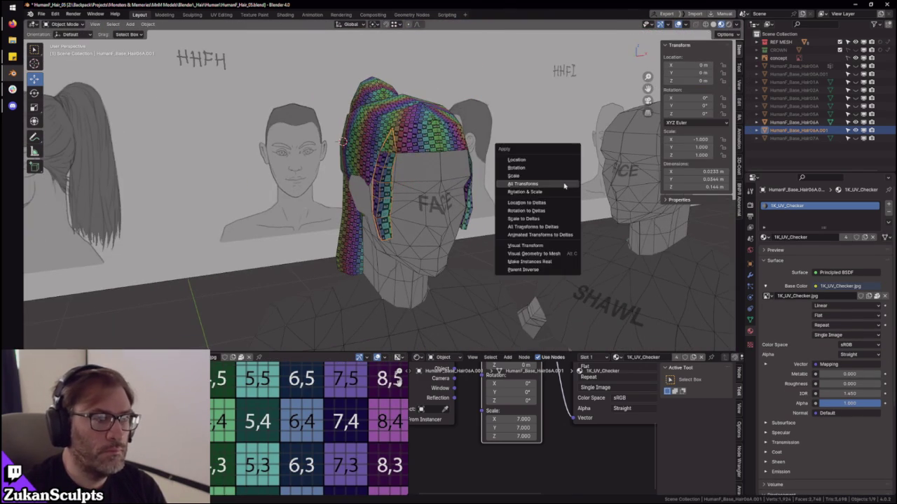
{"action": "left_click", "coordinate": [564, 185]}
{"action": "middle_click_drag", "start_coordinate": [564, 185], "coordinate": [576, 85]}
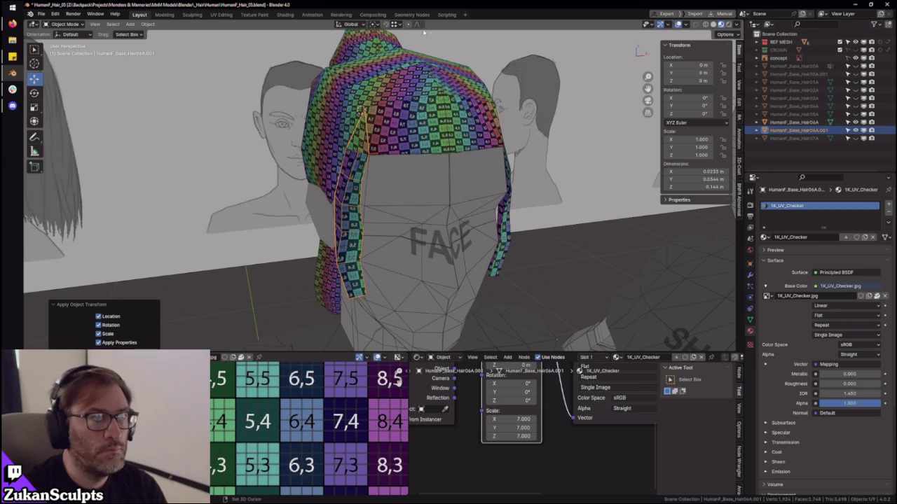
{"action": "left_click", "coordinate": [432, 91], "text": "shift"}
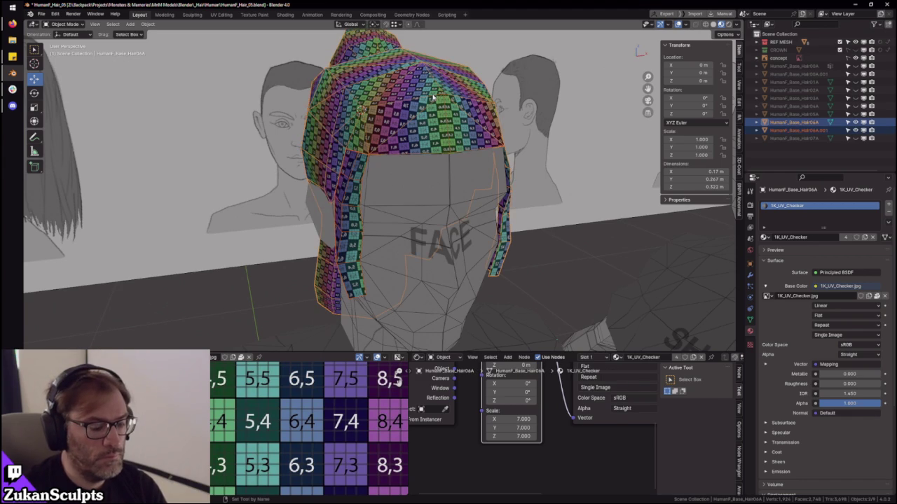
- Move the mirrored strip's UV island into the 8 column beside its partner, adjusting along X
{"action": "key", "text": "Tab"}
{"action": "key", "text": "ctrl+space"}
{"action": "scroll", "coordinate": [449, 253], "scroll_direction": "up", "scroll_amount": 1}
{"action": "middle_click_drag", "start_coordinate": [776, 435], "coordinate": [604, 358]}
{"action": "key", "text": "g"}
{"action": "left_click", "coordinate": [548, 359]}
{"action": "key", "text": "ctrl+space"}
{"action": "key", "text": "ctrl+space"}
{"action": "scroll", "coordinate": [548, 359], "scroll_direction": "up", "scroll_amount": 2}
{"action": "key", "text": "g"}
{"action": "key", "text": "x"}
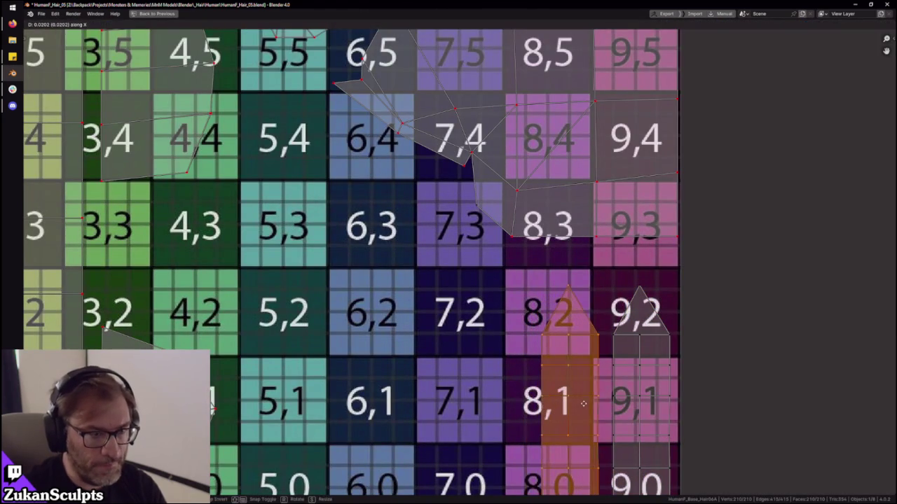
{"action": "left_click", "coordinate": [585, 404]}
{"action": "key", "text": "ctrl+space"}
- Assign the Hair material to the hair and turn on the Face Orientation overlay
{"action": "middle_click_drag", "start_coordinate": [484, 182], "coordinate": [499, 77]}
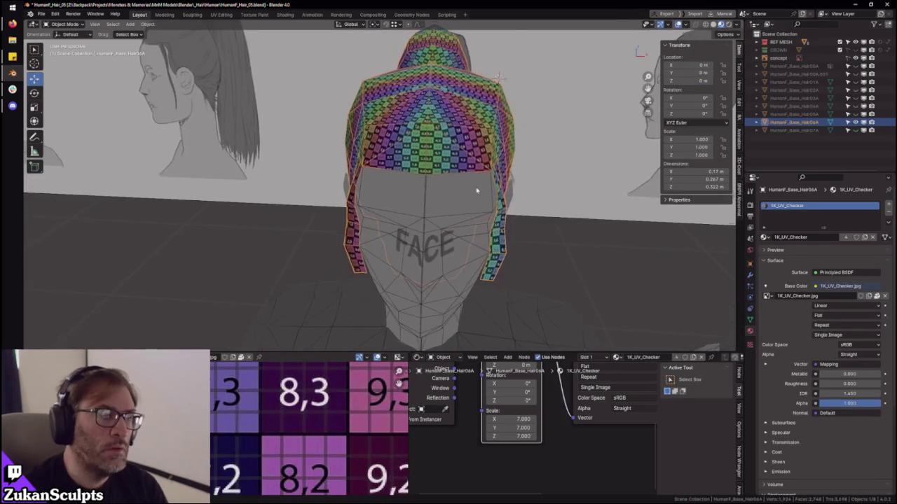
{"action": "left_click", "coordinate": [765, 237]}
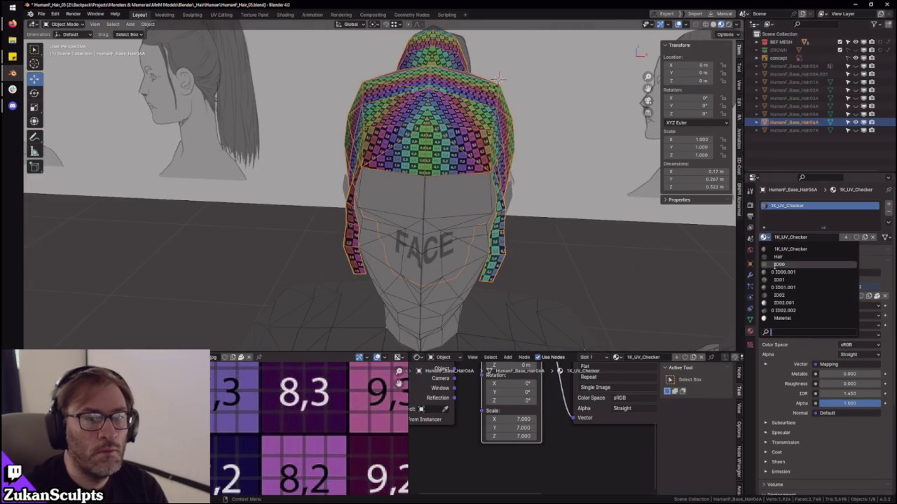
{"action": "left_click", "coordinate": [775, 264]}
{"action": "left_click", "coordinate": [766, 239]}
{"action": "left_click", "coordinate": [778, 295]}
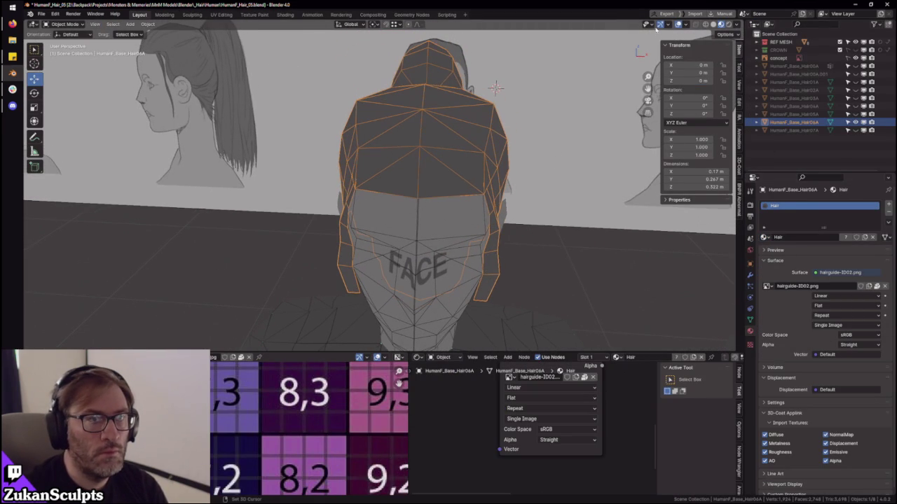
{"action": "left_click", "coordinate": [686, 27]}
{"action": "left_click", "coordinate": [652, 184]}
{"action": "mouse_move", "coordinate": [425, 160]}
{"action": "middle_mouse_down"}
{"action": "mouse_move", "coordinate": [459, 180]}
{"action": "mouse_move", "coordinate": [487, 236]}
{"action": "mouse_move", "coordinate": [391, 243]}
{"action": "middle_mouse_up"}
- Flip the normals of the seam-bounded red sideburn strip and nudge it slightly along X
{"action": "key", "text": "Tab"}
{"action": "left_click", "coordinate": [367, 240]}
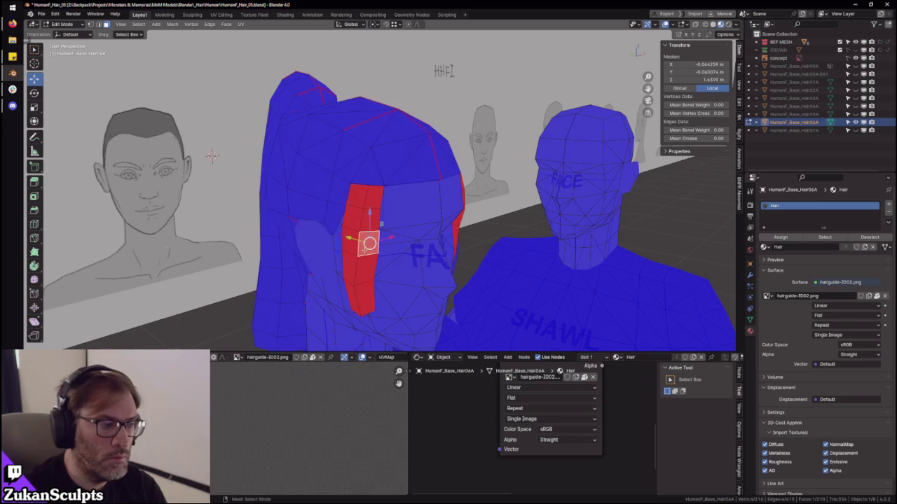
{"action": "key", "text": "ctrl+l"}
{"action": "left_click", "coordinate": [190, 24]}
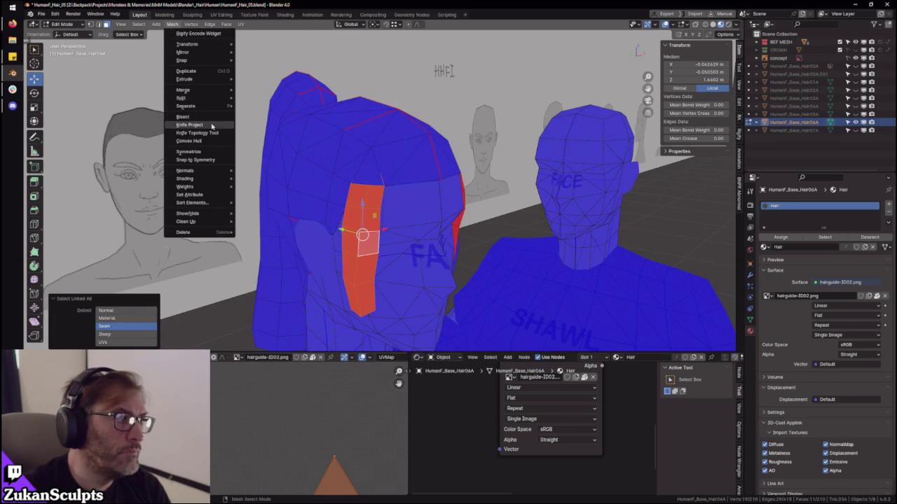
{"action": "mouse_move", "coordinate": [185, 170]}
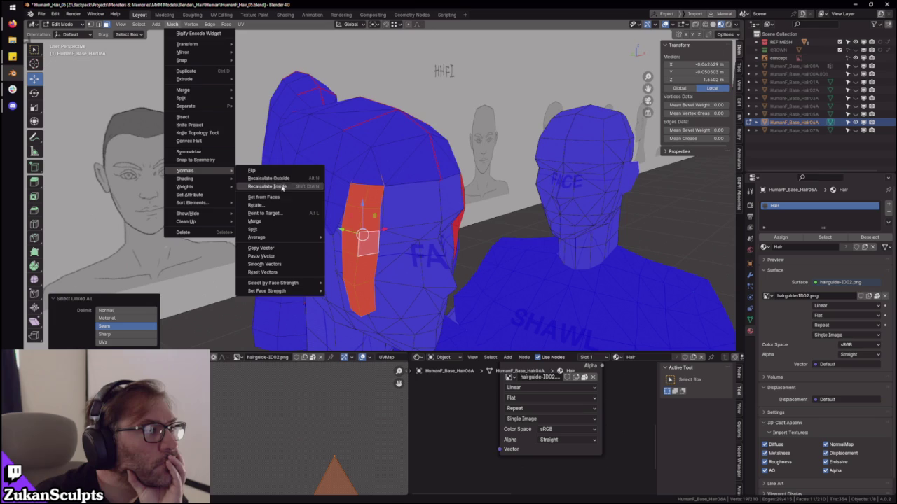
{"action": "left_click", "coordinate": [290, 172]}
{"action": "mouse_move", "coordinate": [458, 174]}
{"action": "middle_mouse_down"}
{"action": "mouse_move", "coordinate": [420, 246]}
{"action": "mouse_move", "coordinate": [408, 229]}
{"action": "middle_mouse_up"}
{"action": "scroll", "coordinate": [421, 245], "scroll_direction": "up", "scroll_amount": 5}
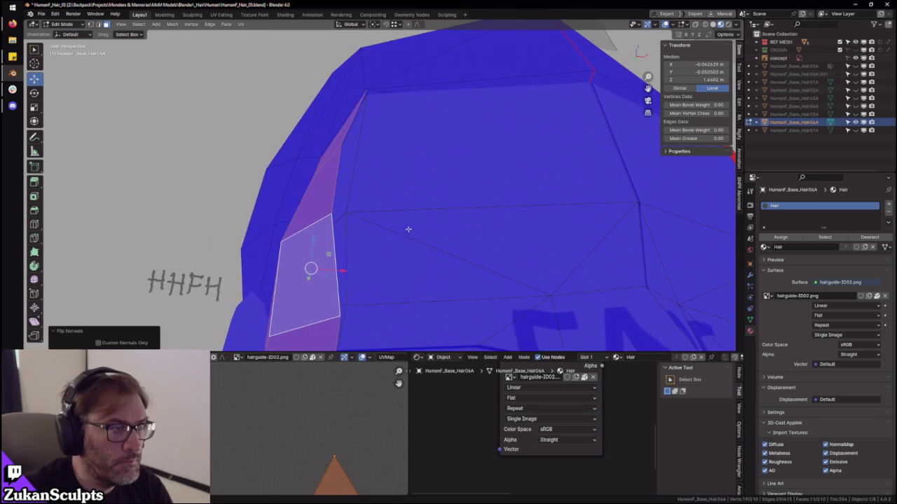
{"action": "key", "text": "g"}
{"action": "key", "text": "x"}
{"action": "left_click", "coordinate": [341, 273]}
{"action": "mouse_move", "coordinate": [341, 273]}
{"action": "middle_mouse_down"}
{"action": "mouse_move", "coordinate": [439, 274]}
{"action": "mouse_move", "coordinate": [381, 224]}
{"action": "mouse_move", "coordinate": [492, 232]}
{"action": "mouse_move", "coordinate": [441, 219]}
{"action": "mouse_move", "coordinate": [445, 198]}
{"action": "mouse_move", "coordinate": [427, 194]}
{"action": "mouse_move", "coordinate": [423, 260]}
{"action": "mouse_move", "coordinate": [420, 245]}
{"action": "mouse_move", "coordinate": [449, 206]}
{"action": "mouse_move", "coordinate": [566, 154]}
{"action": "mouse_move", "coordinate": [678, 25]}
{"action": "middle_mouse_up"}
- Shift the side piece's seam-bounded island slightly along X, then return to Object Mode
{"action": "left_click", "coordinate": [441, 220]}
{"action": "key", "text": "ctrl+l"}
{"action": "key", "text": "g"}
{"action": "key", "text": "x"}
{"action": "left_click", "coordinate": [422, 259]}
{"action": "key", "text": "Tab"}
{"action": "scroll", "coordinate": [449, 206], "scroll_direction": "down", "scroll_amount": 5}
{"action": "scroll", "coordinate": [546, 161], "scroll_direction": "down", "scroll_amount": 3}
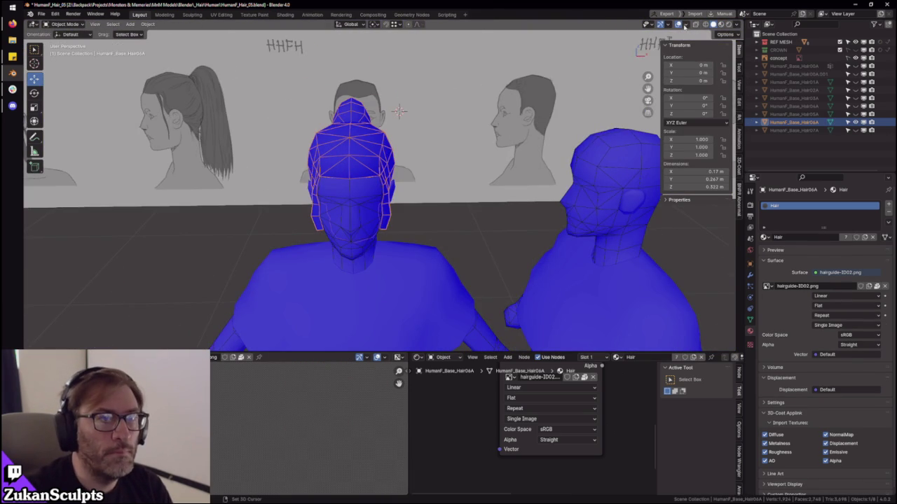
- Turn off the Face Orientation viewport overlay
{"action": "left_click", "coordinate": [684, 25]}
{"action": "left_click", "coordinate": [649, 174]}
{"action": "left_click", "coordinate": [518, 143]}
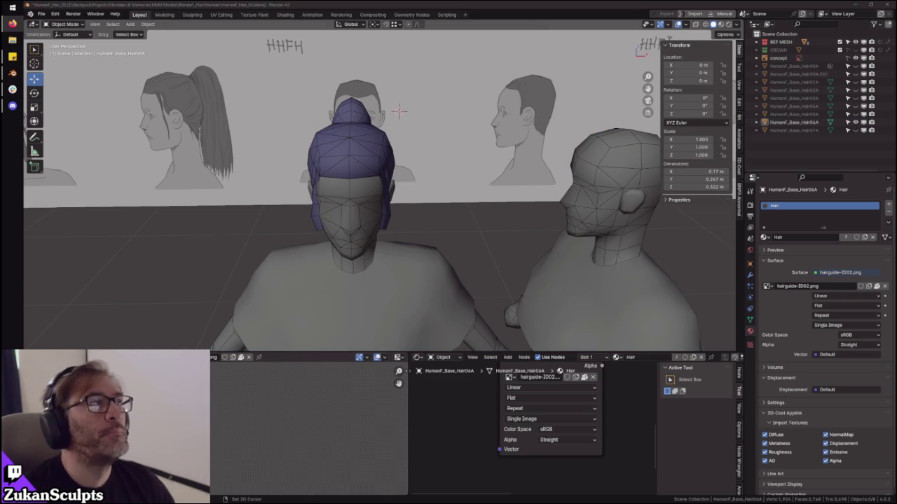
- Apply All Transforms (location, rotation, scale) to the selected hair object
{"action": "left_click", "coordinate": [358, 186]}
{"action": "mouse_move", "coordinate": [357, 187]}
{"action": "middle_mouse_down"}
{"action": "mouse_move", "coordinate": [474, 133]}
{"action": "mouse_move", "coordinate": [734, 162]}
{"action": "middle_mouse_up"}
{"action": "key", "text": "ctrl+a"}
{"action": "left_click", "coordinate": [474, 132]}
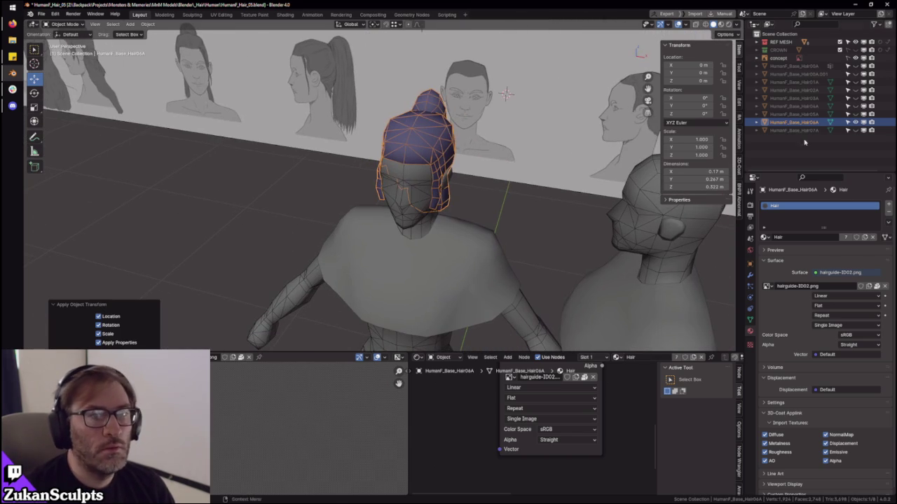
{"action": "middle_click_drag", "start_coordinate": [753, 243], "coordinate": [785, 189]}
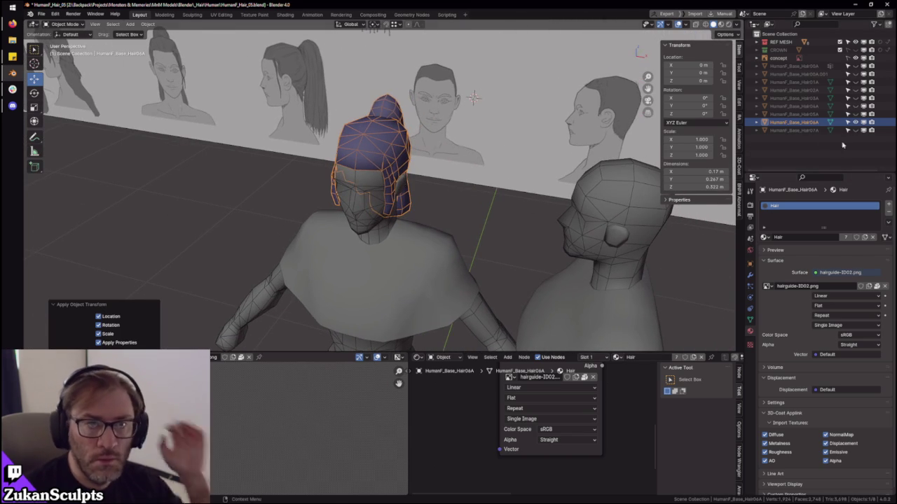
{"action": "scroll", "coordinate": [500, 172], "scroll_direction": "up", "scroll_amount": 3}
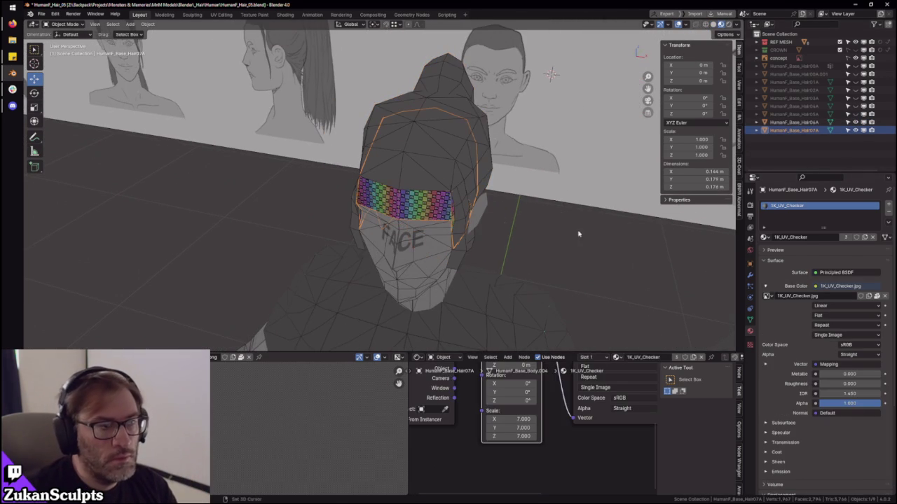
- Switch Hair07A to the Hair material, reveal and select Hair05A, and hide Hair07A
{"action": "left_click", "coordinate": [764, 237]}
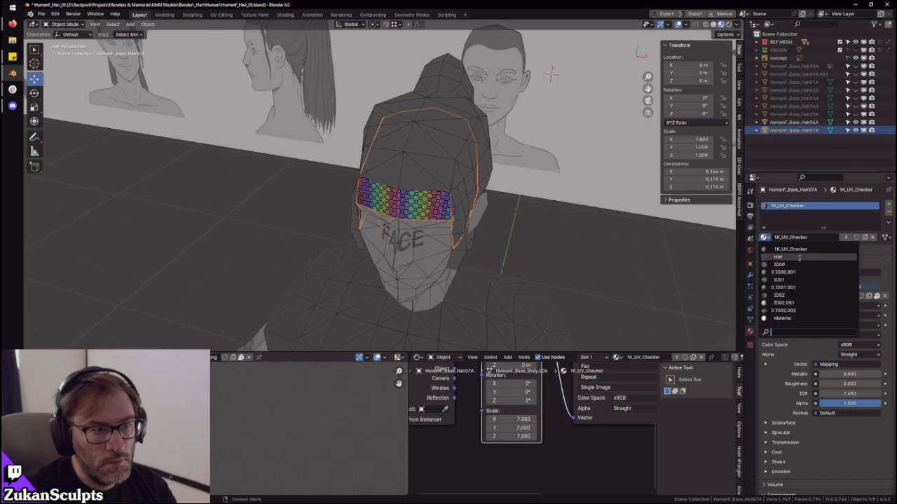
{"action": "left_click", "coordinate": [792, 262]}
{"action": "middle_click_drag", "start_coordinate": [581, 221], "coordinate": [564, 214]}
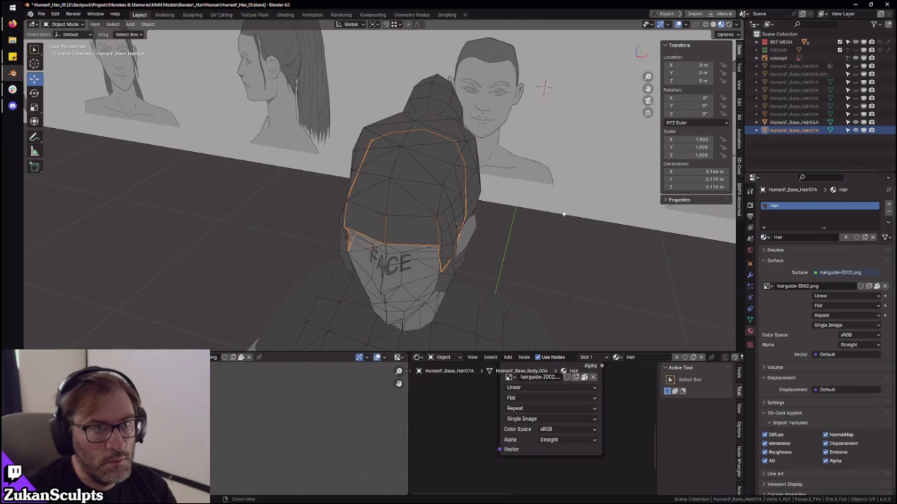
{"action": "left_click", "coordinate": [854, 114]}
{"action": "left_click", "coordinate": [794, 114]}
{"action": "middle_click_drag", "start_coordinate": [533, 203], "coordinate": [573, 198]}
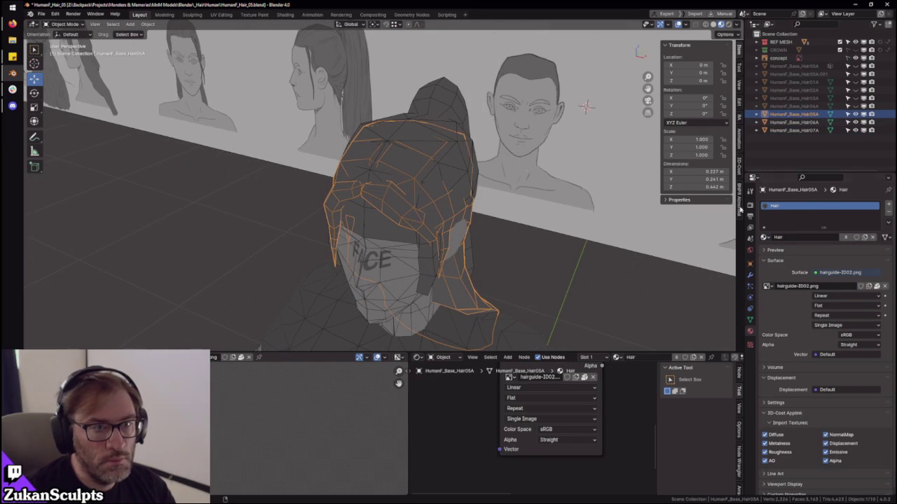
{"action": "left_click", "coordinate": [855, 130]}
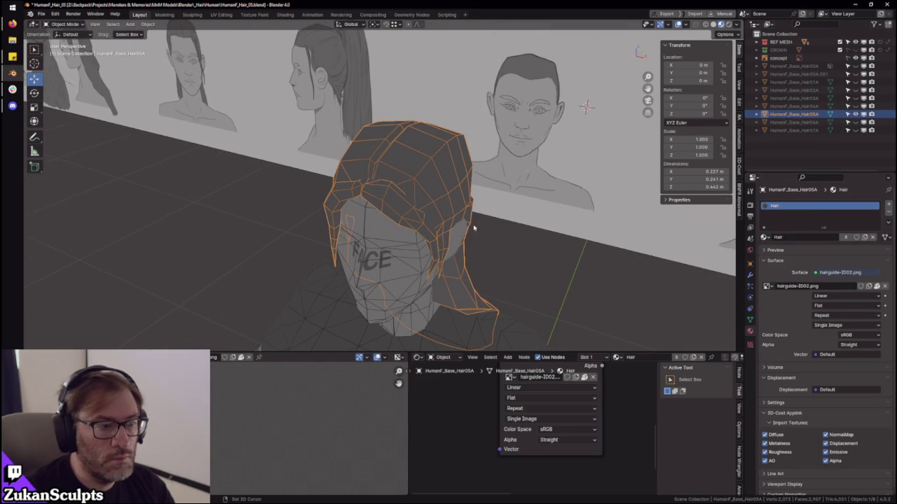
- Assign the 1K_UV_Checker material to Hair05A
{"action": "left_click", "coordinate": [764, 237]}
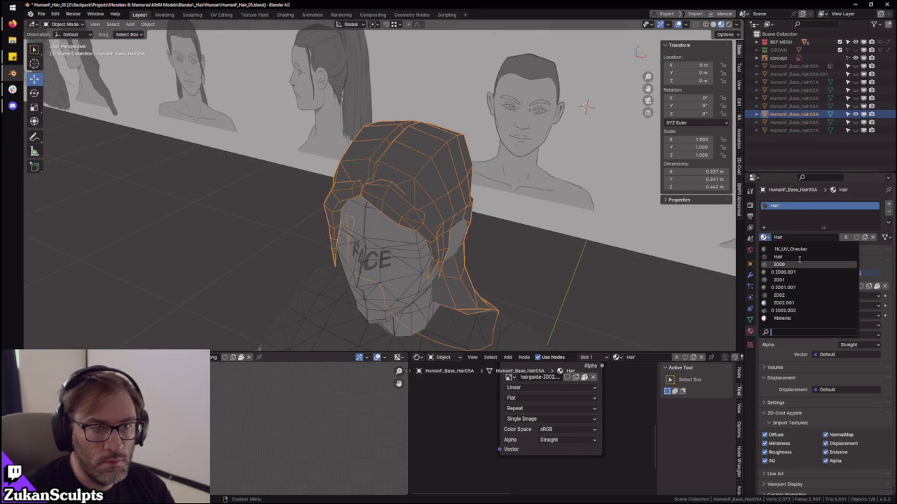
{"action": "left_click", "coordinate": [781, 250]}
{"action": "mouse_move", "coordinate": [434, 225]}
{"action": "middle_mouse_down"}
{"action": "mouse_move", "coordinate": [434, 240]}
{"action": "mouse_move", "coordinate": [441, 236]}
{"action": "middle_mouse_up"}
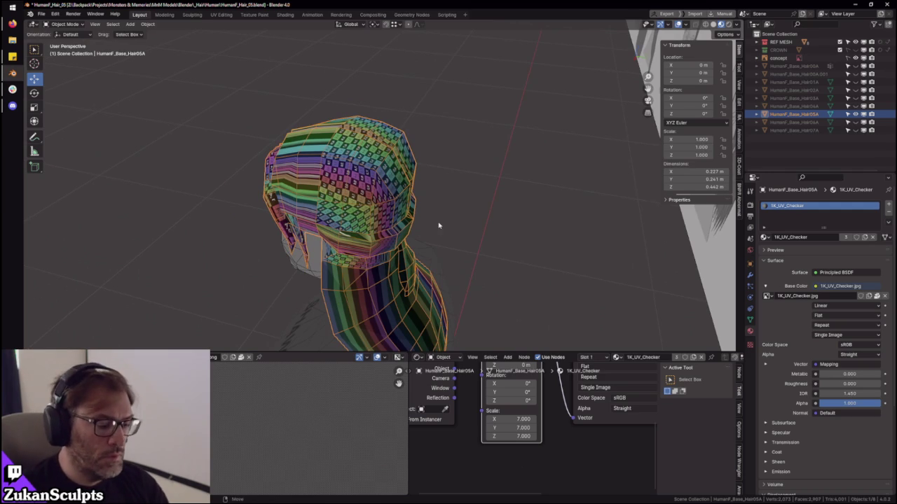
- Isolate Hair05A in local view and enter Edit Mode with edge selection
{"action": "key", "text": "KP_Divide"}
{"action": "key", "text": "Tab"}
{"action": "middle_click_drag", "start_coordinate": [382, 185], "coordinate": [423, 210]}
{"action": "key", "text": "ctrl+Tab"}
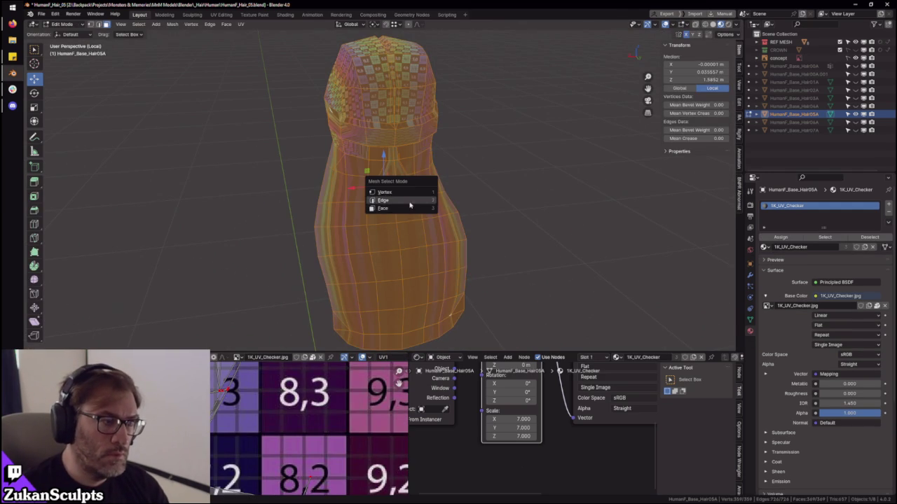
{"action": "mouse_move", "coordinate": [478, 189]}
{"action": "middle_mouse_down"}
{"action": "mouse_move", "coordinate": [462, 175]}
{"action": "mouse_move", "coordinate": [508, 167]}
{"action": "middle_mouse_up"}
{"action": "scroll", "coordinate": [463, 175], "scroll_direction": "up", "scroll_amount": 2}
{"action": "key", "text": "ctrl+Tab"}
{"action": "left_click", "coordinate": [452, 150]}
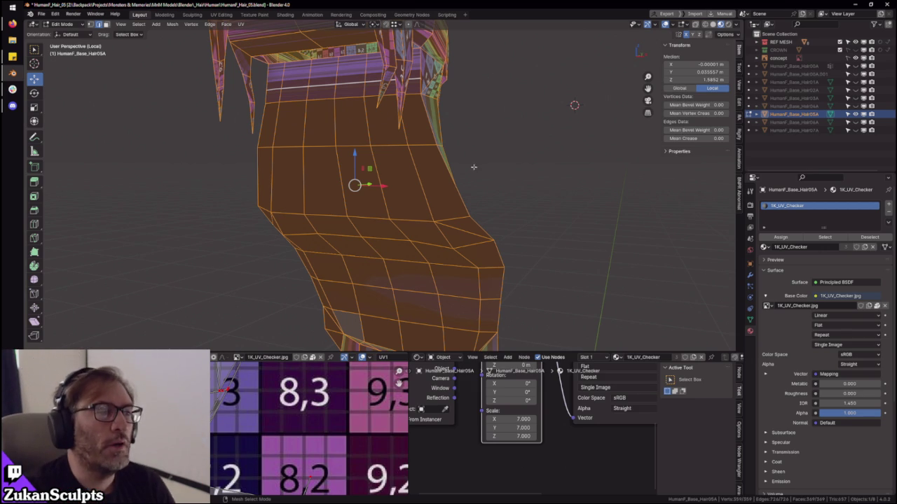
- Check the tail's seams by selecting an edge ring and a vertical edge loop
{"action": "middle_click_drag", "start_coordinate": [483, 167], "coordinate": [487, 175]}
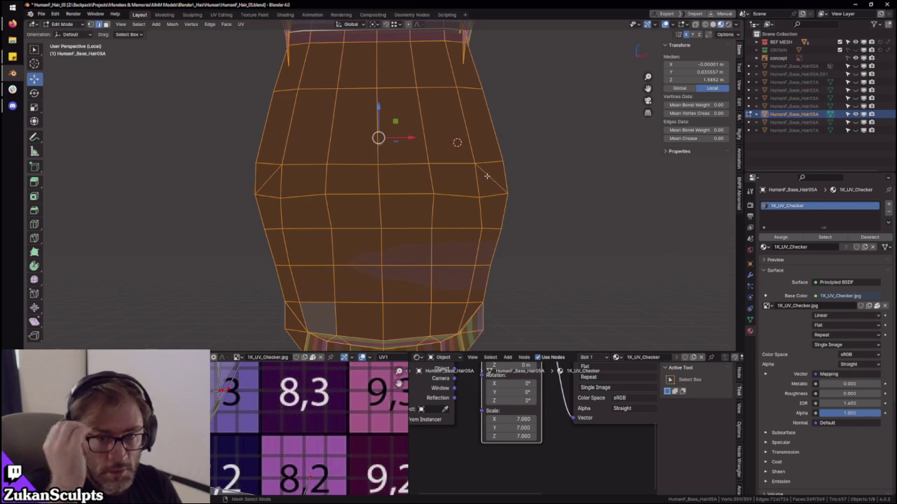
{"action": "middle_click_drag", "start_coordinate": [490, 175], "coordinate": [446, 224]}
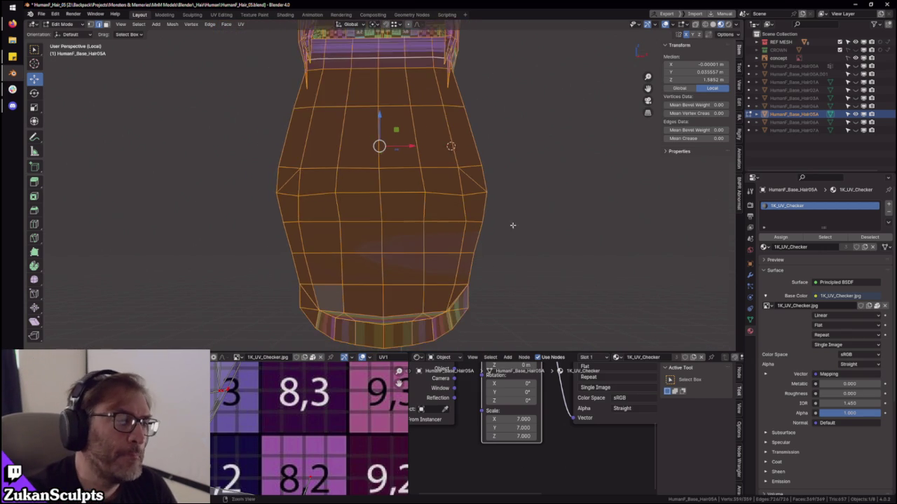
{"action": "scroll", "coordinate": [447, 224], "scroll_direction": "up", "scroll_amount": 3}
{"action": "key", "text": "ctrl+Tab"}
{"action": "left_click", "coordinate": [409, 175]}
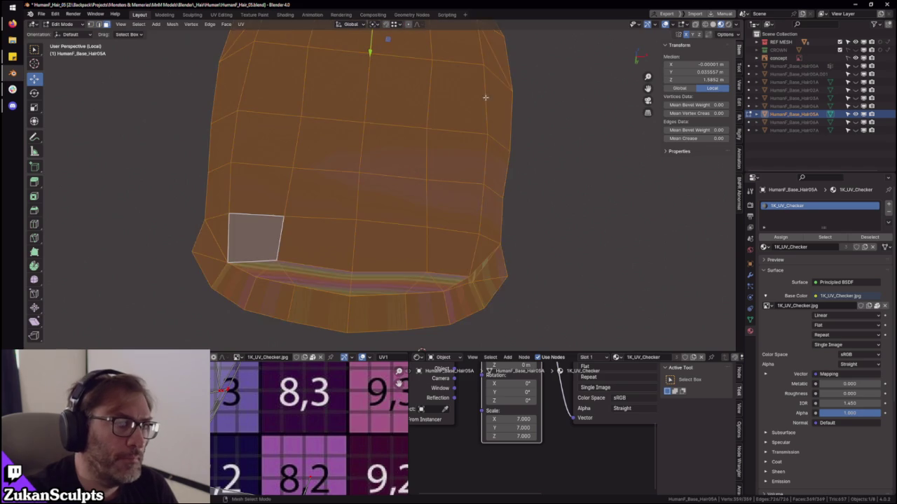
{"action": "mouse_move", "coordinate": [414, 322]}
{"action": "middle_mouse_down"}
{"action": "mouse_move", "coordinate": [449, 210]}
{"action": "mouse_move", "coordinate": [425, 226]}
{"action": "mouse_move", "coordinate": [459, 217]}
{"action": "mouse_move", "coordinate": [458, 196]}
{"action": "mouse_move", "coordinate": [488, 230]}
{"action": "mouse_move", "coordinate": [270, 233]}
{"action": "mouse_move", "coordinate": [246, 210]}
{"action": "mouse_move", "coordinate": [292, 262]}
{"action": "mouse_move", "coordinate": [434, 238]}
{"action": "mouse_move", "coordinate": [416, 204]}
{"action": "mouse_move", "coordinate": [320, 201]}
{"action": "mouse_move", "coordinate": [338, 186]}
{"action": "middle_mouse_up"}
{"action": "key", "text": "ctrl+Tab"}
{"action": "left_click", "coordinate": [420, 238]}
{"action": "key", "text": "ctrl+Tab"}
{"action": "left_click", "coordinate": [468, 220]}
{"action": "left_click", "coordinate": [470, 254], "text": "alt"}
{"action": "left_click", "coordinate": [277, 238], "text": "alt"}
- Select the whole seam-bounded tail strip in face mode and line up a front view
{"action": "mouse_move", "coordinate": [446, 248]}
{"action": "middle_mouse_down"}
{"action": "mouse_move", "coordinate": [391, 240]}
{"action": "mouse_move", "coordinate": [377, 226]}
{"action": "middle_mouse_up"}
{"action": "scroll", "coordinate": [385, 233], "scroll_direction": "up", "scroll_amount": 3}
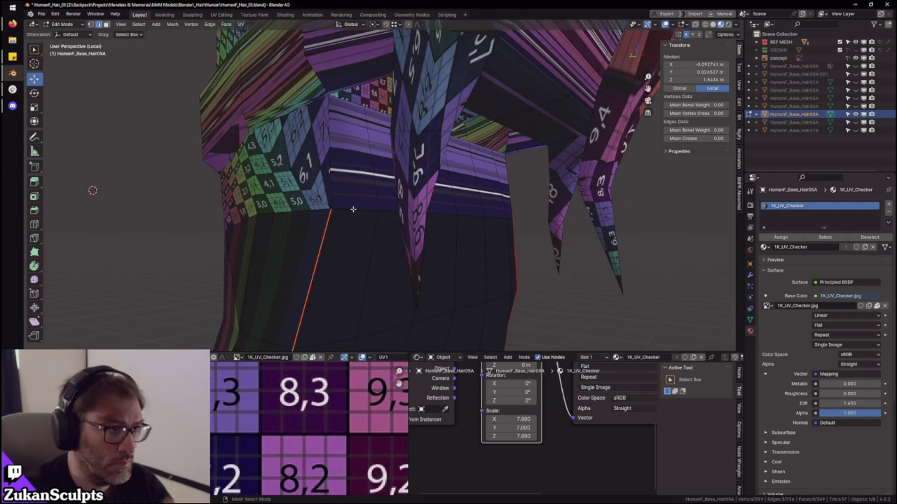
{"action": "mouse_move", "coordinate": [359, 174]}
{"action": "middle_mouse_down"}
{"action": "mouse_move", "coordinate": [441, 173]}
{"action": "mouse_move", "coordinate": [400, 190]}
{"action": "mouse_move", "coordinate": [450, 245]}
{"action": "mouse_move", "coordinate": [412, 201]}
{"action": "mouse_move", "coordinate": [383, 254]}
{"action": "middle_mouse_up"}
{"action": "left_click", "coordinate": [404, 209]}
{"action": "left_click", "coordinate": [405, 203]}
{"action": "key", "text": "ctrl+l"}
{"action": "mouse_move", "coordinate": [533, 210]}
{"action": "middle_mouse_down", "text": "alt"}
{"action": "mouse_move", "coordinate": [557, 196]}
{"action": "mouse_move", "coordinate": [462, 248]}
{"action": "mouse_move", "coordinate": [464, 227]}
{"action": "mouse_move", "coordinate": [466, 264]}
{"action": "middle_mouse_up", "text": "alt"}
- Project the tail's UVs from view and park the island right of the checker square
{"action": "key", "text": "u"}
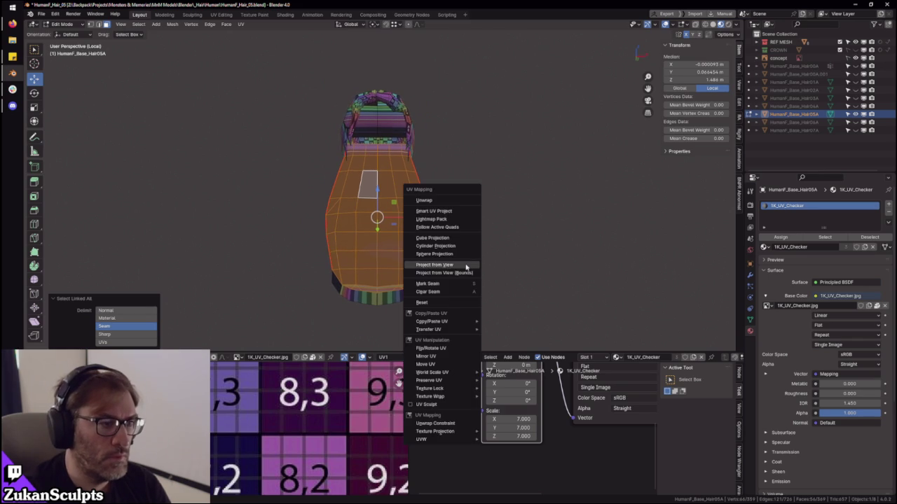
{"action": "left_click", "coordinate": [466, 267]}
{"action": "key", "text": "ctrl+space"}
{"action": "key", "text": "g"}
{"action": "left_click", "coordinate": [637, 327]}
{"action": "key", "text": "ctrl+space"}
- Select a seam-bounded hair piece from the front and pick an edge to check its seam
{"action": "mouse_move", "coordinate": [462, 220]}
{"action": "middle_mouse_down"}
{"action": "mouse_move", "coordinate": [486, 236]}
{"action": "mouse_move", "coordinate": [596, 234]}
{"action": "middle_mouse_up"}
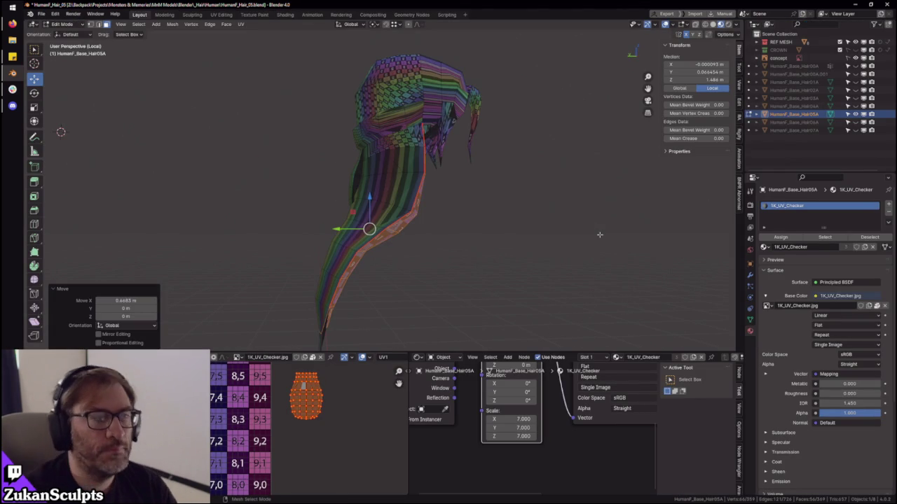
{"action": "scroll", "coordinate": [433, 212], "scroll_direction": "up", "scroll_amount": 4}
{"action": "mouse_move", "coordinate": [433, 212]}
{"action": "middle_mouse_down"}
{"action": "mouse_move", "coordinate": [468, 180]}
{"action": "mouse_move", "coordinate": [486, 112]}
{"action": "middle_mouse_up"}
{"action": "left_click", "coordinate": [429, 191]}
{"action": "key", "text": "ctrl+l"}
{"action": "key", "text": "ctrl+Tab"}
{"action": "left_click", "coordinate": [467, 180]}
{"action": "left_click", "coordinate": [485, 109]}
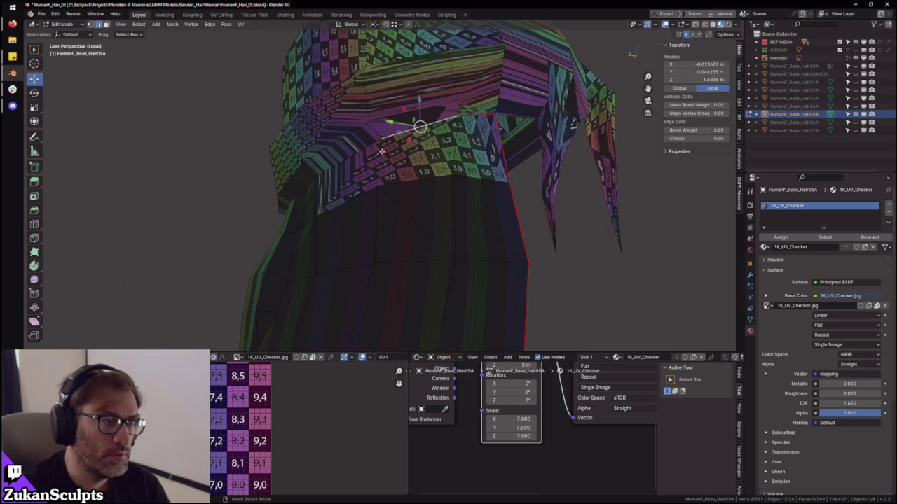
- Inspect the seam from several angles, then select the whole seam-bounded back piece in face mode
{"action": "mouse_move", "coordinate": [360, 155]}
{"action": "middle_mouse_down"}
{"action": "mouse_move", "coordinate": [331, 192]}
{"action": "mouse_move", "coordinate": [294, 185]}
{"action": "middle_mouse_up"}
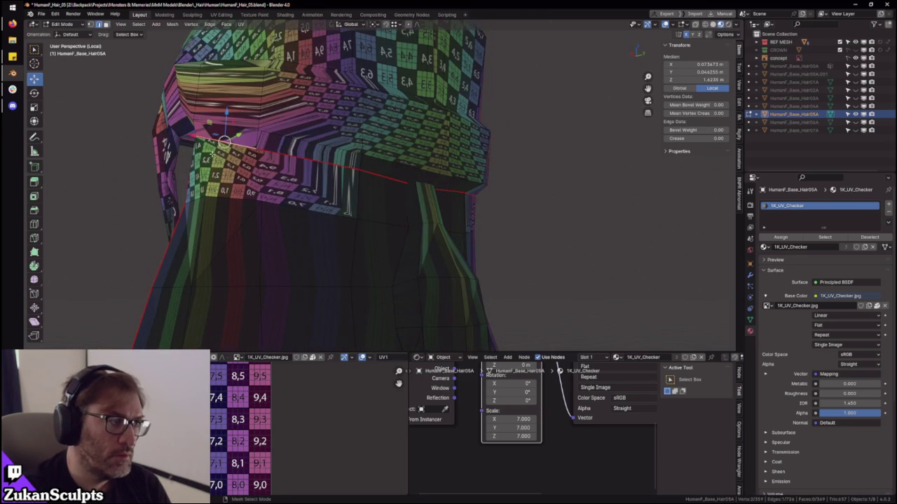
{"action": "middle_click_drag", "start_coordinate": [209, 156], "coordinate": [358, 159]}
{"action": "middle_click_drag", "start_coordinate": [361, 110], "coordinate": [343, 210]}
{"action": "key", "text": "ctrl+Tab"}
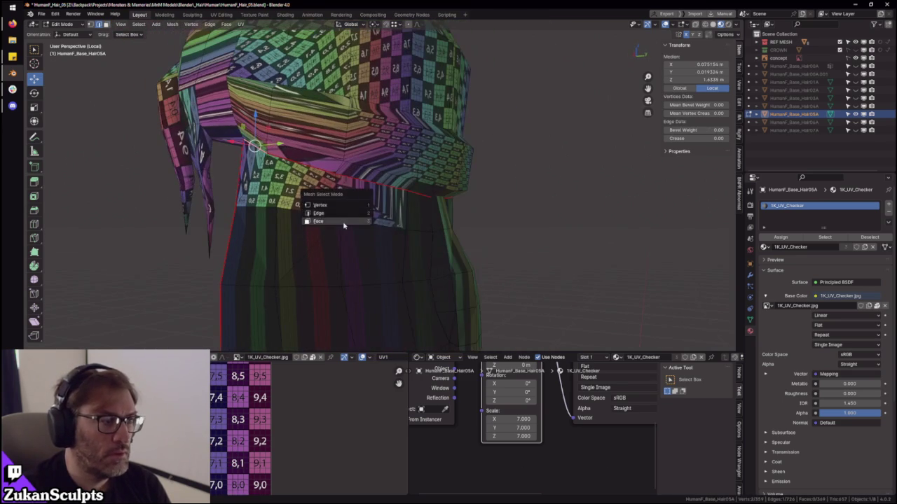
{"action": "left_click", "coordinate": [344, 225]}
{"action": "key", "text": "ctrl+l"}
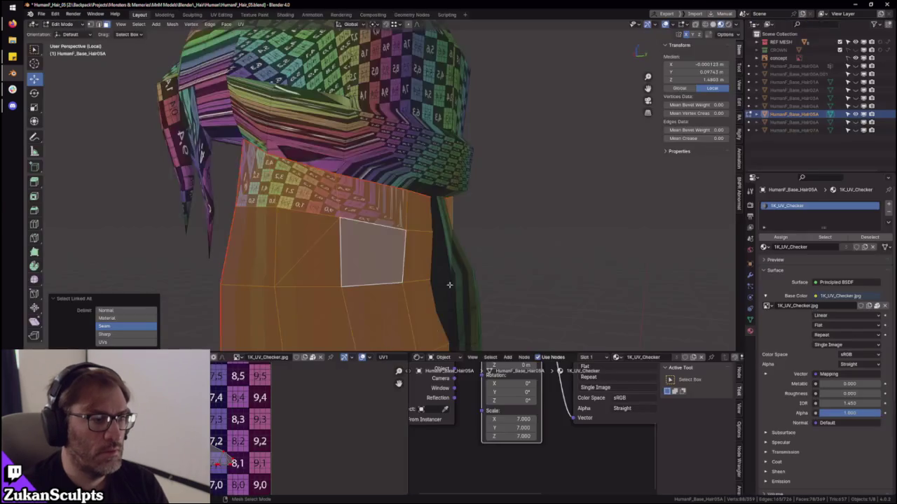
- Project the back piece's UVs from the straight back view and move the island left of the checker
{"action": "middle_click_drag", "start_coordinate": [449, 284], "coordinate": [435, 273]}
{"action": "key", "text": "ctrl+KP_1"}
{"action": "scroll", "coordinate": [455, 266], "scroll_direction": "down", "scroll_amount": 3}
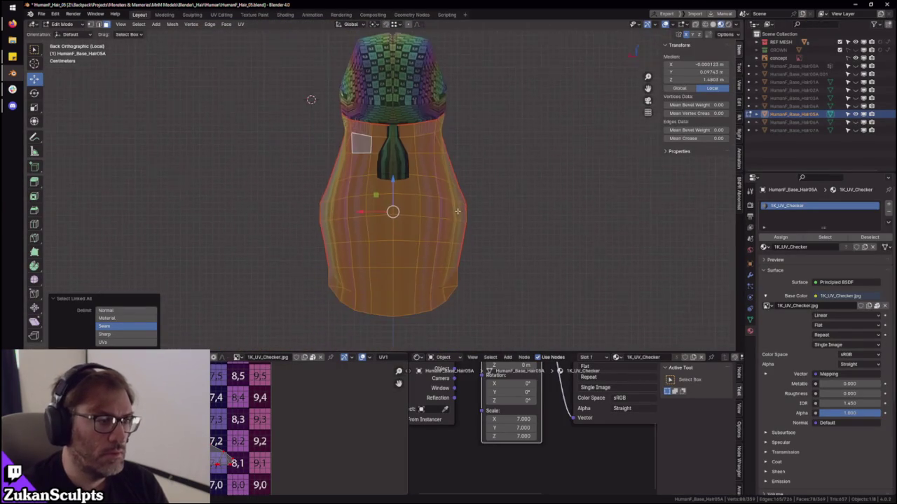
{"action": "scroll", "coordinate": [508, 255], "scroll_direction": "up", "scroll_amount": 2}
{"action": "key", "text": "u"}
{"action": "left_click", "coordinate": [508, 257]}
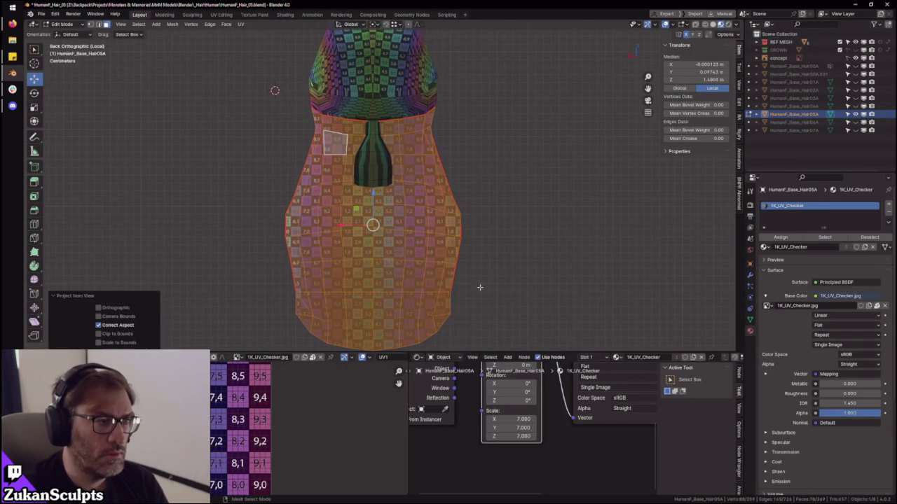
{"action": "key", "text": "ctrl+space"}
{"action": "key", "text": "a"}
{"action": "key", "text": "g"}
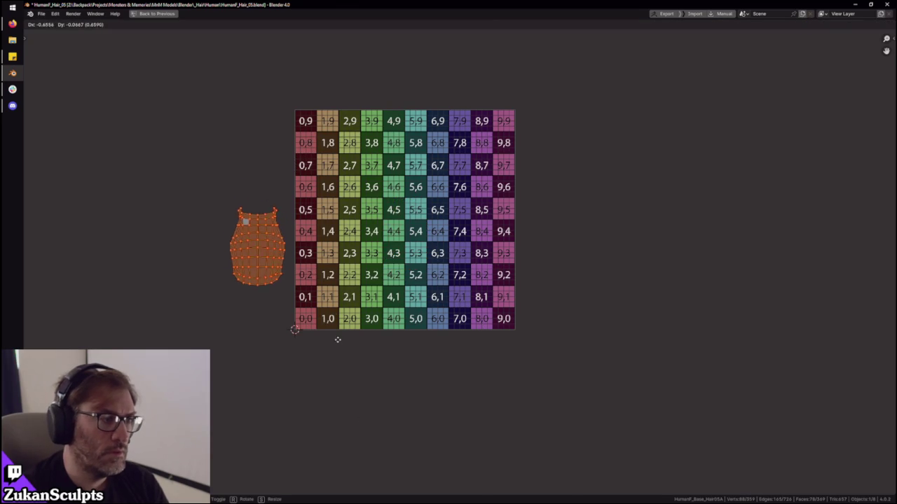
{"action": "key", "text": "ctrl+space"}
- Orbit toward the neck area and pick a single face there
{"action": "mouse_move", "coordinate": [508, 246]}
{"action": "middle_mouse_down"}
{"action": "mouse_move", "coordinate": [465, 260]}
{"action": "mouse_move", "coordinate": [491, 232]}
{"action": "mouse_move", "coordinate": [456, 206]}
{"action": "mouse_move", "coordinate": [494, 215]}
{"action": "middle_mouse_up"}
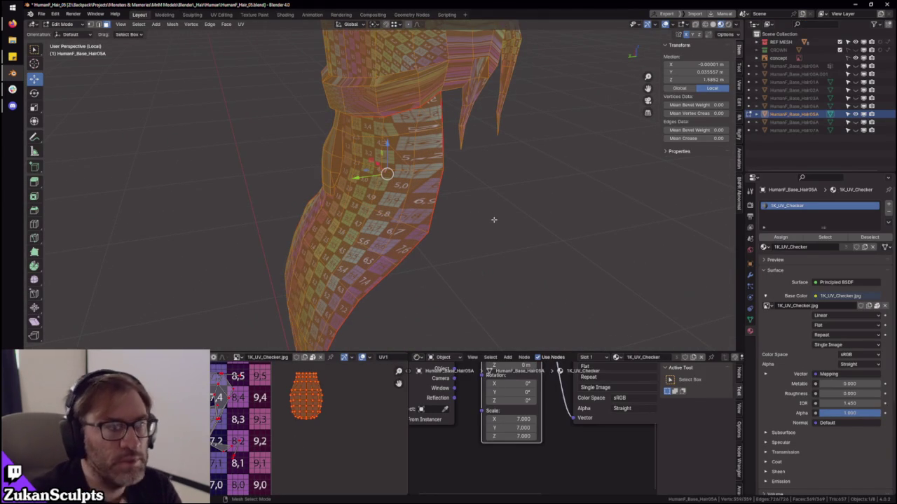
{"action": "mouse_move", "coordinate": [408, 139]}
{"action": "middle_mouse_down"}
{"action": "mouse_move", "coordinate": [407, 127]}
{"action": "mouse_move", "coordinate": [440, 190]}
{"action": "middle_mouse_up"}
{"action": "scroll", "coordinate": [407, 127], "scroll_direction": "up", "scroll_amount": 3}
{"action": "left_click", "coordinate": [440, 191]}
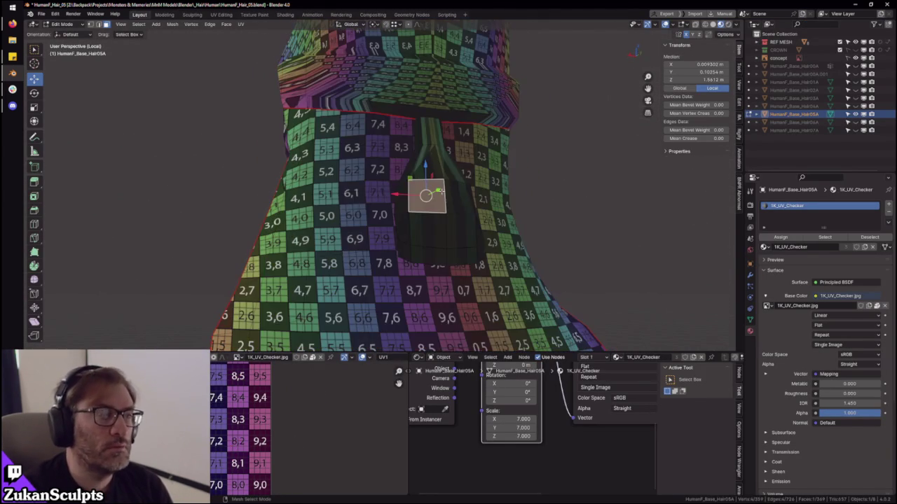
- Select the connected tail piece and check its UV island in the maximized UV editor
{"action": "key", "text": "ctrl+l"}
{"action": "key", "text": "ctrl+space"}
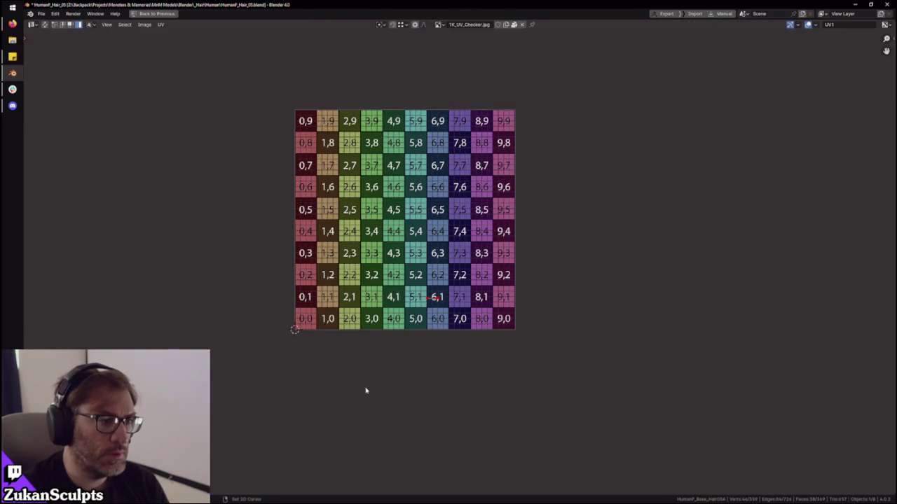
{"action": "key", "text": "ctrl+space"}
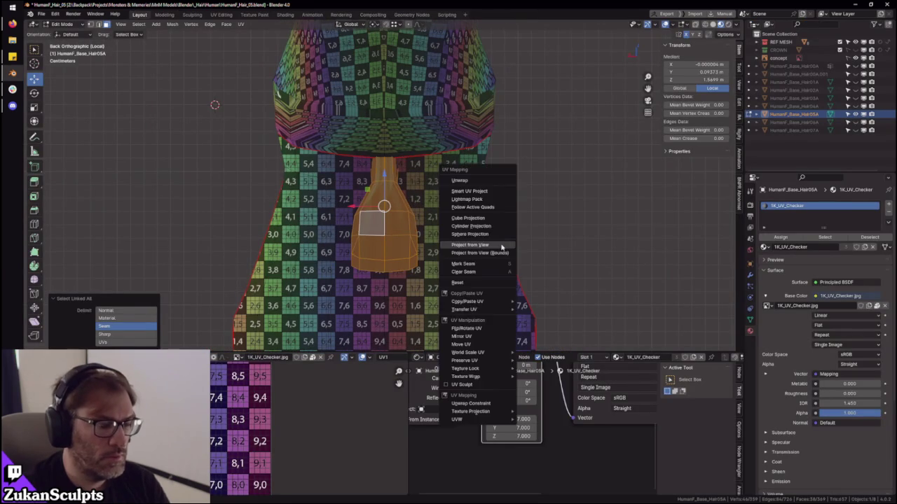
{"action": "key", "text": "ctrl+space"}
{"action": "scroll", "coordinate": [382, 268], "scroll_direction": "up", "scroll_amount": 3}
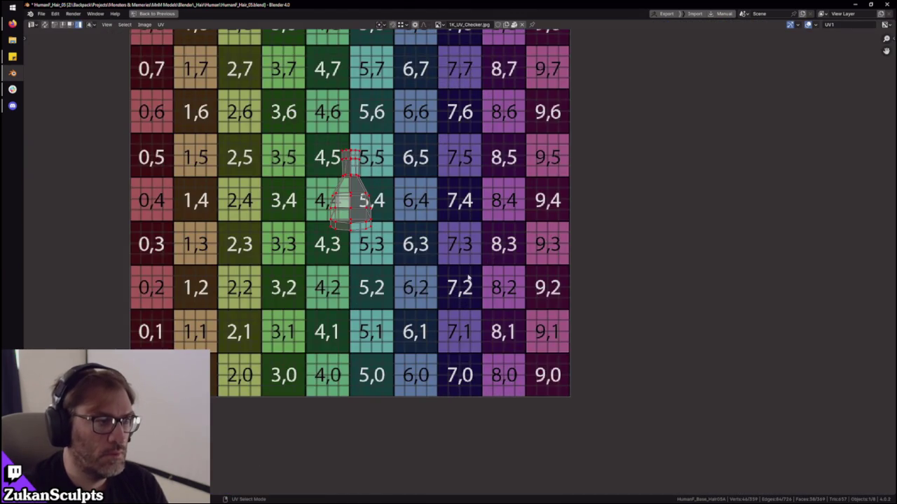
{"action": "scroll", "coordinate": [469, 283], "scroll_direction": "up", "scroll_amount": 1}
{"action": "middle_click_drag", "start_coordinate": [430, 263], "coordinate": [468, 282]}
{"action": "left_click", "coordinate": [465, 242]}
{"action": "key", "text": "ctrl+space"}
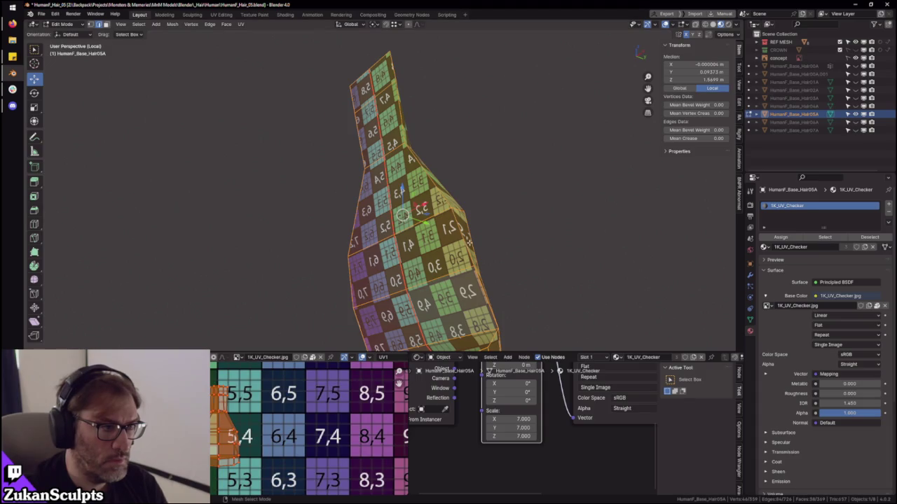
- Clear the selection and box-select the tail's lower, middle and top-strip faces
{"action": "key", "text": "alt+a"}
{"action": "left_click_drag", "start_coordinate": [498, 346], "coordinate": [424, 256]}
{"action": "left_click_drag", "start_coordinate": [383, 144], "coordinate": [474, 288], "text": "shift"}
{"action": "middle_click_drag", "start_coordinate": [383, 326], "coordinate": [393, 314]}
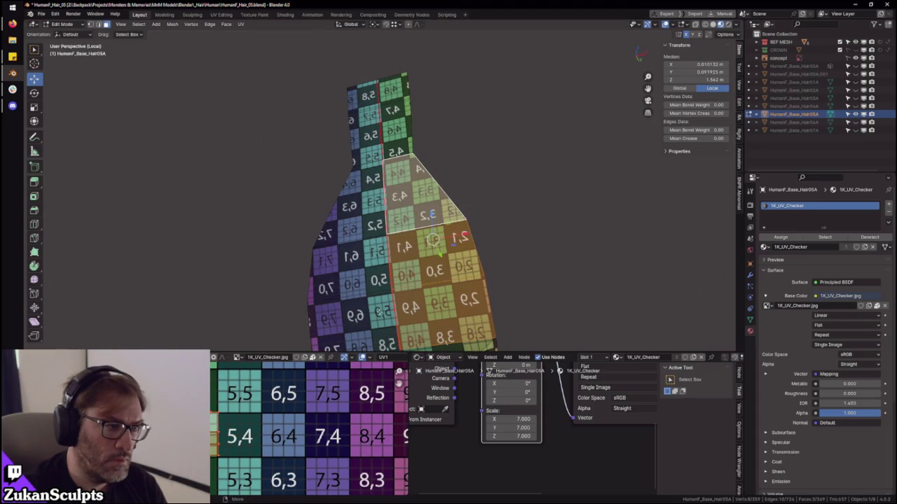
{"action": "left_click_drag", "start_coordinate": [369, 263], "coordinate": [370, 316], "text": "shift"}
{"action": "left_click_drag", "start_coordinate": [309, 351], "coordinate": [392, 238], "text": "shift"}
{"action": "left_click_drag", "start_coordinate": [369, 133], "coordinate": [394, 89], "text": "shift"}
{"action": "left_click_drag", "start_coordinate": [343, 70], "coordinate": [414, 116], "text": "shift"}
- Unwrap the selected tail faces, then select the whole tail and inspect the island
{"action": "key", "text": "ctrl+space"}
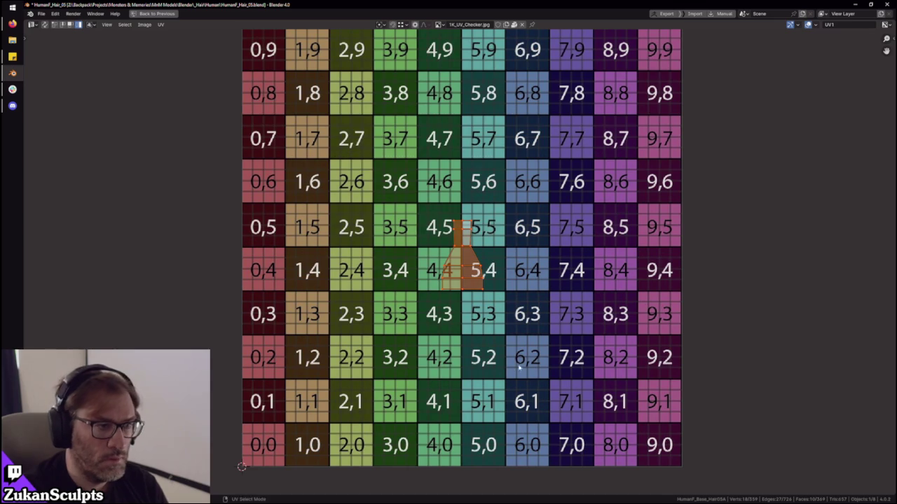
{"action": "key", "text": "u"}
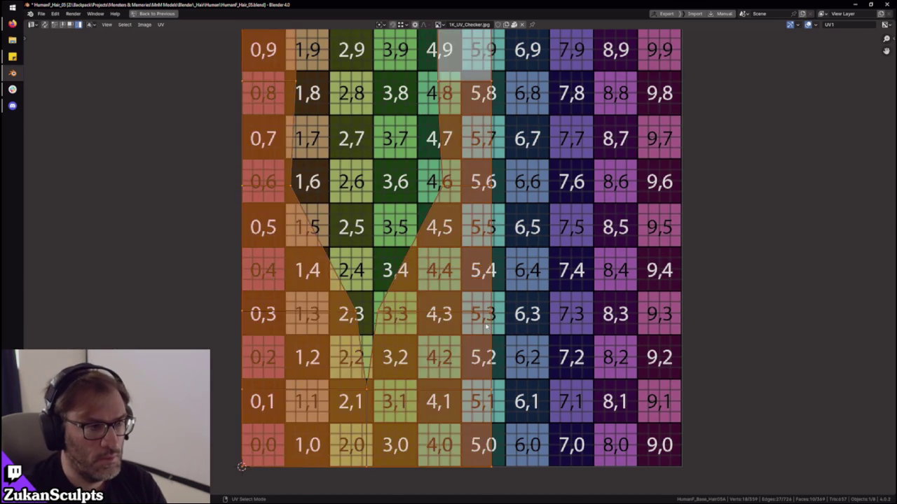
{"action": "key", "text": "ctrl+space"}
{"action": "key", "text": "a"}
{"action": "key", "text": "ctrl+space"}
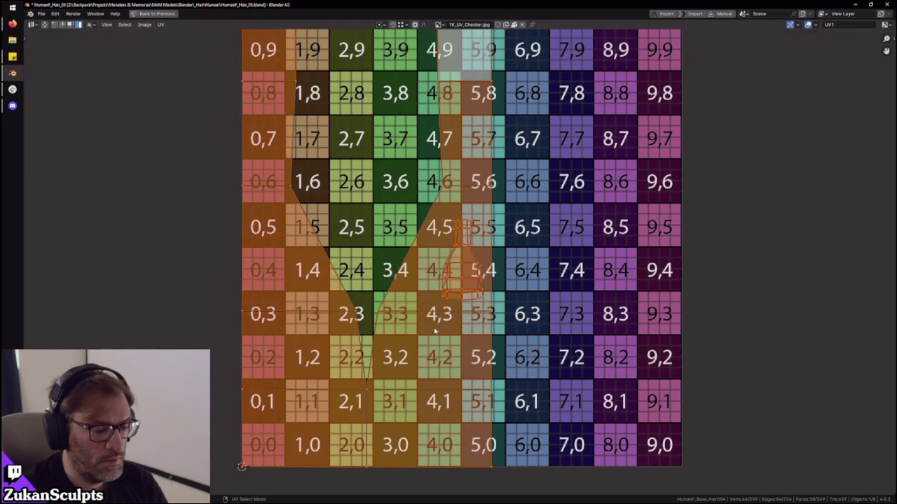
{"action": "scroll", "coordinate": [552, 380], "scroll_direction": "up", "scroll_amount": 3}
{"action": "scroll", "coordinate": [553, 381], "scroll_direction": "up", "scroll_amount": 3}
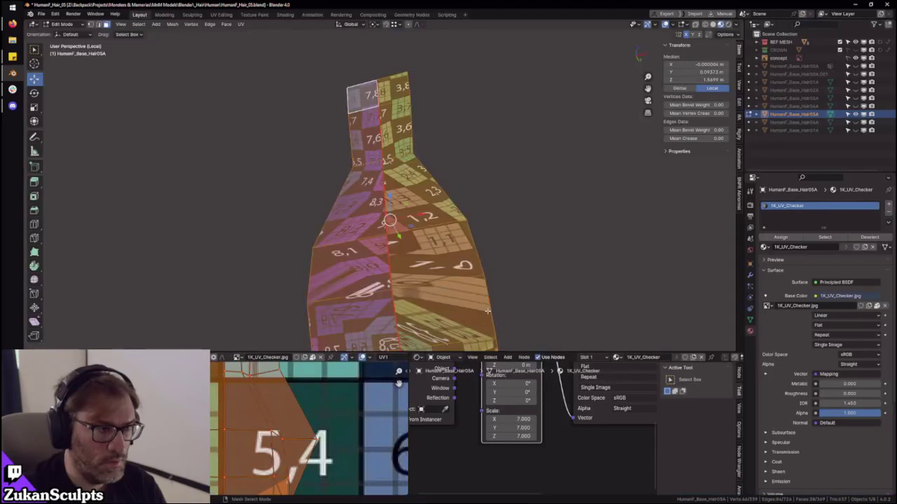
{"action": "key", "text": "ctrl+space"}
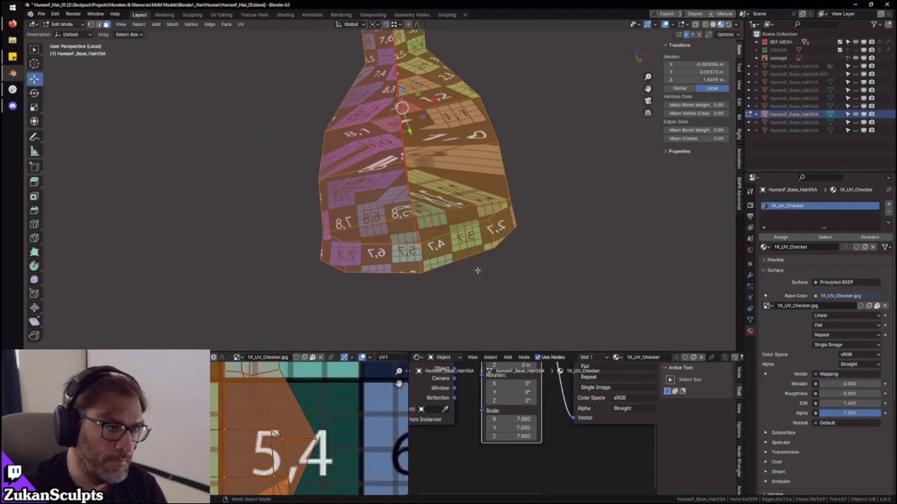
- Select the whole tail mesh and unwrap it again for an even checker pattern
{"action": "scroll", "coordinate": [462, 252], "scroll_direction": "up", "scroll_amount": 3}
{"action": "left_click", "coordinate": [420, 260]}
{"action": "left_click", "coordinate": [416, 261]}
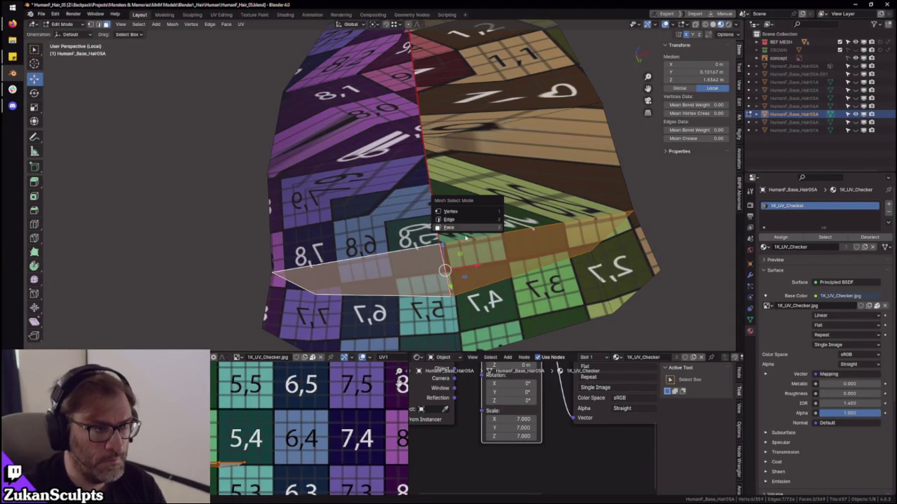
{"action": "key", "text": "a"}
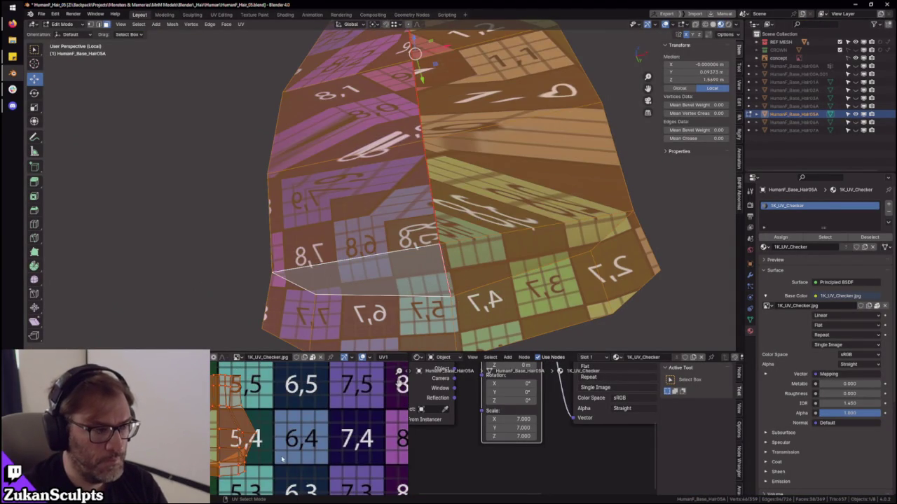
{"action": "key", "text": "u"}
{"action": "mouse_move", "coordinate": [533, 224]}
{"action": "middle_mouse_down"}
{"action": "mouse_move", "coordinate": [430, 235]}
{"action": "mouse_move", "coordinate": [393, 294]}
{"action": "middle_mouse_up"}
{"action": "scroll", "coordinate": [308, 420], "scroll_direction": "up", "scroll_amount": 2}
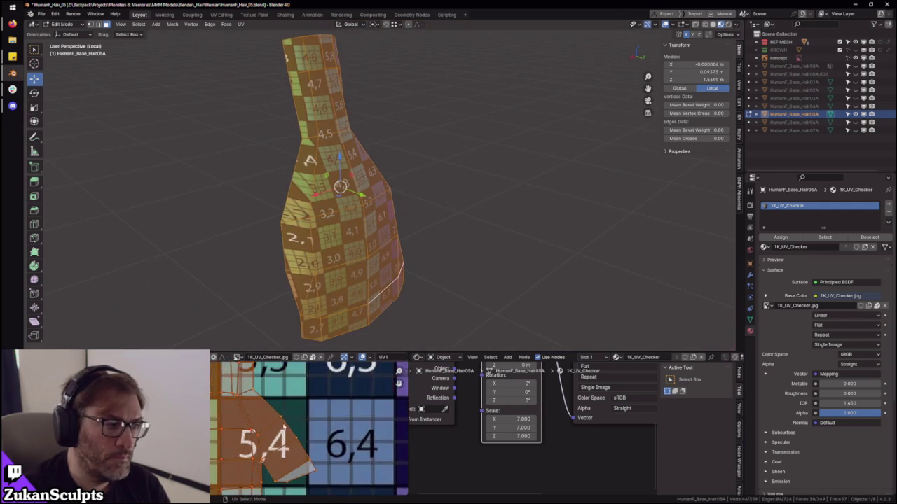
- Switch the UV editor to island selection and select the whole tail UV island
{"action": "key", "text": "ctrl+space"}
{"action": "scroll", "coordinate": [391, 342], "scroll_direction": "up", "scroll_amount": 2}
{"action": "key", "text": "ctrl+Tab"}
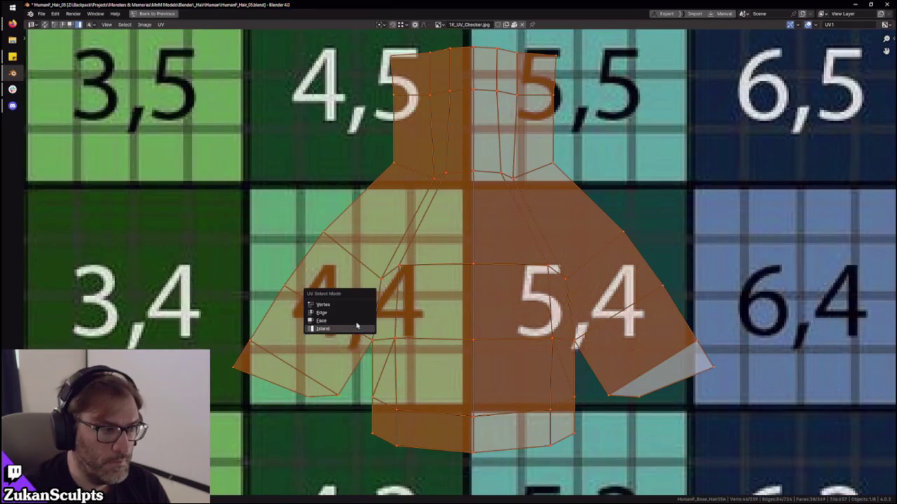
{"action": "left_click", "coordinate": [364, 333]}
{"action": "key", "text": "alt+a"}
{"action": "middle_click_drag", "start_coordinate": [431, 183], "coordinate": [417, 230]}
{"action": "left_click", "coordinate": [417, 125]}
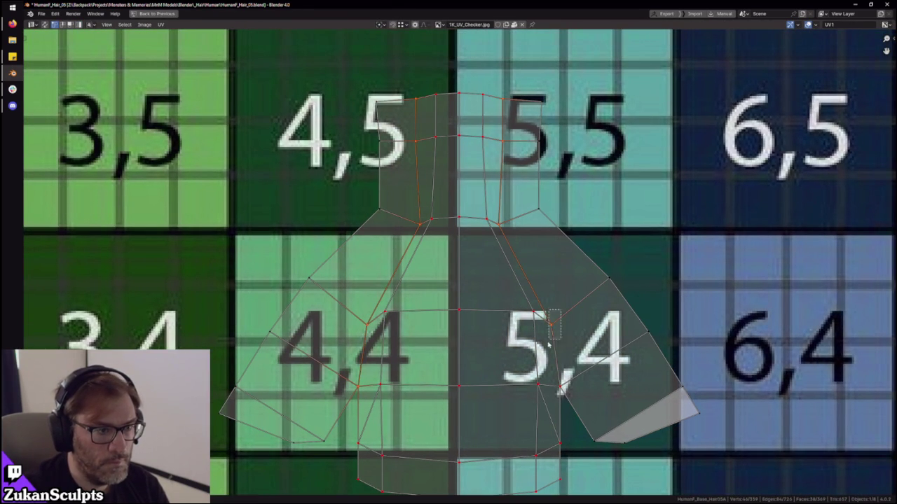
{"action": "scroll", "coordinate": [569, 396], "scroll_direction": "down", "scroll_amount": 5}
{"action": "left_click_drag", "start_coordinate": [308, 150], "coordinate": [615, 464]}
{"action": "scroll", "coordinate": [538, 354], "scroll_direction": "up", "scroll_amount": 2}
{"action": "key", "text": "ctrl+space"}
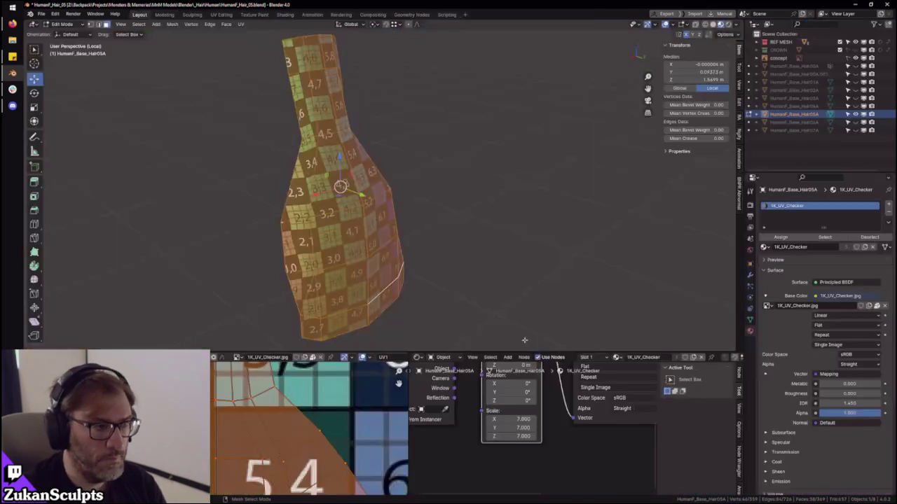
- Move a row of tail UV vertices near tile 5,5 to straighten the checker
{"action": "mouse_move", "coordinate": [443, 248]}
{"action": "middle_mouse_down"}
{"action": "mouse_move", "coordinate": [470, 220]}
{"action": "mouse_move", "coordinate": [463, 239]}
{"action": "middle_mouse_up"}
{"action": "scroll", "coordinate": [308, 427], "scroll_direction": "down", "scroll_amount": 2}
{"action": "scroll", "coordinate": [309, 427], "scroll_direction": "up", "scroll_amount": 3}
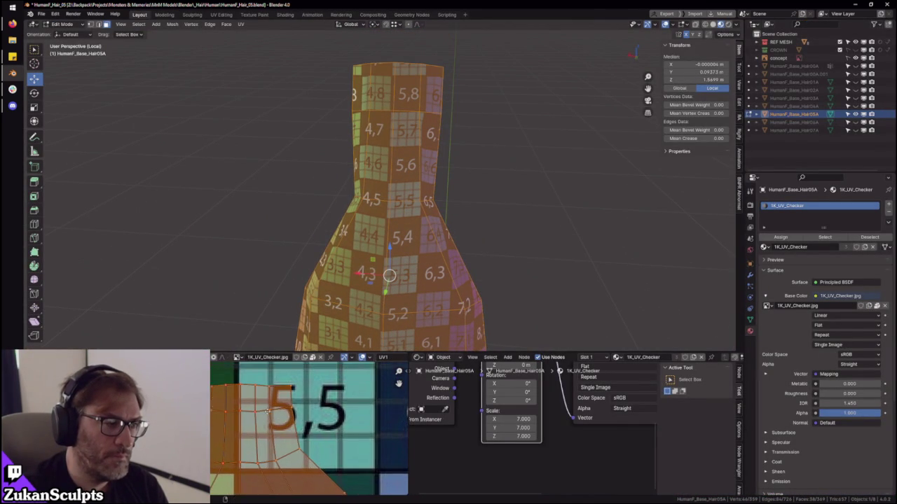
{"action": "key", "text": "alt+a"}
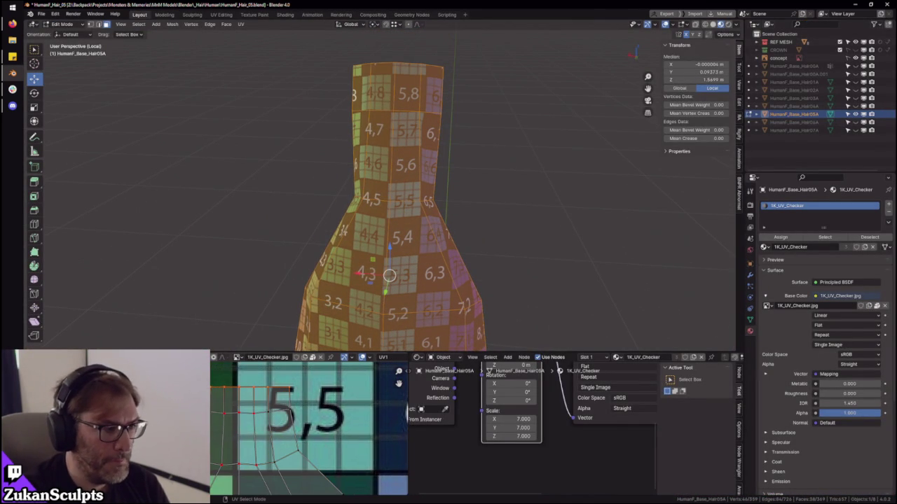
{"action": "left_click_drag", "start_coordinate": [360, 406], "coordinate": [322, 428]}
{"action": "key", "text": "g"}
{"action": "left_click", "coordinate": [313, 487]}
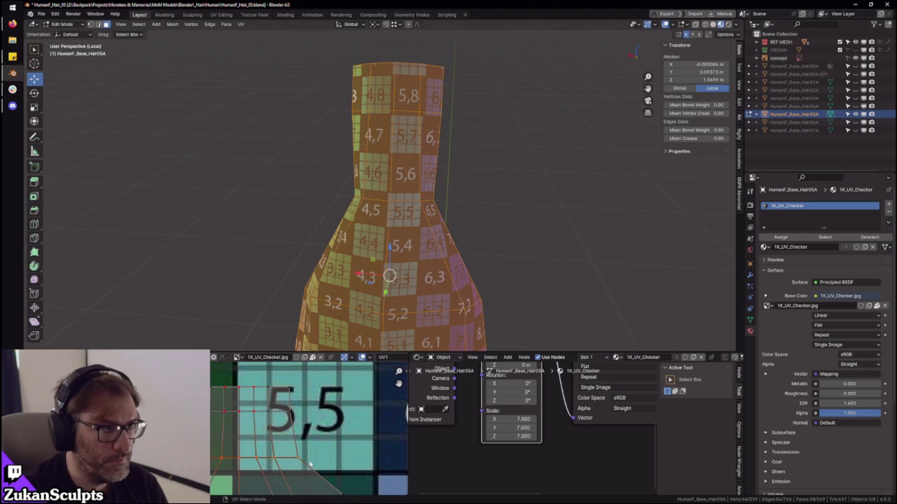
{"action": "key", "text": "g"}
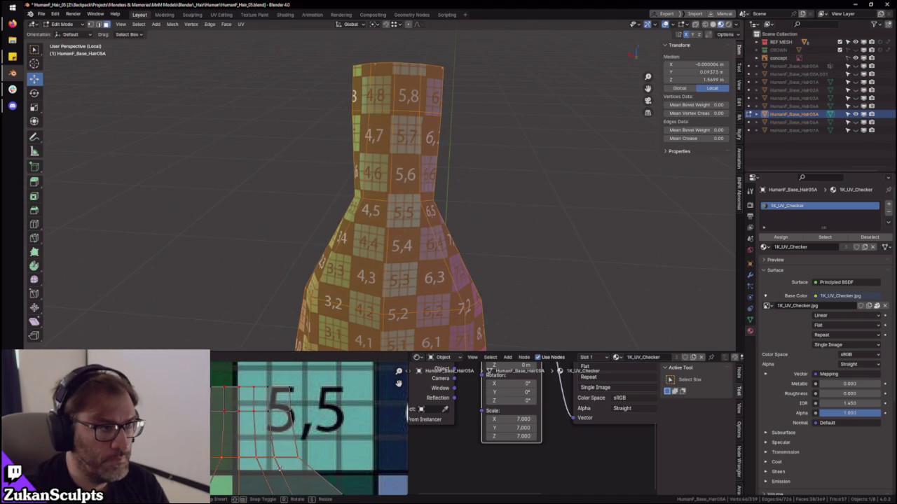
{"action": "left_click", "coordinate": [279, 471]}
- Reveal the hidden parts of the hair mesh with Alt+H
{"action": "middle_click_drag", "start_coordinate": [393, 274], "coordinate": [487, 218]}
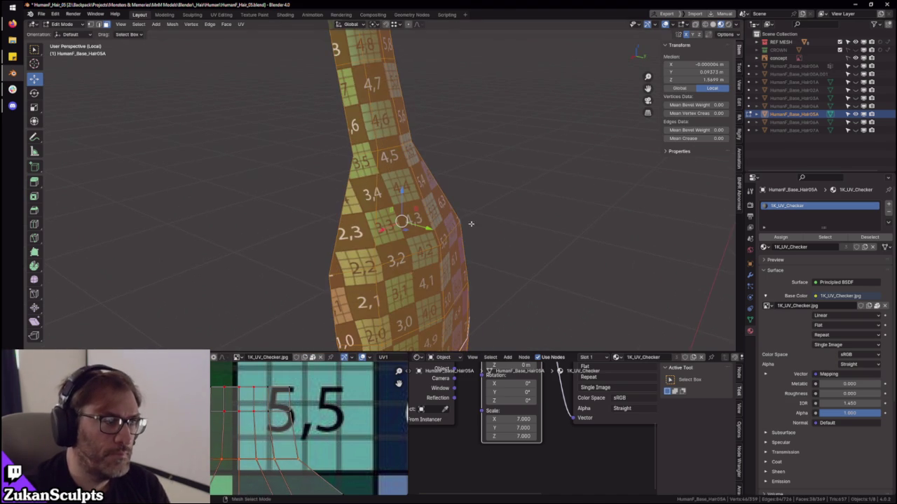
{"action": "scroll", "coordinate": [247, 437], "scroll_direction": "down", "scroll_amount": 1}
{"action": "scroll", "coordinate": [246, 438], "scroll_direction": "down", "scroll_amount": 1}
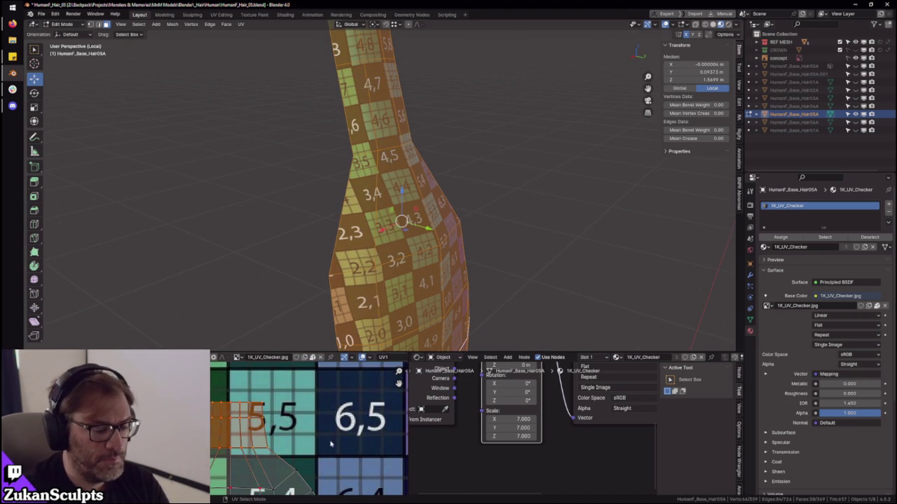
{"action": "scroll", "coordinate": [331, 443], "scroll_direction": "down", "scroll_amount": 2}
{"action": "middle_click_drag", "start_coordinate": [331, 443], "coordinate": [331, 365]}
{"action": "scroll", "coordinate": [331, 407], "scroll_direction": "up", "scroll_amount": 1}
{"action": "scroll", "coordinate": [462, 290], "scroll_direction": "down", "scroll_amount": 2}
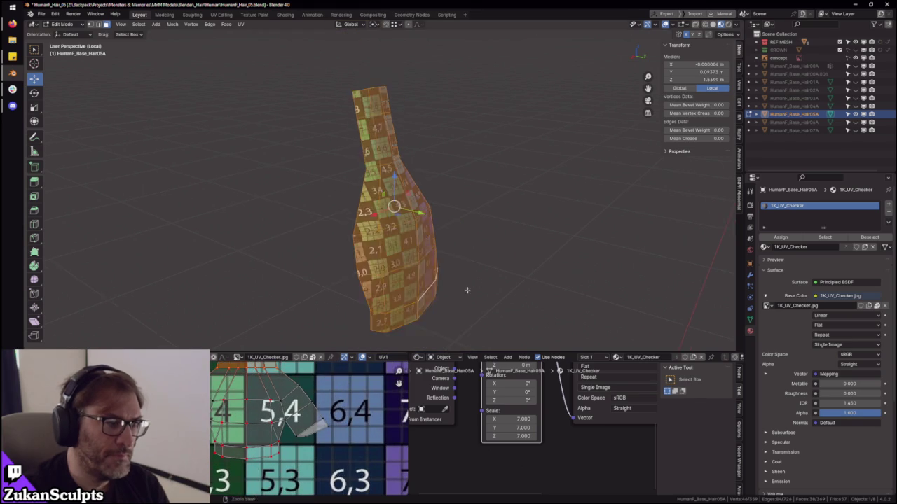
{"action": "scroll", "coordinate": [462, 290], "scroll_direction": "up", "scroll_amount": 1}
{"action": "scroll", "coordinate": [455, 267], "scroll_direction": "up", "scroll_amount": 3}
{"action": "scroll", "coordinate": [450, 245], "scroll_direction": "up", "scroll_amount": 2}
{"action": "key", "text": "alt+h"}
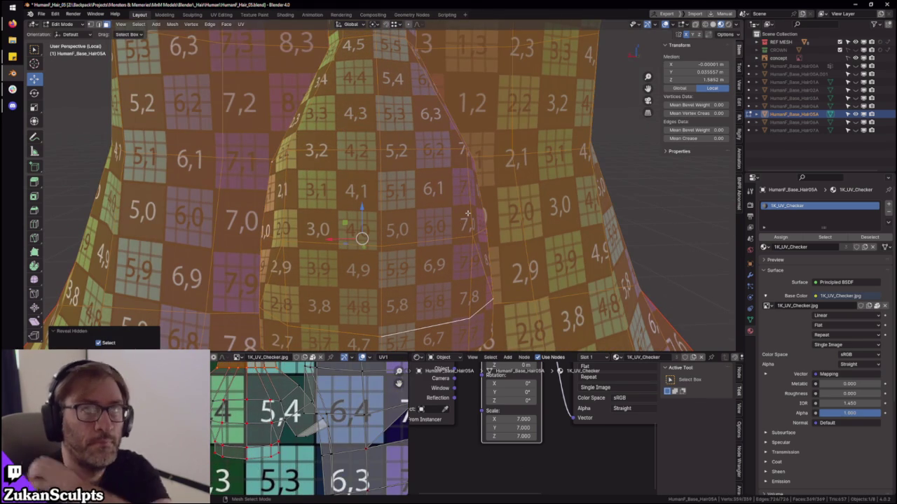
{"action": "scroll", "coordinate": [467, 213], "scroll_direction": "down", "scroll_amount": 3}
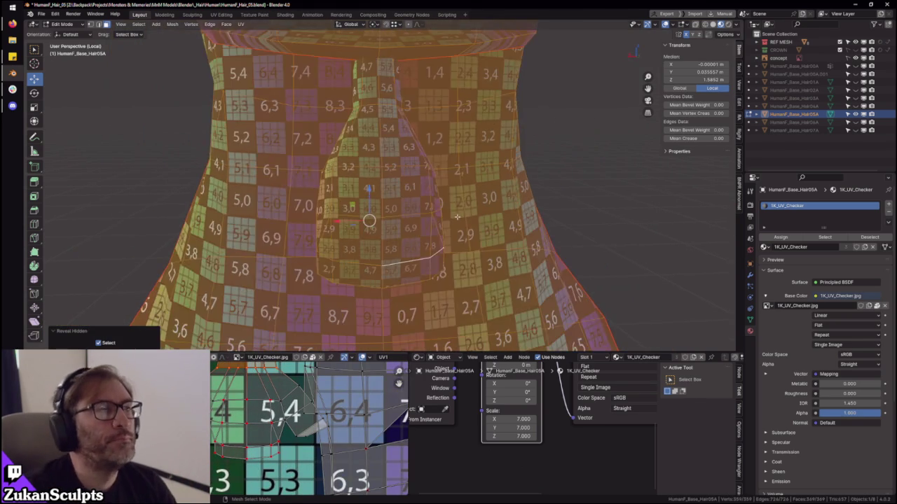
{"action": "scroll", "coordinate": [483, 214], "scroll_direction": "down", "scroll_amount": 1}
{"action": "scroll", "coordinate": [503, 215], "scroll_direction": "down", "scroll_amount": 2}
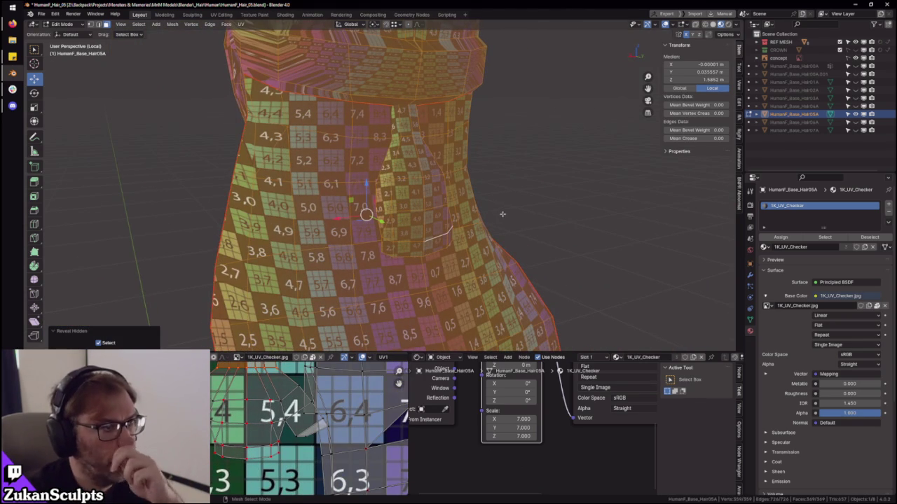
- Select the back piece, frame its UV island and pick two edges at its lower middle
{"action": "mouse_move", "coordinate": [458, 187]}
{"action": "middle_mouse_down"}
{"action": "mouse_move", "coordinate": [478, 227]}
{"action": "mouse_move", "coordinate": [499, 186]}
{"action": "mouse_move", "coordinate": [442, 185]}
{"action": "middle_mouse_up"}
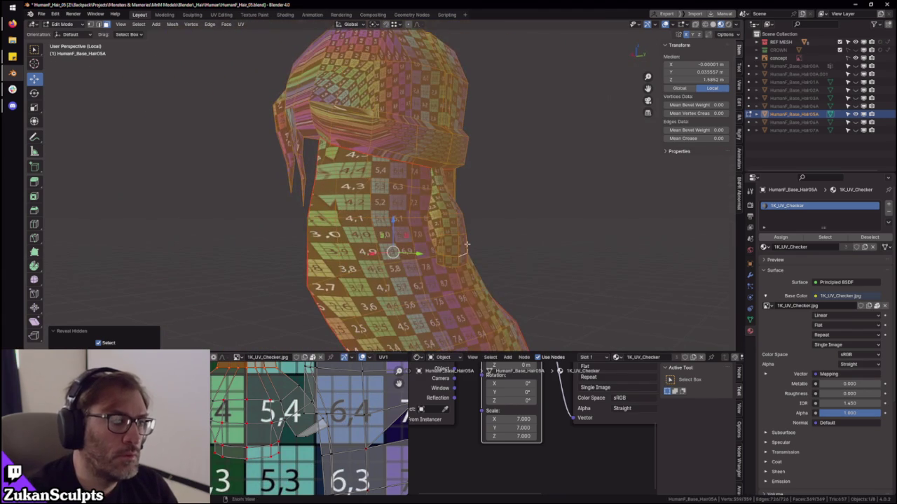
{"action": "middle_click_drag", "start_coordinate": [492, 305], "coordinate": [436, 251]}
{"action": "left_click", "coordinate": [437, 250]}
{"action": "key", "text": "ctrl+space"}
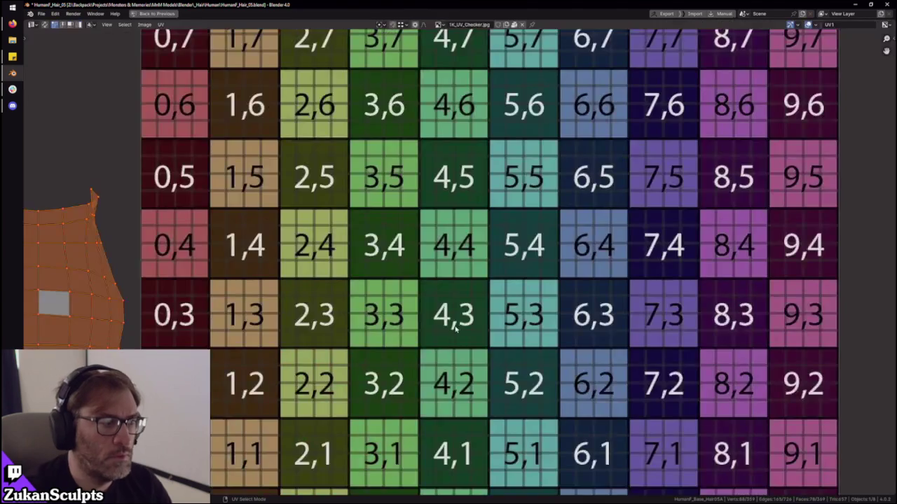
{"action": "scroll", "coordinate": [450, 337], "scroll_direction": "down", "scroll_amount": 3}
{"action": "key", "text": "KP_Decimal"}
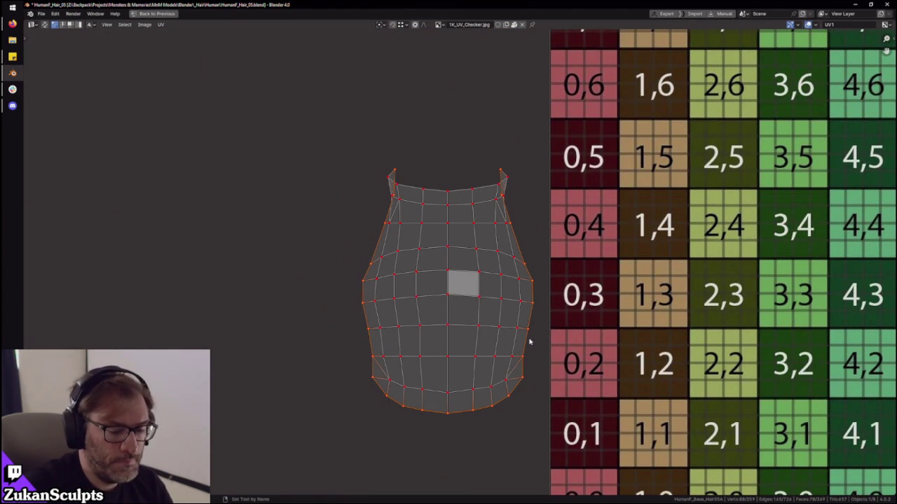
{"action": "key", "text": "ctrl+KP_Add"}
{"action": "key", "text": "ctrl+KP_Add"}
{"action": "key", "text": "ctrl+KP_Add"}
{"action": "key", "text": "ctrl+KP_Subtract"}
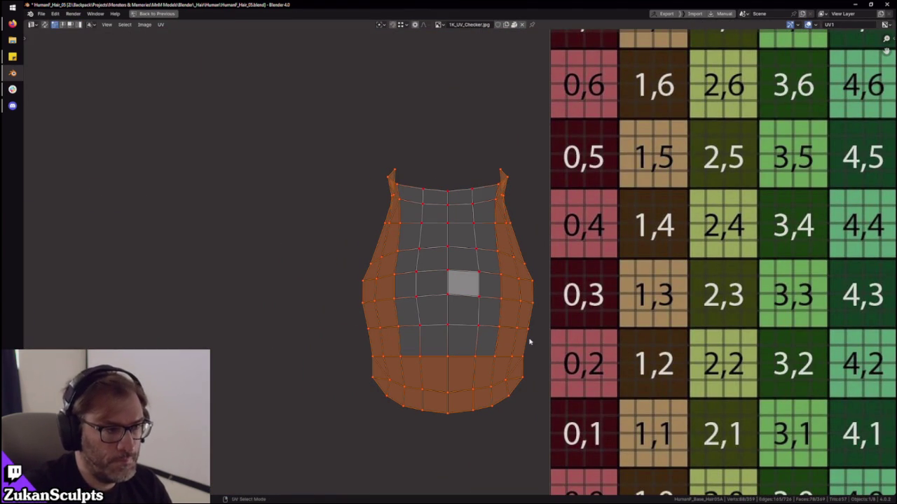
{"action": "left_click", "coordinate": [428, 356]}
{"action": "left_click", "coordinate": [466, 357], "text": "shift"}
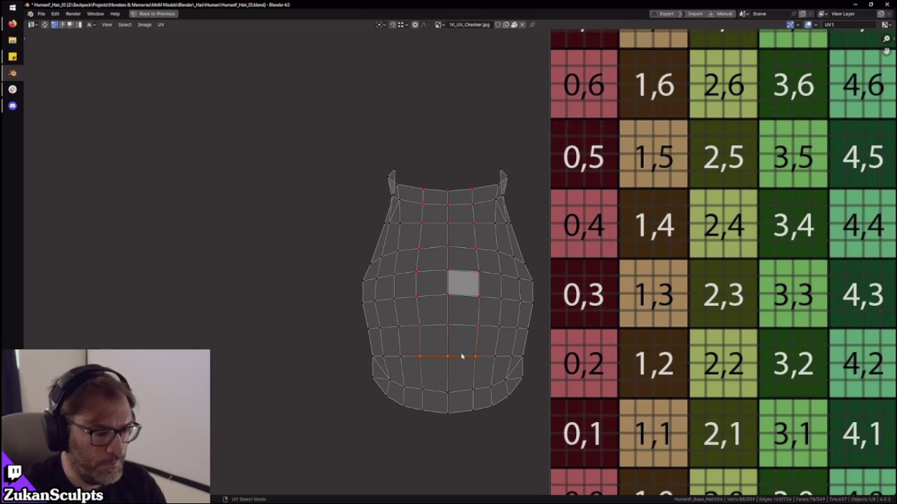
- Re-unwrap the back piece's UV island so it lies straighter
{"action": "key", "text": "a"}
{"action": "key", "text": "u"}
{"action": "key", "text": "ctrl+space"}
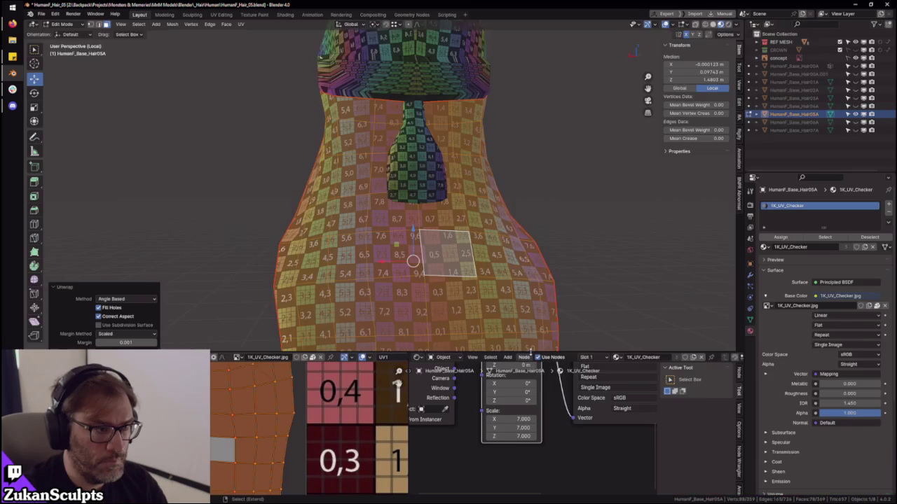
{"action": "mouse_move", "coordinate": [491, 210]}
{"action": "middle_mouse_down"}
{"action": "mouse_move", "coordinate": [467, 203]}
{"action": "mouse_move", "coordinate": [404, 136]}
{"action": "mouse_move", "coordinate": [509, 185]}
{"action": "mouse_move", "coordinate": [515, 263]}
{"action": "mouse_move", "coordinate": [460, 220]}
{"action": "mouse_move", "coordinate": [408, 214]}
{"action": "mouse_move", "coordinate": [497, 289]}
{"action": "middle_mouse_up"}
{"action": "scroll", "coordinate": [509, 184], "scroll_direction": "up", "scroll_amount": 5}
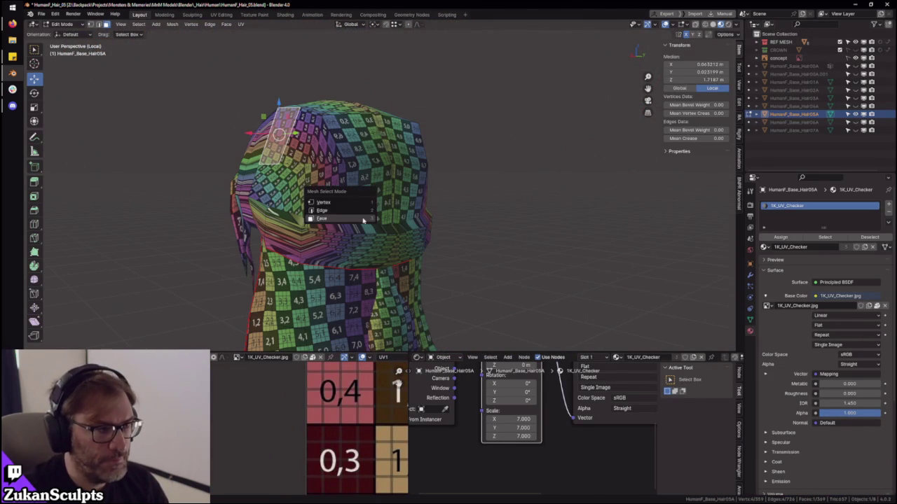
- Select the fringe band's island up to its seams
{"action": "left_click", "coordinate": [362, 222]}
{"action": "key", "text": "KP_Decimal"}
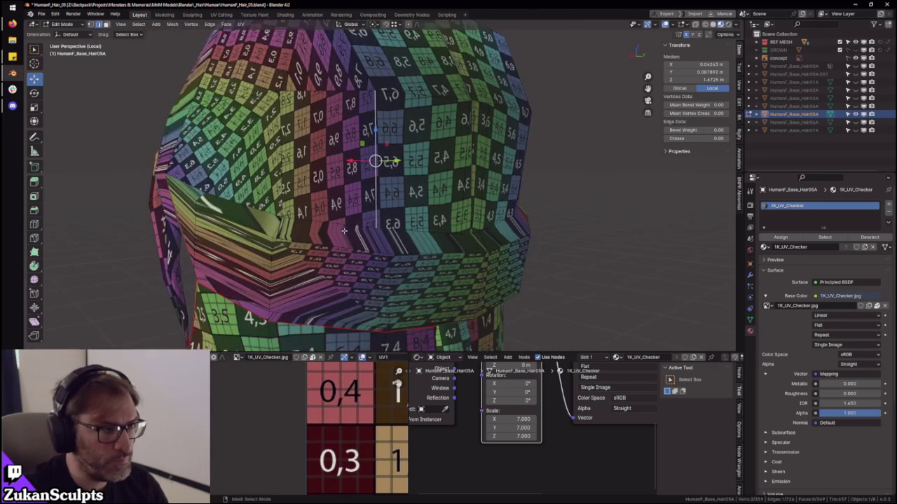
{"action": "mouse_move", "coordinate": [439, 237]}
{"action": "middle_mouse_down", "text": "ctrl"}
{"action": "mouse_move", "coordinate": [422, 220]}
{"action": "mouse_move", "coordinate": [456, 212]}
{"action": "middle_mouse_up", "text": "ctrl"}
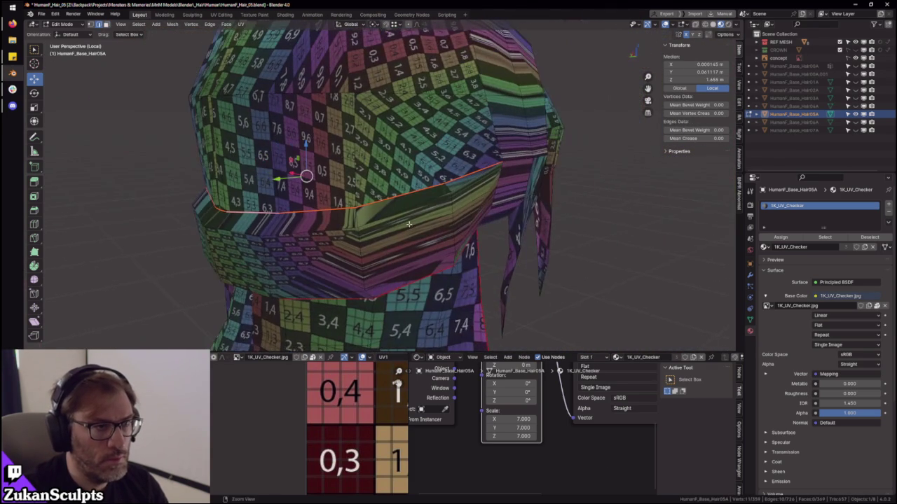
{"action": "key", "text": "ctrl+l"}
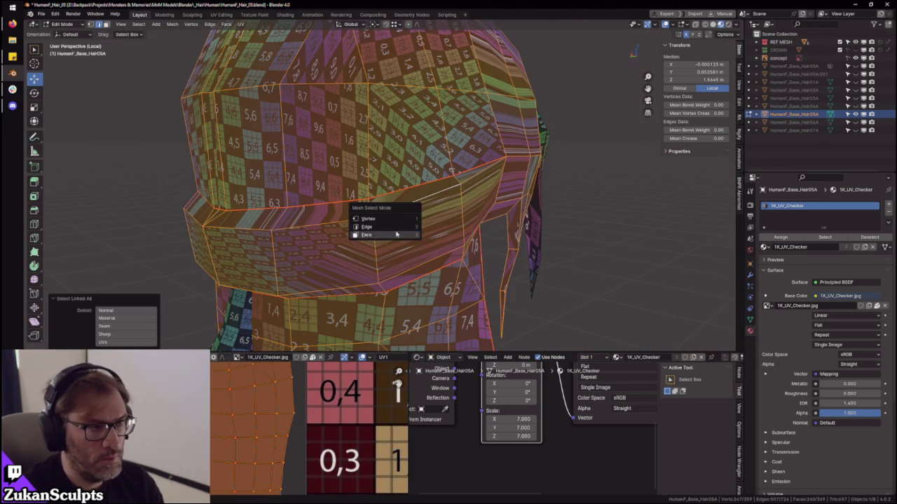
{"action": "left_click", "coordinate": [367, 235]}
{"action": "left_click", "coordinate": [416, 235]}
{"action": "key", "text": "ctrl+l"}
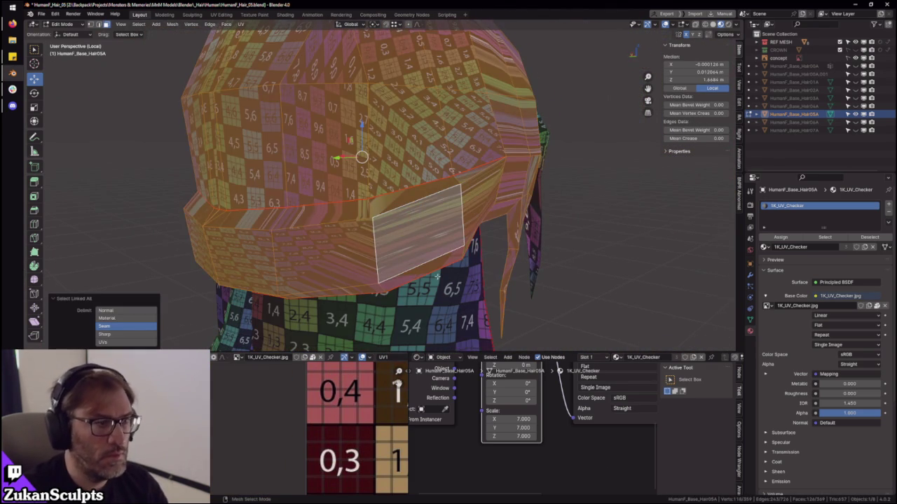
{"action": "middle_click_drag", "start_coordinate": [412, 274], "coordinate": [428, 224]}
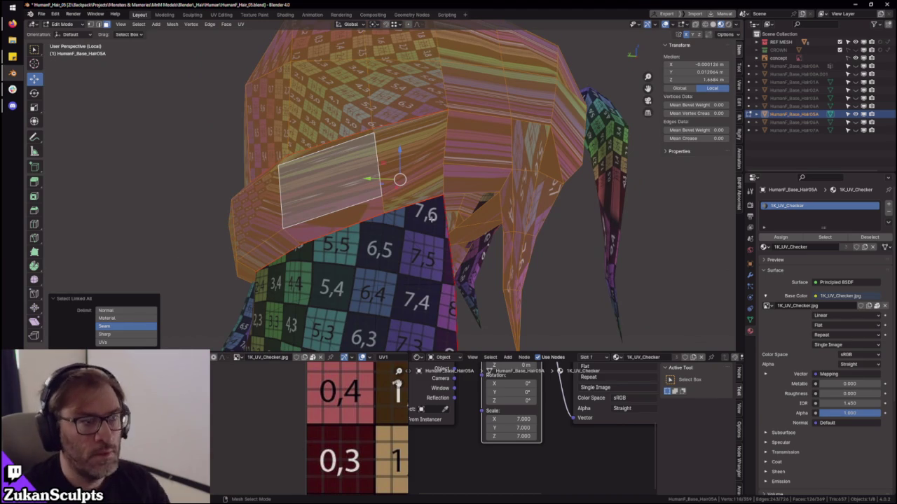
{"action": "scroll", "coordinate": [443, 187], "scroll_direction": "up", "scroll_amount": 5}
- Switch to solid shading and select an edge on the band's upper border
{"action": "key", "text": "z"}
{"action": "key", "text": "ctrl+Tab"}
{"action": "left_click", "coordinate": [431, 172]}
{"action": "left_click", "coordinate": [448, 162]}
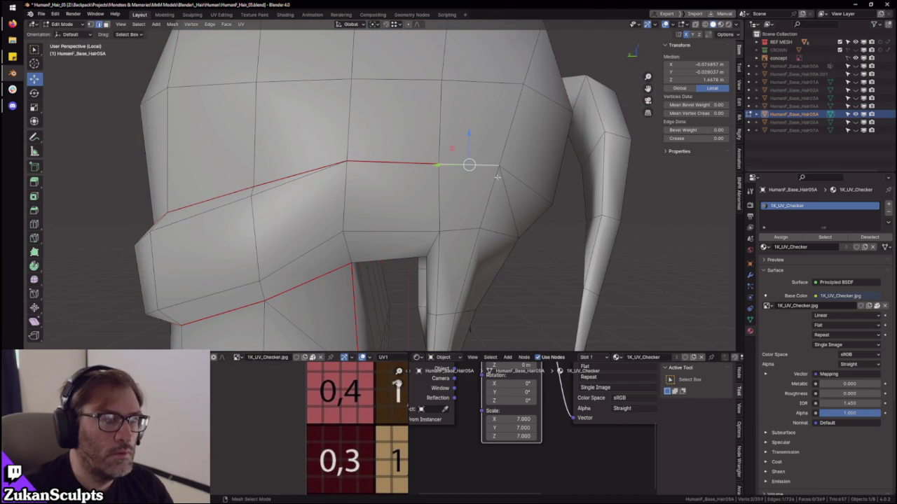
{"action": "middle_click_drag", "start_coordinate": [478, 223], "coordinate": [496, 196]}
{"action": "mouse_move", "coordinate": [503, 229]}
{"action": "middle_mouse_down"}
{"action": "mouse_move", "coordinate": [163, 348]}
{"action": "mouse_move", "coordinate": [86, 331]}
{"action": "middle_mouse_up"}
- Select the whole tail strand piece and hide it
{"action": "key", "text": "ctrl+Tab"}
{"action": "left_click", "coordinate": [490, 207]}
{"action": "left_click", "coordinate": [545, 231], "text": "shift"}
{"action": "key", "text": "ctrl+l"}
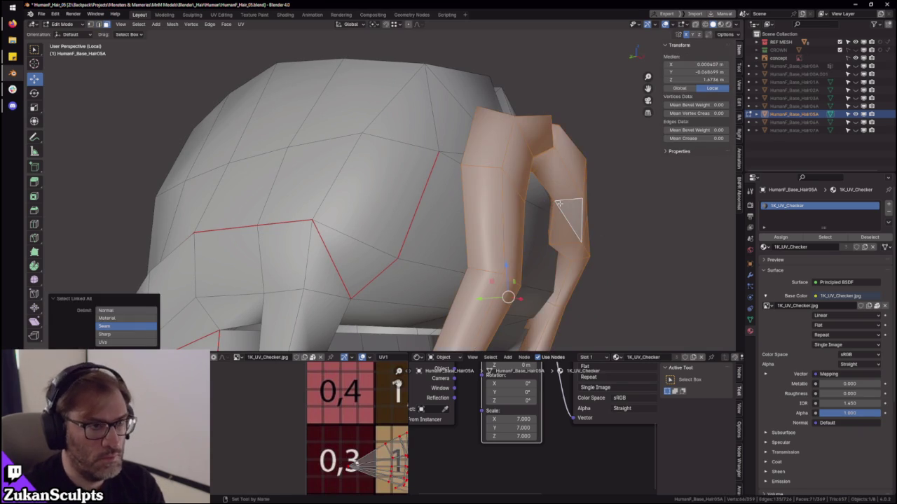
{"action": "key", "text": "h"}
- Inspect the seam edges around the crown in edge select mode
{"action": "key", "text": "ctrl+Tab"}
{"action": "left_click", "coordinate": [471, 177]}
{"action": "mouse_move", "coordinate": [471, 177]}
{"action": "middle_mouse_down"}
{"action": "mouse_move", "coordinate": [384, 139]}
{"action": "mouse_move", "coordinate": [428, 177]}
{"action": "middle_mouse_up"}
{"action": "left_click", "coordinate": [383, 139]}
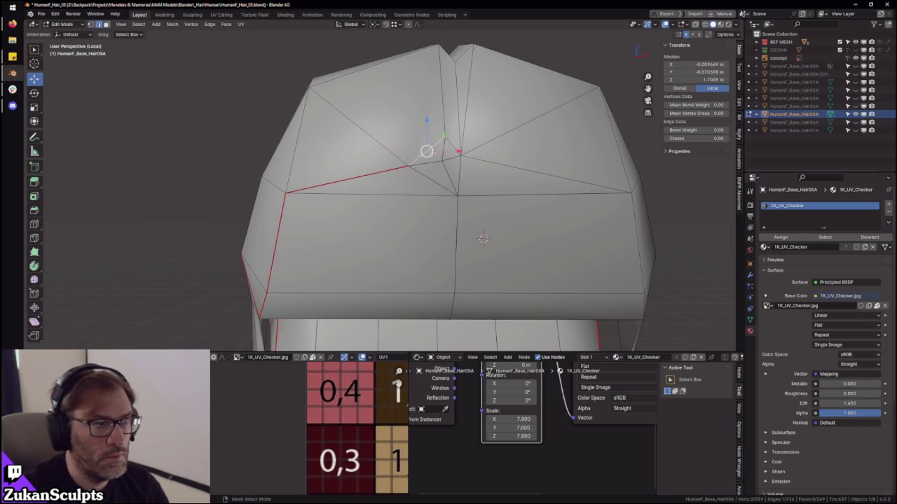
{"action": "scroll", "coordinate": [455, 198], "scroll_direction": "up", "scroll_amount": 3}
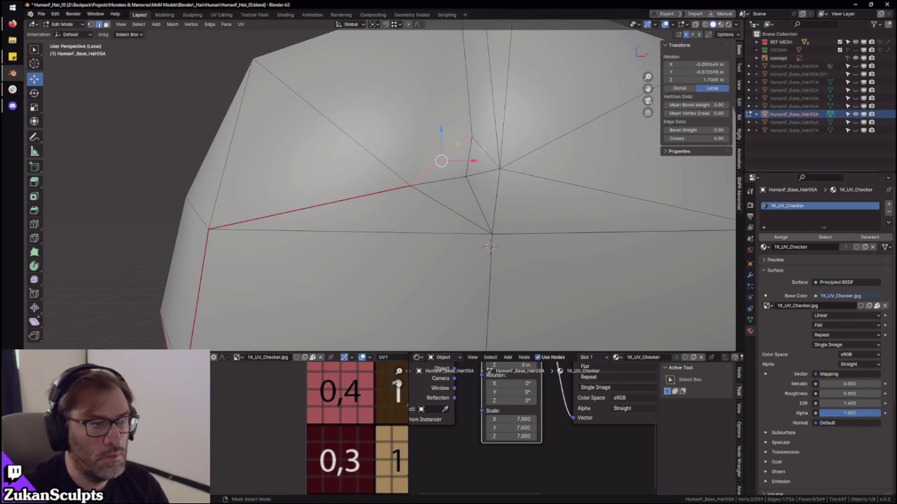
{"action": "scroll", "coordinate": [553, 193], "scroll_direction": "down", "scroll_amount": 5}
{"action": "middle_click_drag", "start_coordinate": [553, 194], "coordinate": [389, 202]}
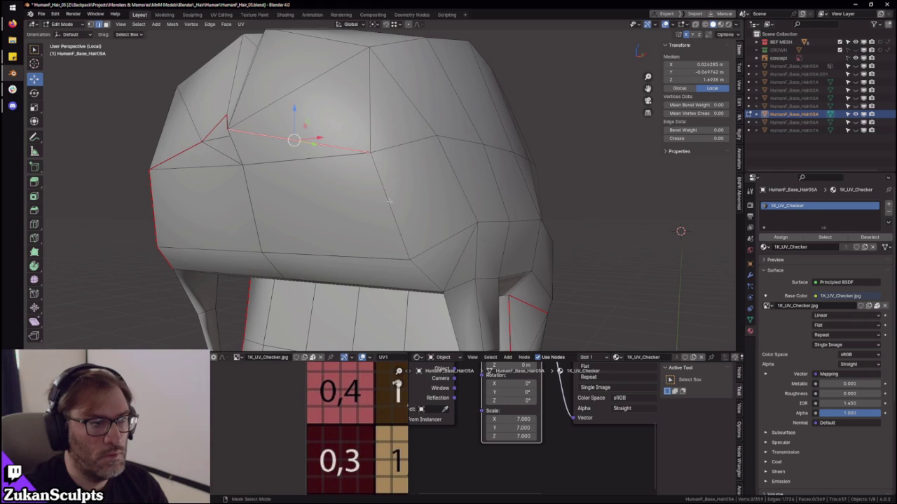
{"action": "left_click", "coordinate": [424, 274]}
{"action": "mouse_move", "coordinate": [423, 274]}
{"action": "middle_mouse_down"}
{"action": "mouse_move", "coordinate": [410, 260]}
{"action": "mouse_move", "coordinate": [403, 191]}
{"action": "middle_mouse_up"}
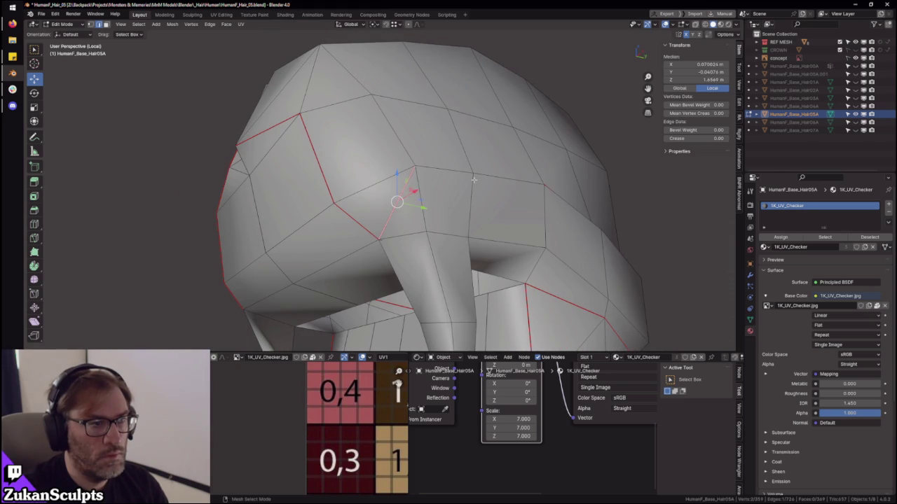
{"action": "mouse_move", "coordinate": [527, 199]}
{"action": "middle_mouse_down", "text": "ctrl"}
{"action": "mouse_move", "coordinate": [494, 204]}
{"action": "mouse_move", "coordinate": [431, 155]}
{"action": "middle_mouse_up", "text": "ctrl"}
{"action": "key", "text": "ctrl+Tab"}
- Select the crown piece up to its seams and unwrap it
{"action": "left_click", "coordinate": [430, 154]}
{"action": "left_click", "coordinate": [430, 152]}
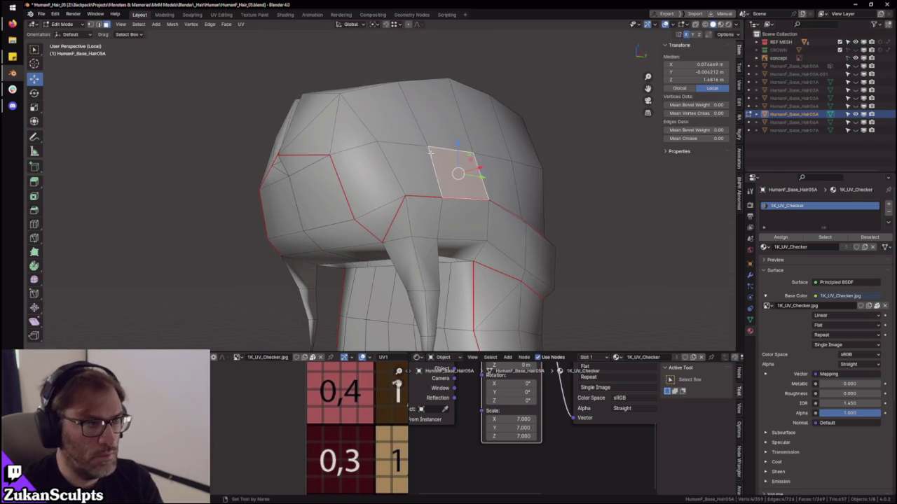
{"action": "key", "text": "ctrl+l"}
{"action": "key", "text": "ctrl+space"}
{"action": "key", "text": "a"}
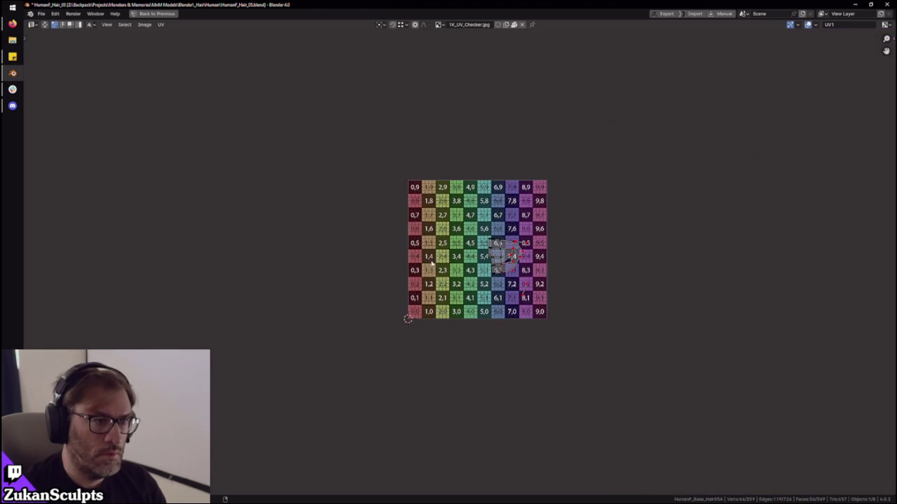
{"action": "key", "text": "ctrl+p"}
{"action": "key", "text": "ctrl+space"}
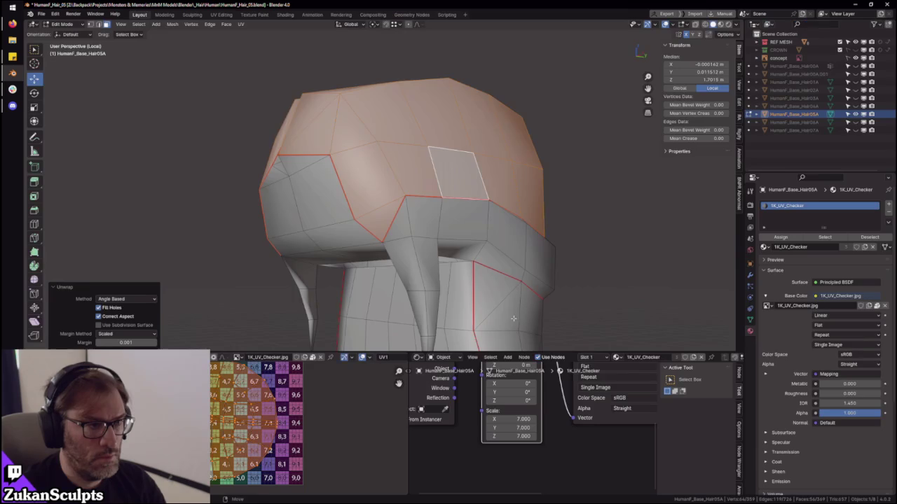
- Check the crown's checker on the mesh and its islands in the full-window UV editor
{"action": "middle_click_drag", "start_coordinate": [583, 267], "coordinate": [373, 286]}
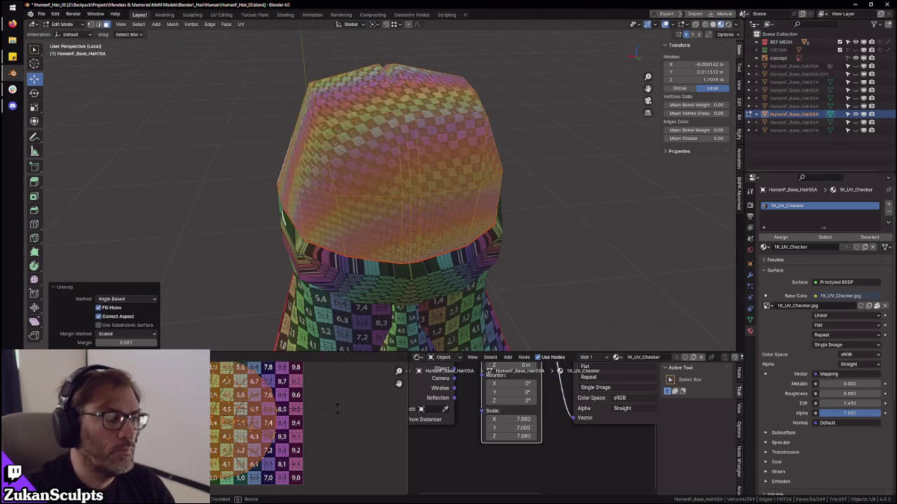
{"action": "left_click_drag", "start_coordinate": [272, 382], "coordinate": [286, 382]}
{"action": "key", "text": "ctrl+space"}
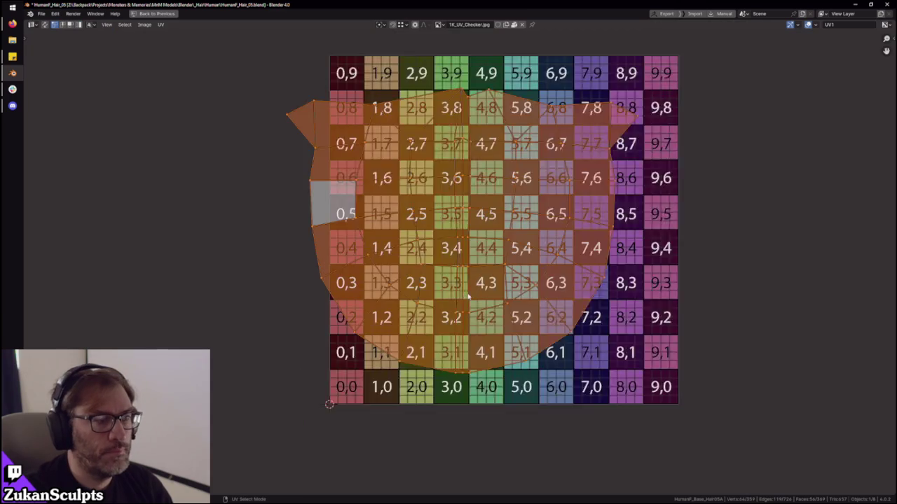
{"action": "scroll", "coordinate": [471, 259], "scroll_direction": "up", "scroll_amount": 2}
{"action": "scroll", "coordinate": [464, 256], "scroll_direction": "down", "scroll_amount": 4}
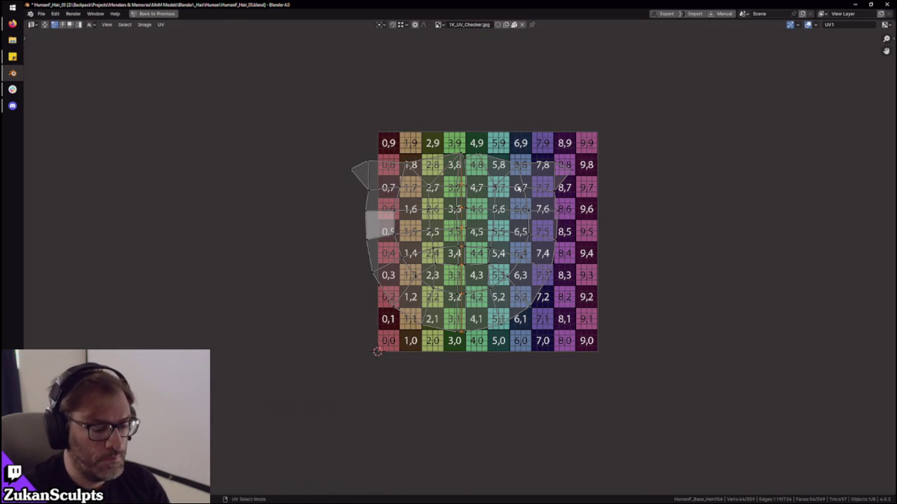
{"action": "left_click_drag", "start_coordinate": [260, 94], "coordinate": [693, 392]}
{"action": "scroll", "coordinate": [554, 319], "scroll_direction": "up", "scroll_amount": 3}
{"action": "scroll", "coordinate": [516, 292], "scroll_direction": "up", "scroll_amount": 1}
{"action": "key", "text": "alt+a"}
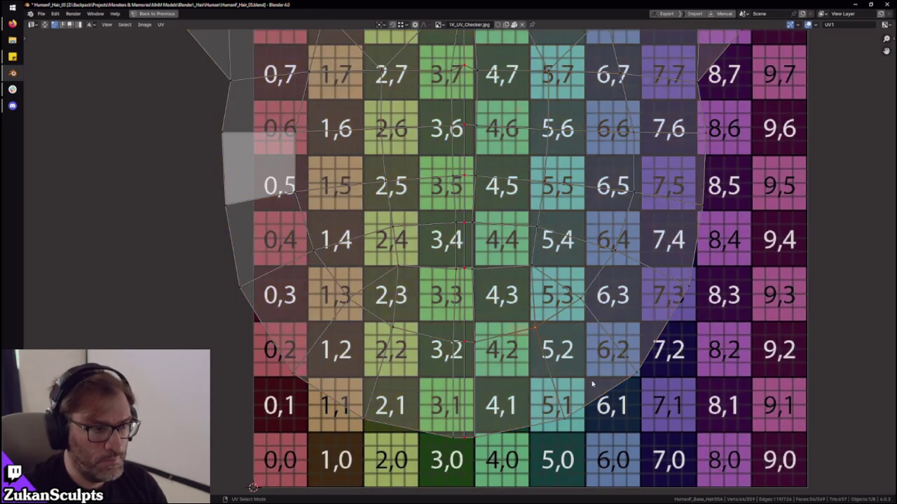
{"action": "scroll", "coordinate": [522, 322], "scroll_direction": "down", "scroll_amount": 3}
{"action": "middle_click_drag", "start_coordinate": [532, 329], "coordinate": [540, 350]}
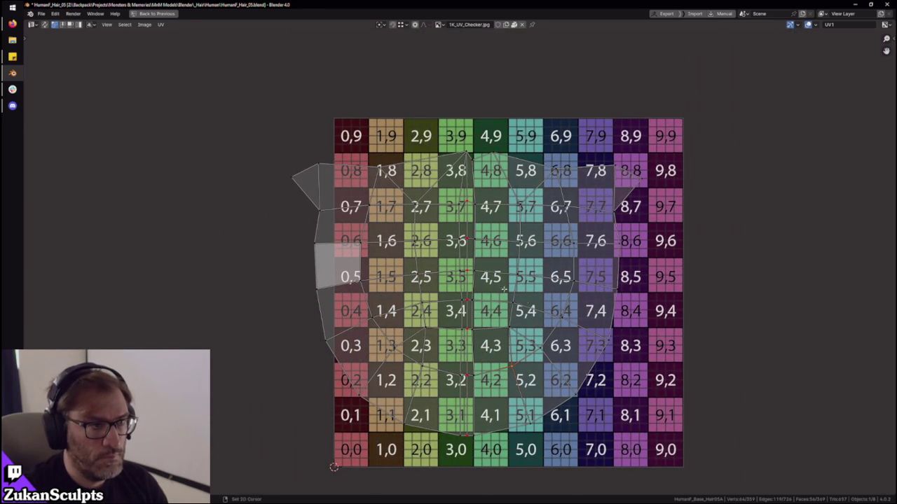
{"action": "key", "text": "ctrl+space"}
- Reselect the crown piece and re-unwrap it into a flatter layout
{"action": "mouse_move", "coordinate": [519, 297]}
{"action": "middle_mouse_down"}
{"action": "mouse_move", "coordinate": [417, 266]}
{"action": "mouse_move", "coordinate": [424, 265]}
{"action": "middle_mouse_up"}
{"action": "middle_click_drag", "start_coordinate": [491, 234], "coordinate": [449, 252]}
{"action": "scroll", "coordinate": [291, 459], "scroll_direction": "down", "scroll_amount": 2}
{"action": "key", "text": "ctrl+Tab"}
{"action": "left_click", "coordinate": [387, 217]}
{"action": "middle_click_drag", "start_coordinate": [606, 200], "coordinate": [478, 197]}
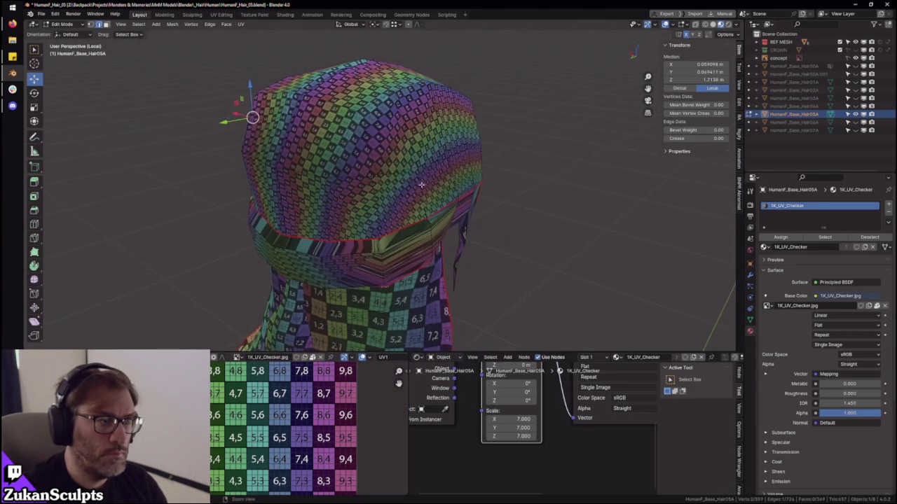
{"action": "middle_click_drag", "start_coordinate": [365, 194], "coordinate": [393, 208]}
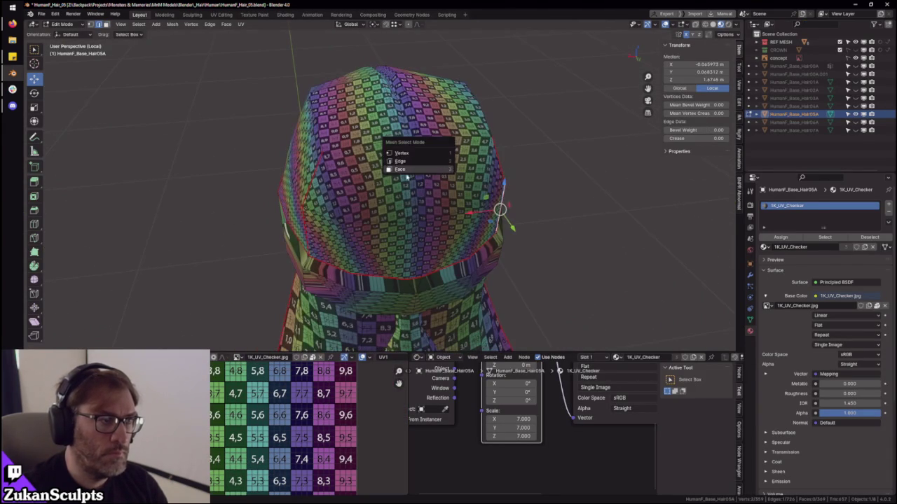
{"action": "key", "text": "ctrl+l"}
{"action": "key", "text": "ctrl+space"}
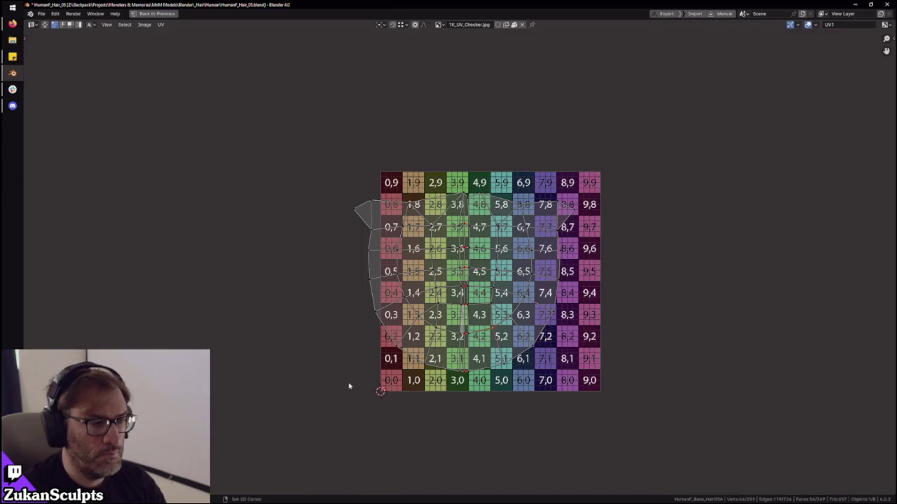
{"action": "key", "text": "u"}
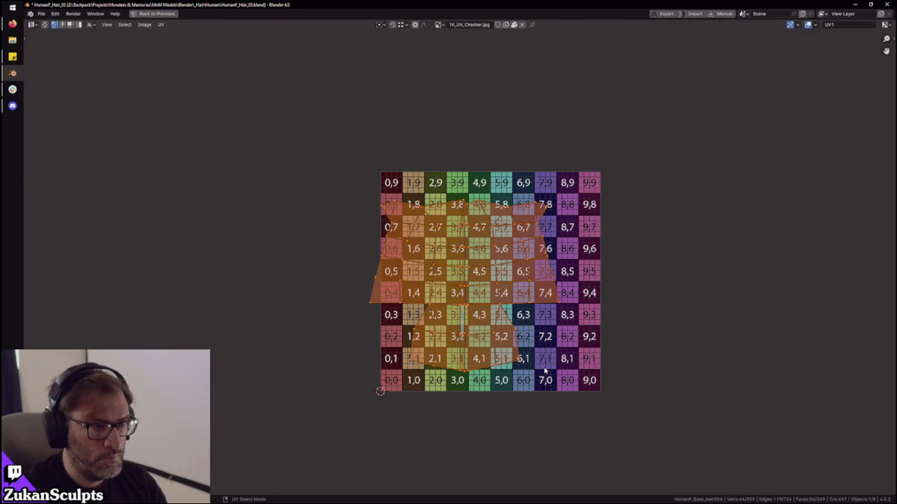
{"action": "key", "text": "ctrl+space"}
{"action": "mouse_move", "coordinate": [515, 344]}
{"action": "middle_mouse_down"}
{"action": "mouse_move", "coordinate": [503, 205]}
{"action": "mouse_move", "coordinate": [420, 150]}
{"action": "middle_mouse_up"}
{"action": "left_click", "coordinate": [420, 149]}
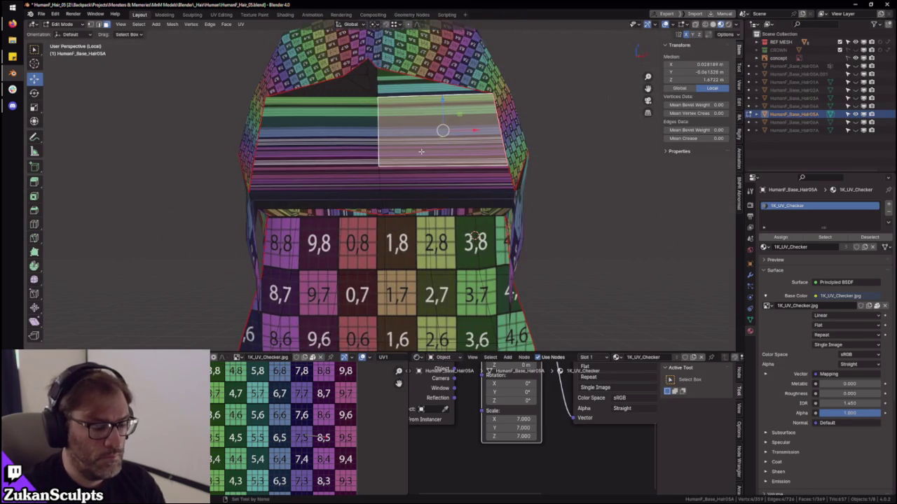
- Project the fringe band's UVs from a straight-behind view
{"action": "key", "text": "ctrl+l"}
{"action": "middle_click_drag", "start_coordinate": [416, 235], "coordinate": [460, 185]}
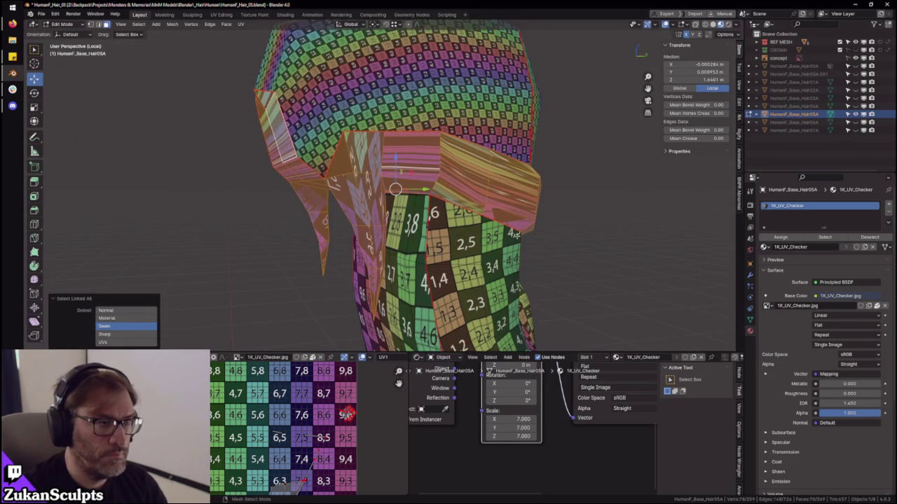
{"action": "middle_click_drag", "start_coordinate": [440, 295], "coordinate": [515, 211]}
{"action": "key", "text": "u"}
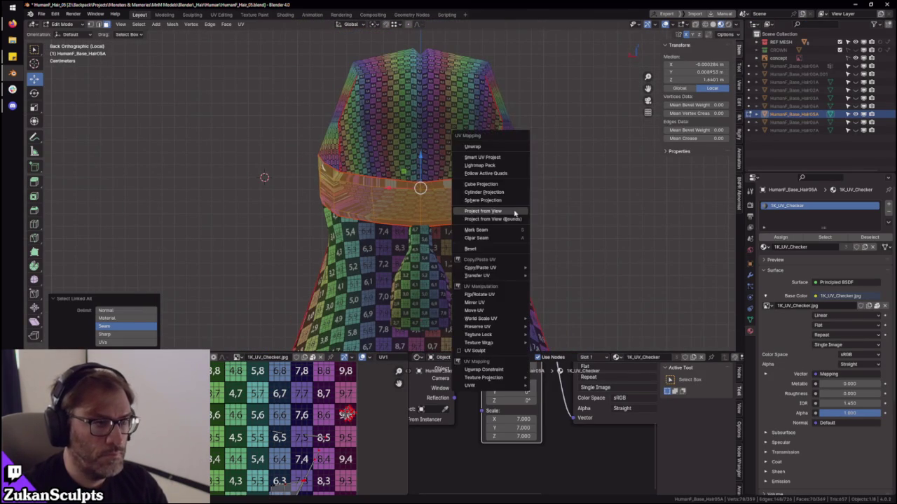
{"action": "left_click", "coordinate": [515, 212]}
{"action": "middle_click_drag", "start_coordinate": [420, 267], "coordinate": [471, 243]}
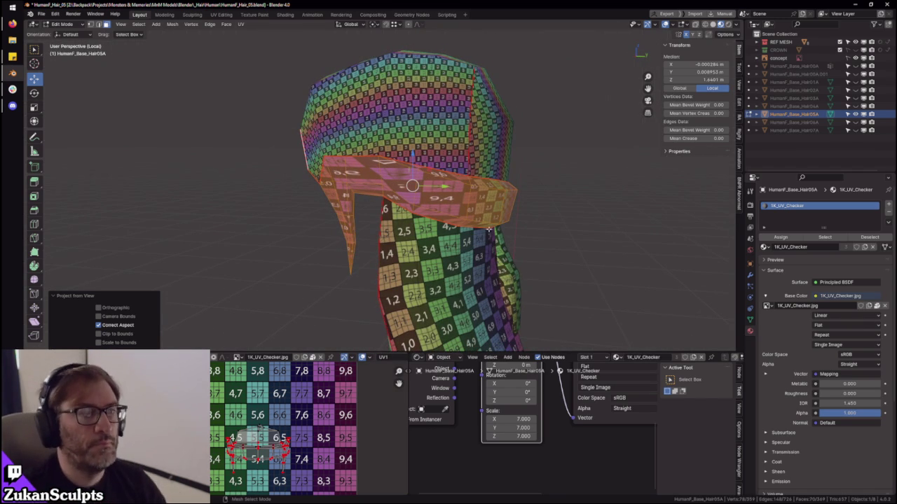
{"action": "middle_click_drag", "start_coordinate": [576, 182], "coordinate": [548, 186]}
{"action": "scroll", "coordinate": [531, 177], "scroll_direction": "down", "scroll_amount": 1}
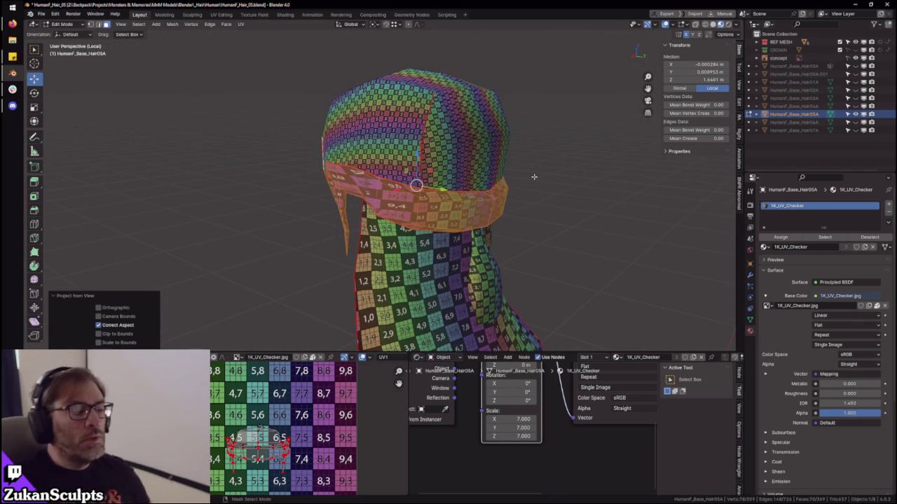
- Reveal the hidden tail strand and reselect the fringe band to review it
{"action": "key", "text": "alt+h"}
{"action": "mouse_move", "coordinate": [433, 146]}
{"action": "middle_mouse_down"}
{"action": "mouse_move", "coordinate": [506, 199]}
{"action": "mouse_move", "coordinate": [418, 135]}
{"action": "middle_mouse_up"}
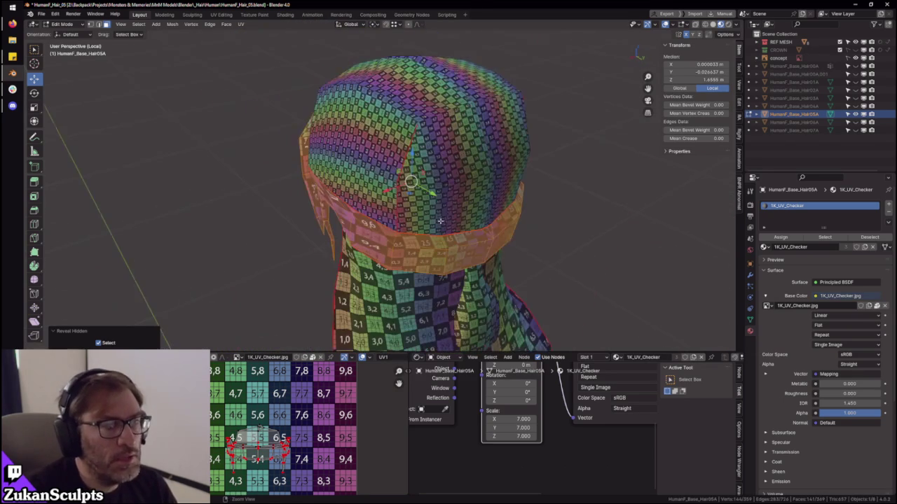
{"action": "middle_click_drag", "start_coordinate": [433, 193], "coordinate": [431, 188]}
{"action": "middle_click_drag", "start_coordinate": [360, 222], "coordinate": [437, 214]}
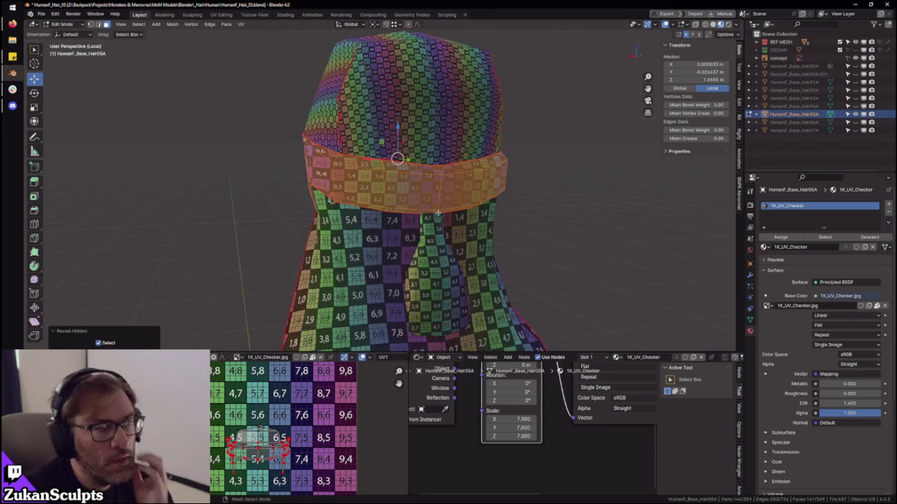
{"action": "left_click", "coordinate": [420, 193]}
{"action": "key", "text": "ctrl+l"}
{"action": "scroll", "coordinate": [267, 435], "scroll_direction": "down", "scroll_amount": 1}
{"action": "scroll", "coordinate": [267, 436], "scroll_direction": "up", "scroll_amount": 1}
{"action": "middle_click_drag", "start_coordinate": [435, 211], "coordinate": [480, 223]}
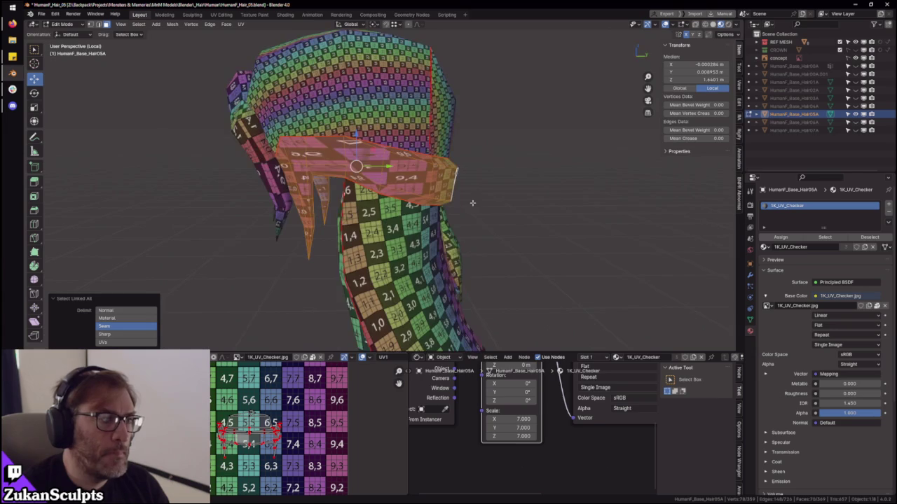
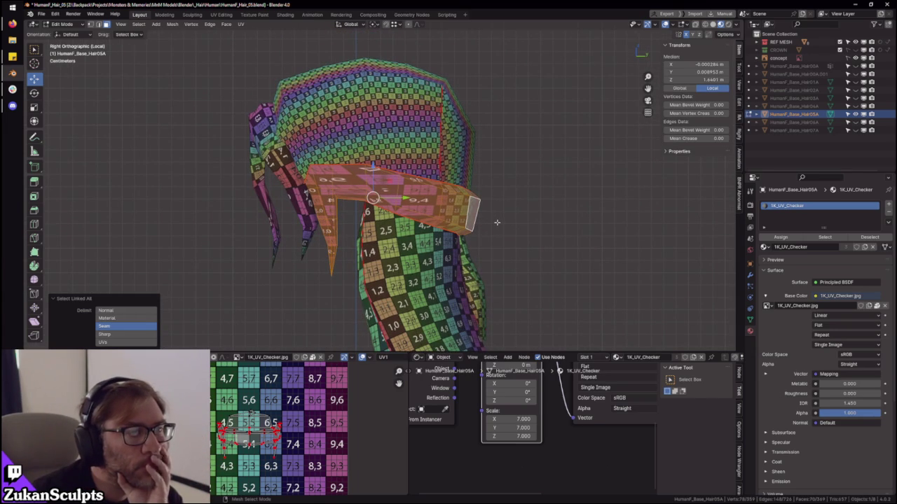
- Orbit the hair into perspective and select a single edge on the hair band
{"action": "mouse_move", "coordinate": [461, 109]}
{"action": "middle_mouse_down"}
{"action": "mouse_move", "coordinate": [441, 234]}
{"action": "mouse_move", "coordinate": [428, 224]}
{"action": "middle_mouse_up"}
{"action": "scroll", "coordinate": [448, 203], "scroll_direction": "up", "scroll_amount": 2}
{"action": "left_click", "coordinate": [421, 227]}
{"action": "middle_click_drag", "start_coordinate": [433, 175], "coordinate": [62, 113]}
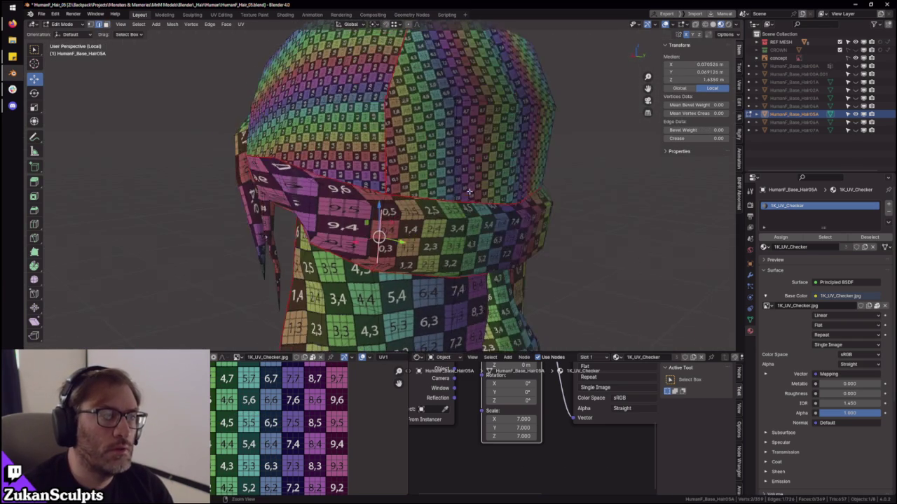
{"action": "scroll", "coordinate": [62, 112], "scroll_direction": "up", "scroll_amount": 2}
{"action": "left_click", "coordinate": [33, 50]}
- Inspect the checker on the hair from front, below, top and back, then switch to Solid shading
{"action": "middle_click_drag", "start_coordinate": [385, 209], "coordinate": [373, 240]}
{"action": "scroll", "coordinate": [373, 240], "scroll_direction": "up", "scroll_amount": 2}
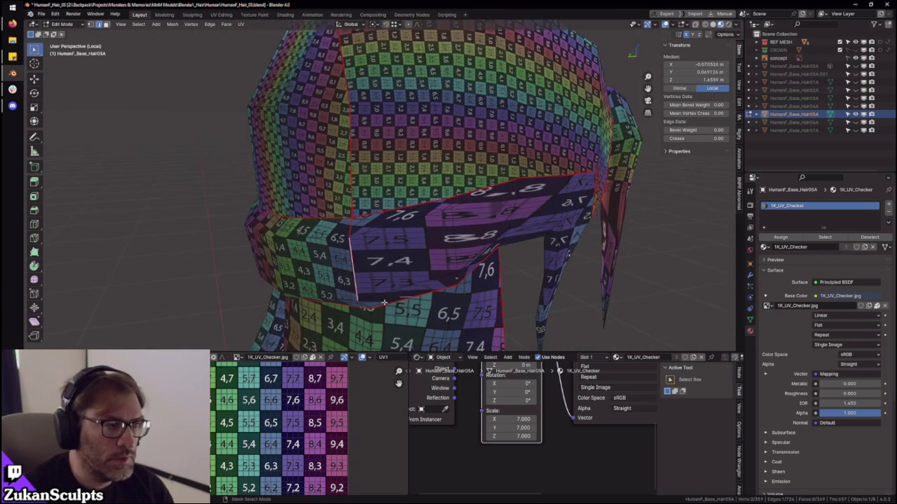
{"action": "middle_click_drag", "start_coordinate": [389, 306], "coordinate": [371, 260]}
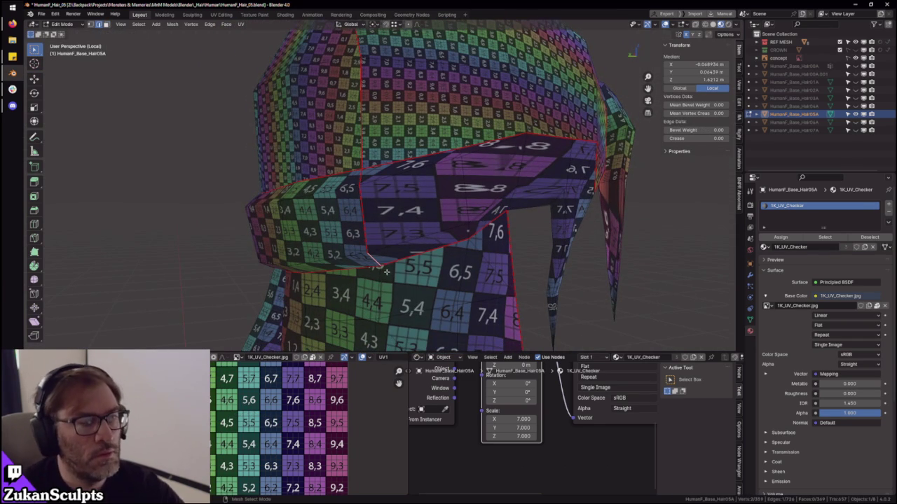
{"action": "scroll", "coordinate": [384, 264], "scroll_direction": "down", "scroll_amount": 3}
{"action": "mouse_move", "coordinate": [385, 263]}
{"action": "middle_mouse_down"}
{"action": "mouse_move", "coordinate": [359, 184]}
{"action": "mouse_move", "coordinate": [472, 218]}
{"action": "mouse_move", "coordinate": [419, 210]}
{"action": "mouse_move", "coordinate": [414, 174]}
{"action": "middle_mouse_up"}
{"action": "middle_click_drag", "start_coordinate": [361, 162], "coordinate": [403, 196]}
{"action": "key", "text": "z"}
{"action": "middle_click_drag", "start_coordinate": [440, 166], "coordinate": [443, 186]}
{"action": "scroll", "coordinate": [443, 186], "scroll_direction": "up", "scroll_amount": 2}
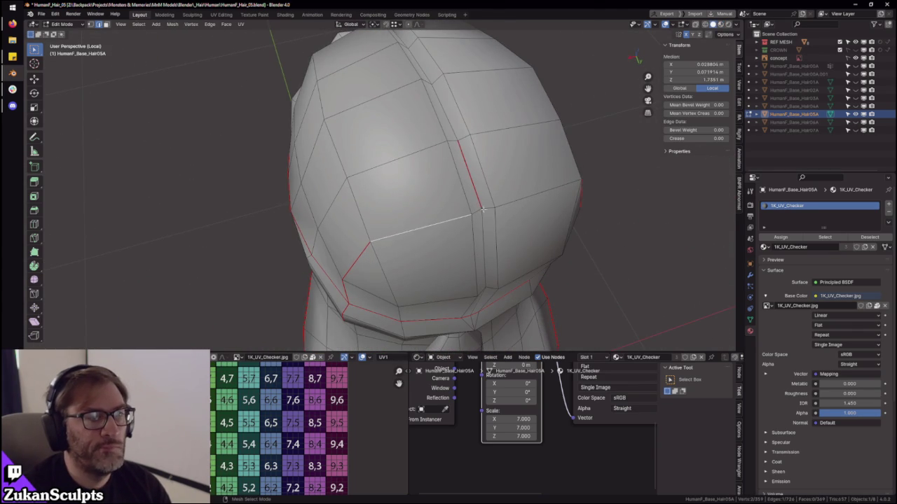
- Adjust the edge selection while orbiting to a low frontal view of the front locks
{"action": "left_click", "coordinate": [514, 201], "text": "shift"}
{"action": "middle_click_drag", "start_coordinate": [514, 201], "coordinate": [433, 147]}
{"action": "middle_click_drag", "start_coordinate": [345, 122], "coordinate": [388, 173]}
{"action": "left_click", "coordinate": [351, 200], "text": "shift"}
{"action": "mouse_move", "coordinate": [351, 199]}
{"action": "middle_mouse_down"}
{"action": "mouse_move", "coordinate": [359, 225]}
{"action": "mouse_move", "coordinate": [464, 196]}
{"action": "middle_mouse_up"}
- In face mode, select both seam-bounded front lock islands and hide them
{"action": "key", "text": "ctrl+Tab"}
{"action": "left_click", "coordinate": [391, 224]}
{"action": "left_click", "coordinate": [314, 229], "text": "shift"}
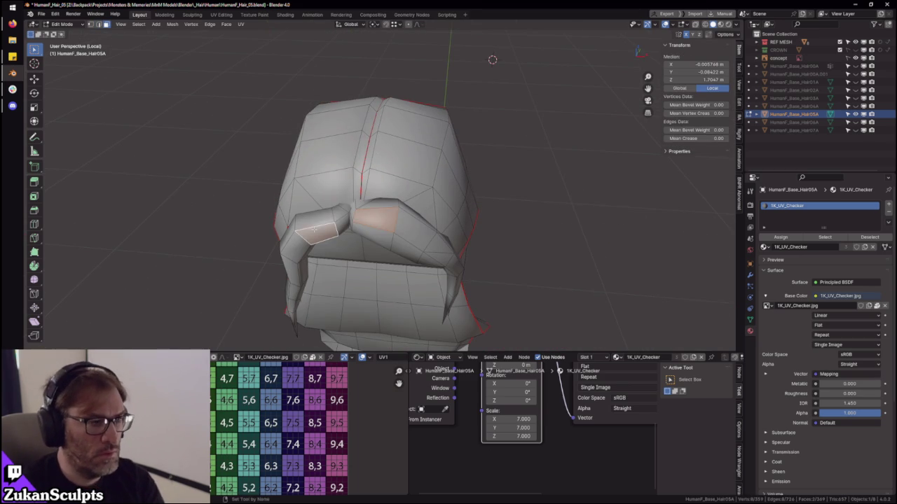
{"action": "key", "text": "ctrl+l"}
{"action": "scroll", "coordinate": [374, 213], "scroll_direction": "up", "scroll_amount": 3}
{"action": "key", "text": "h"}
- Select the whole seam-bounded cap island starting from the two forehead faces
{"action": "mouse_move", "coordinate": [357, 250]}
{"action": "middle_mouse_down"}
{"action": "mouse_move", "coordinate": [380, 200]}
{"action": "mouse_move", "coordinate": [413, 190]}
{"action": "middle_mouse_up"}
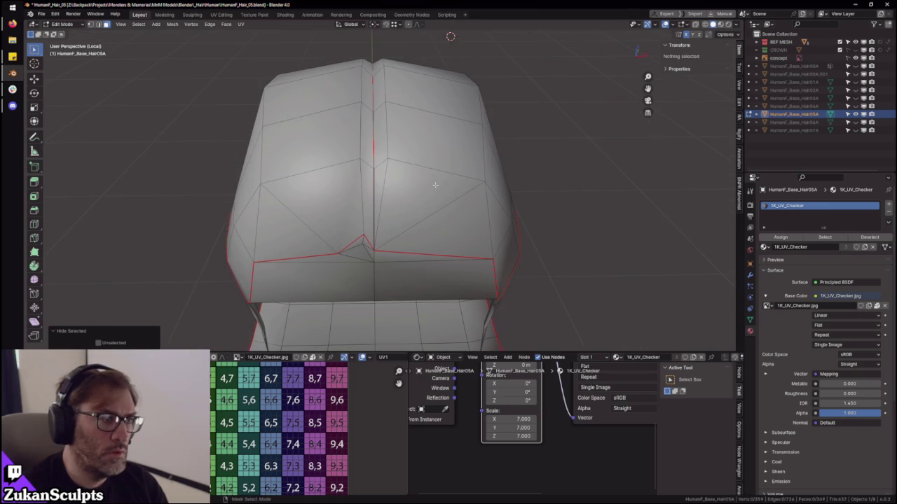
{"action": "key", "text": "ctrl+Tab"}
{"action": "left_click", "coordinate": [417, 187]}
{"action": "scroll", "coordinate": [422, 223], "scroll_direction": "down", "scroll_amount": 1}
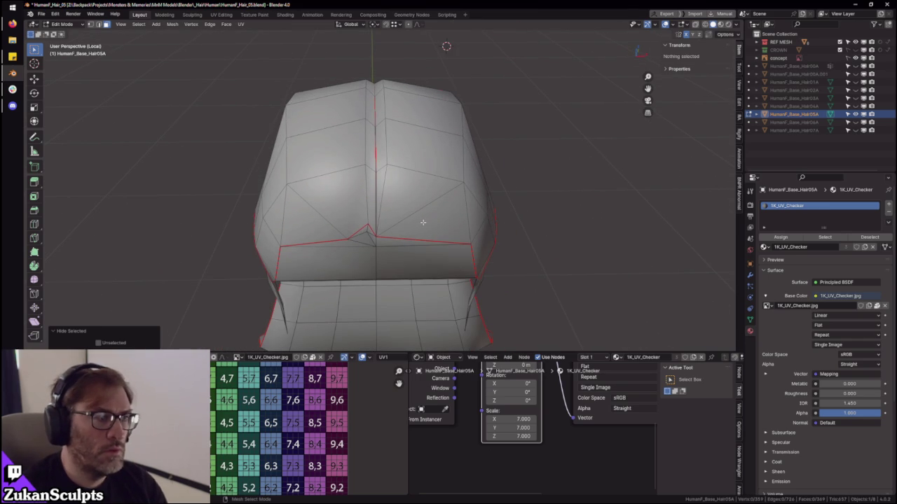
{"action": "middle_click_drag", "start_coordinate": [417, 204], "coordinate": [472, 199]}
{"action": "key", "text": "ctrl+Tab"}
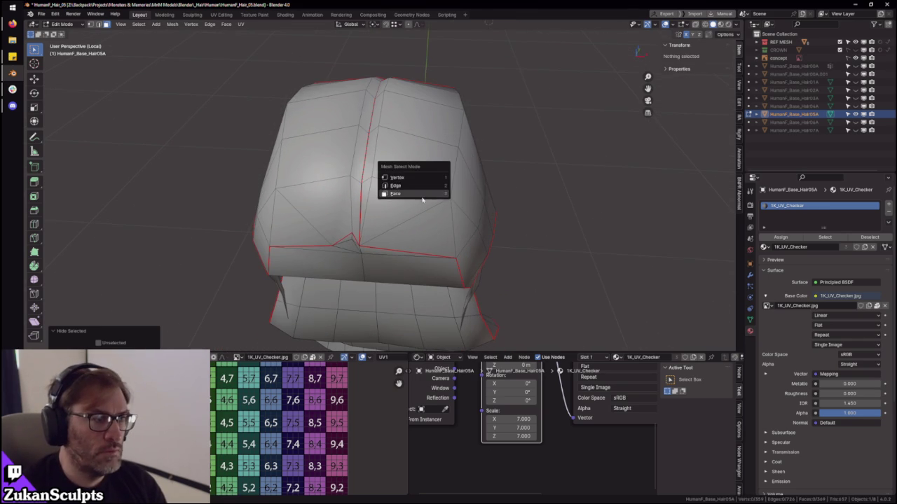
{"action": "left_click", "coordinate": [417, 162]}
{"action": "left_click", "coordinate": [319, 157], "text": "shift"}
{"action": "key", "text": "ctrl+l"}
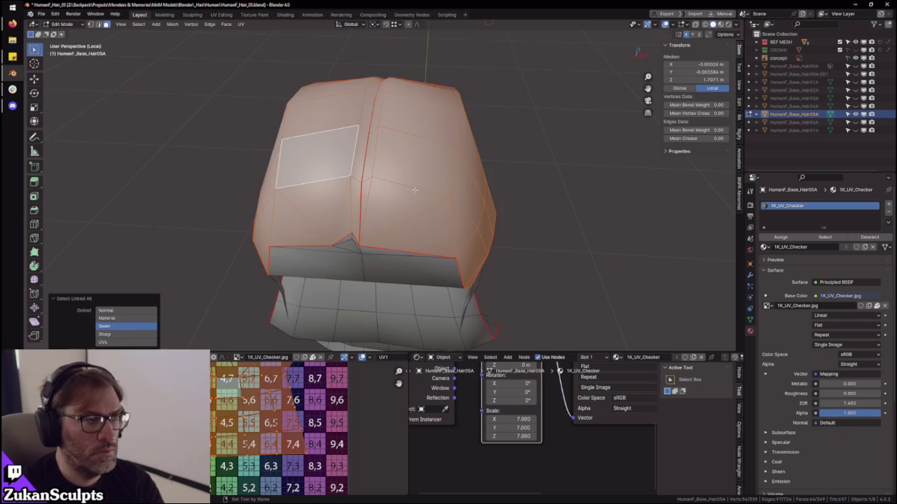
{"action": "mouse_move", "coordinate": [514, 190]}
{"action": "middle_mouse_down"}
{"action": "mouse_move", "coordinate": [417, 204]}
{"action": "mouse_move", "coordinate": [416, 251]}
{"action": "mouse_move", "coordinate": [443, 213]}
{"action": "middle_mouse_up"}
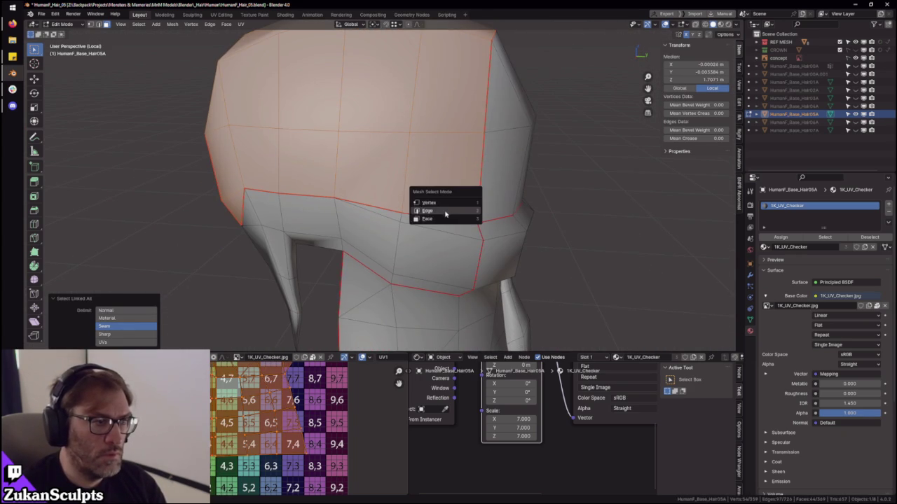
{"action": "left_click", "coordinate": [443, 213]}
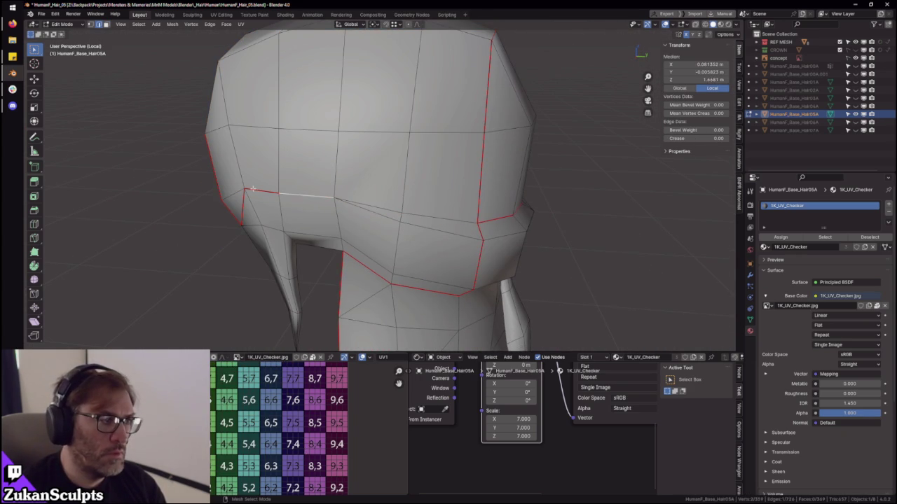
{"action": "middle_click_drag", "start_coordinate": [245, 212], "coordinate": [391, 203]}
{"action": "scroll", "coordinate": [390, 203], "scroll_direction": "up", "scroll_amount": 2}
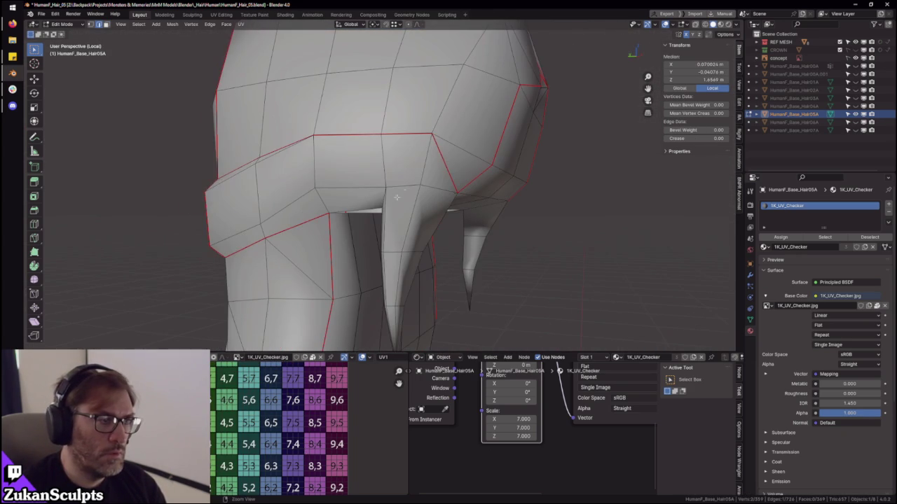
{"action": "middle_click_drag", "start_coordinate": [304, 172], "coordinate": [461, 184]}
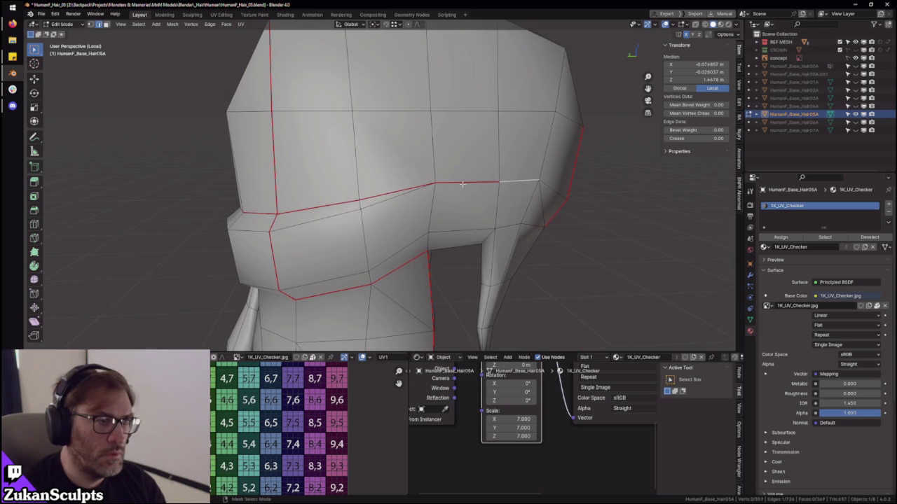
{"action": "mouse_move", "coordinate": [385, 221]}
{"action": "middle_mouse_down"}
{"action": "mouse_move", "coordinate": [422, 205]}
{"action": "mouse_move", "coordinate": [411, 156]}
{"action": "mouse_move", "coordinate": [361, 98]}
{"action": "middle_mouse_up"}
{"action": "mouse_move", "coordinate": [481, 301]}
{"action": "middle_mouse_down", "text": "ctrl"}
{"action": "mouse_move", "coordinate": [514, 248]}
{"action": "mouse_move", "coordinate": [544, 273]}
{"action": "mouse_move", "coordinate": [395, 222]}
{"action": "middle_mouse_up", "text": "ctrl"}
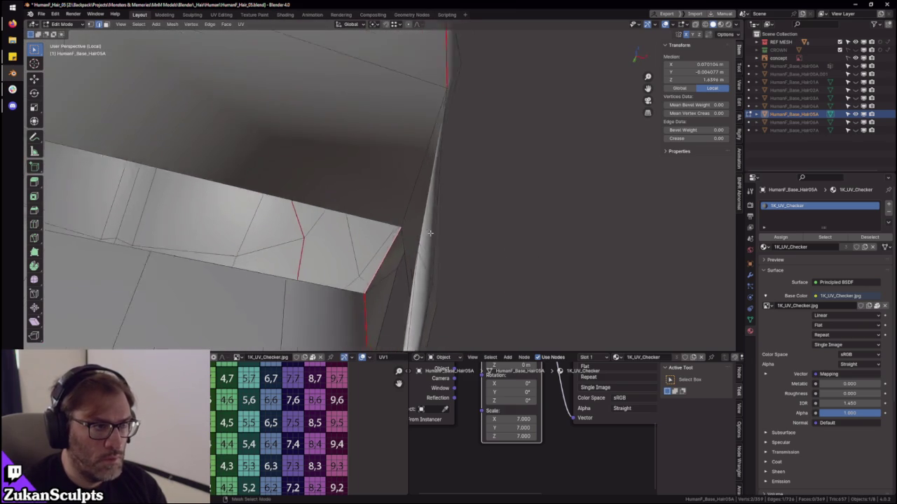
{"action": "key", "text": "ctrl+Tab"}
{"action": "left_click", "coordinate": [395, 222]}
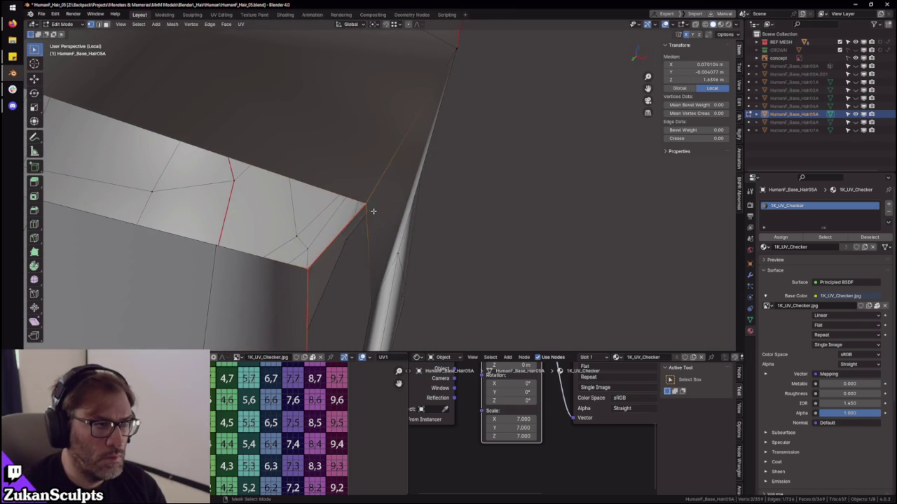
{"action": "mouse_move", "coordinate": [392, 228]}
{"action": "middle_mouse_down"}
{"action": "mouse_move", "coordinate": [376, 304]}
{"action": "mouse_move", "coordinate": [323, 223]}
{"action": "mouse_move", "coordinate": [308, 232]}
{"action": "middle_mouse_up"}
{"action": "left_click", "coordinate": [321, 173]}
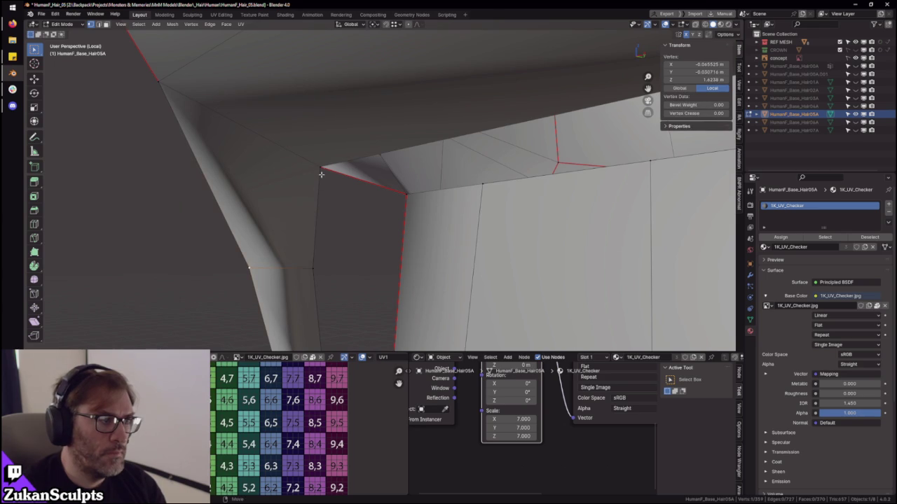
{"action": "mouse_move", "coordinate": [321, 173]}
{"action": "middle_mouse_down"}
{"action": "mouse_move", "coordinate": [360, 204]}
{"action": "mouse_move", "coordinate": [306, 224]}
{"action": "mouse_move", "coordinate": [344, 210]}
{"action": "mouse_move", "coordinate": [350, 234]}
{"action": "mouse_move", "coordinate": [419, 218]}
{"action": "mouse_move", "coordinate": [333, 210]}
{"action": "middle_mouse_up"}
{"action": "left_click", "coordinate": [337, 211]}
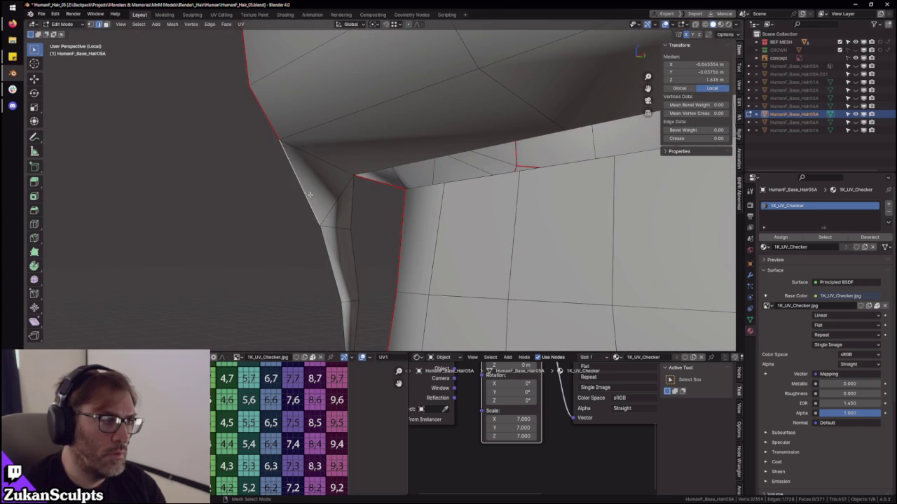
{"action": "scroll", "coordinate": [378, 243], "scroll_direction": "up", "scroll_amount": 1}
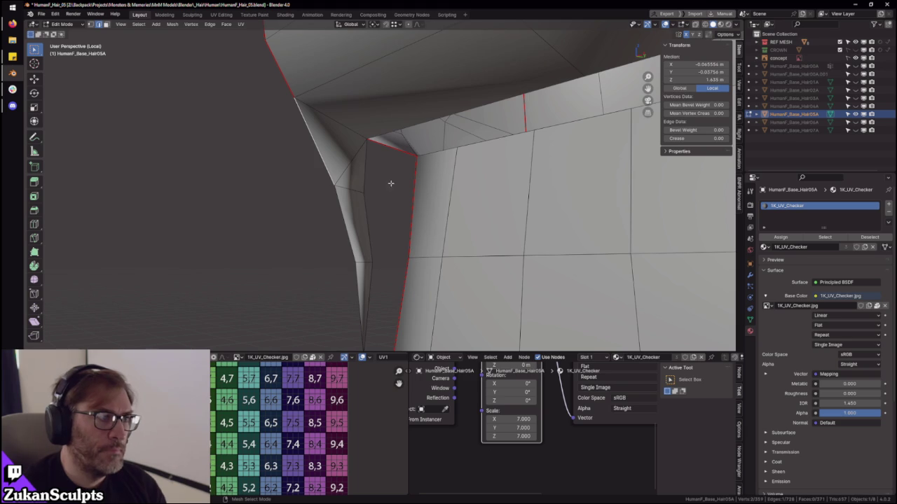
{"action": "middle_click_drag", "start_coordinate": [253, 194], "coordinate": [404, 193]}
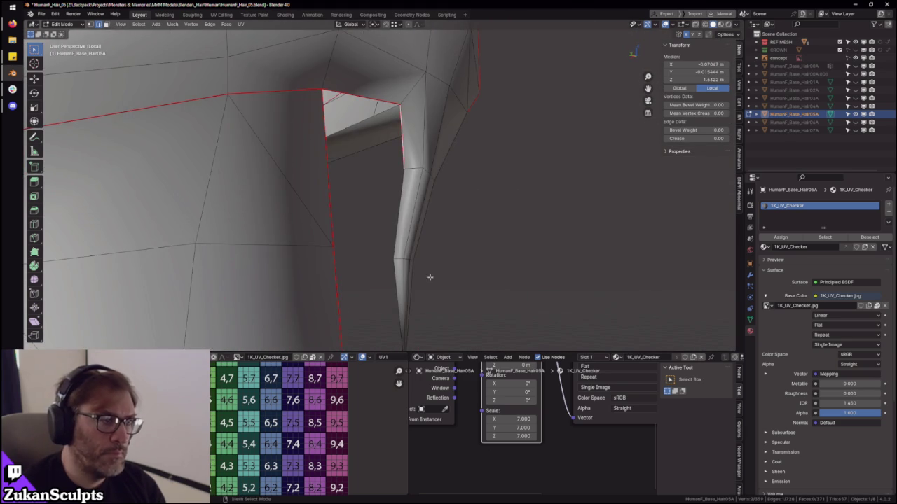
{"action": "middle_click_drag", "start_coordinate": [413, 284], "coordinate": [433, 200]}
{"action": "mouse_move", "coordinate": [465, 248]}
{"action": "middle_mouse_down"}
{"action": "mouse_move", "coordinate": [418, 203]}
{"action": "mouse_move", "coordinate": [200, 210]}
{"action": "mouse_move", "coordinate": [144, 194]}
{"action": "mouse_move", "coordinate": [341, 217]}
{"action": "mouse_move", "coordinate": [371, 233]}
{"action": "mouse_move", "coordinate": [332, 195]}
{"action": "mouse_move", "coordinate": [400, 196]}
{"action": "mouse_move", "coordinate": [464, 151]}
{"action": "middle_mouse_up"}
{"action": "mouse_move", "coordinate": [502, 198]}
{"action": "middle_mouse_down", "text": "ctrl"}
{"action": "mouse_move", "coordinate": [311, 190]}
{"action": "mouse_move", "coordinate": [398, 211]}
{"action": "middle_mouse_up", "text": "ctrl"}
{"action": "mouse_move", "coordinate": [343, 256]}
{"action": "middle_mouse_down", "text": "ctrl"}
{"action": "mouse_move", "coordinate": [455, 246]}
{"action": "mouse_move", "coordinate": [474, 254]}
{"action": "mouse_move", "coordinate": [435, 258]}
{"action": "mouse_move", "coordinate": [467, 203]}
{"action": "mouse_move", "coordinate": [432, 199]}
{"action": "mouse_move", "coordinate": [431, 213]}
{"action": "middle_mouse_up", "text": "ctrl"}
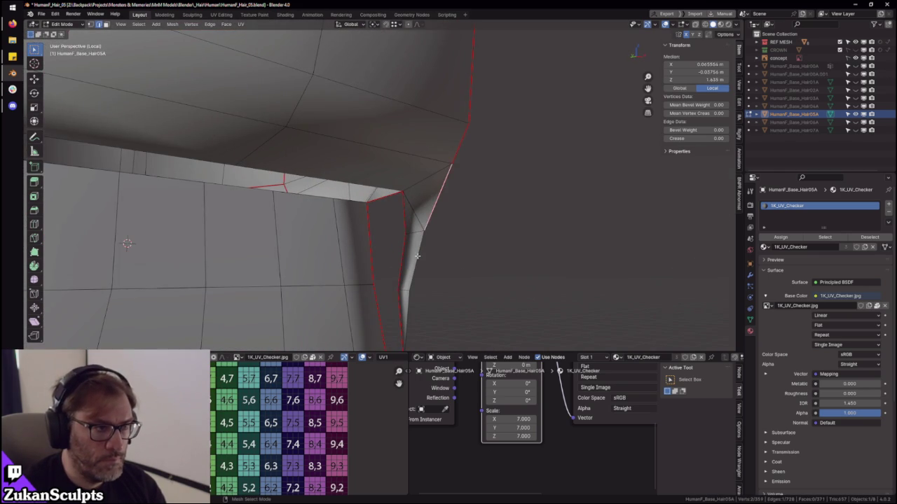
{"action": "mouse_move", "coordinate": [430, 323]}
{"action": "middle_mouse_down", "text": "ctrl"}
{"action": "mouse_move", "coordinate": [411, 271]}
{"action": "mouse_move", "coordinate": [418, 207]}
{"action": "mouse_move", "coordinate": [350, 179]}
{"action": "middle_mouse_up", "text": "ctrl"}
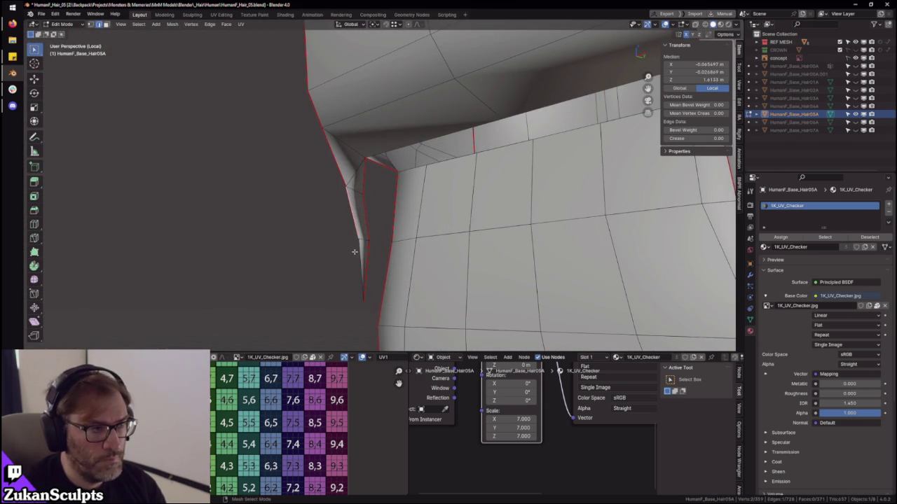
{"action": "mouse_move", "coordinate": [343, 255]}
{"action": "middle_mouse_down"}
{"action": "mouse_move", "coordinate": [424, 143]}
{"action": "mouse_move", "coordinate": [520, 225]}
{"action": "mouse_move", "coordinate": [432, 237]}
{"action": "middle_mouse_up"}
{"action": "left_click", "coordinate": [428, 141]}
- Select the band island and project its UVs from the front view
{"action": "key", "text": "ctrl+l"}
{"action": "key", "text": "ctrl+space"}
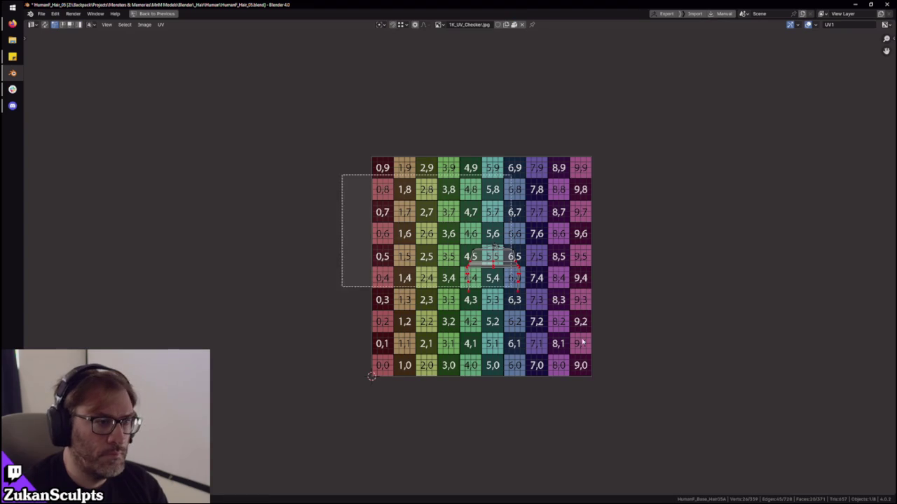
{"action": "mouse_move", "coordinate": [508, 188]}
{"action": "middle_mouse_down"}
{"action": "mouse_move", "coordinate": [488, 186]}
{"action": "mouse_move", "coordinate": [470, 215]}
{"action": "middle_mouse_up"}
{"action": "key", "text": "ctrl+space"}
{"action": "key", "text": "KP_1"}
{"action": "key", "text": "u"}
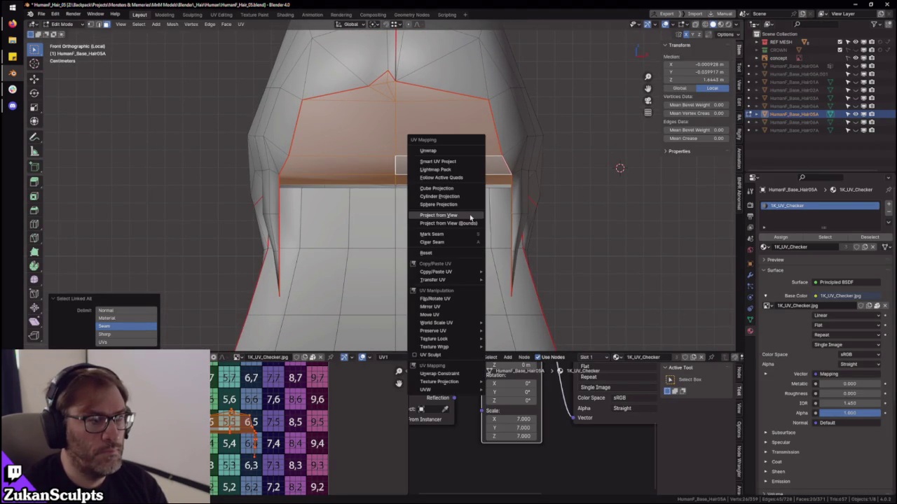
{"action": "left_click", "coordinate": [470, 218]}
- Inspect the band's UV island against the full checker image in a fullscreen UV editor
{"action": "key", "text": "ctrl+space"}
{"action": "scroll", "coordinate": [393, 339], "scroll_direction": "up", "scroll_amount": 2}
{"action": "scroll", "coordinate": [393, 339], "scroll_direction": "up", "scroll_amount": 2}
{"action": "scroll", "coordinate": [393, 339], "scroll_direction": "up", "scroll_amount": 2}
{"action": "key", "text": "alt+a"}
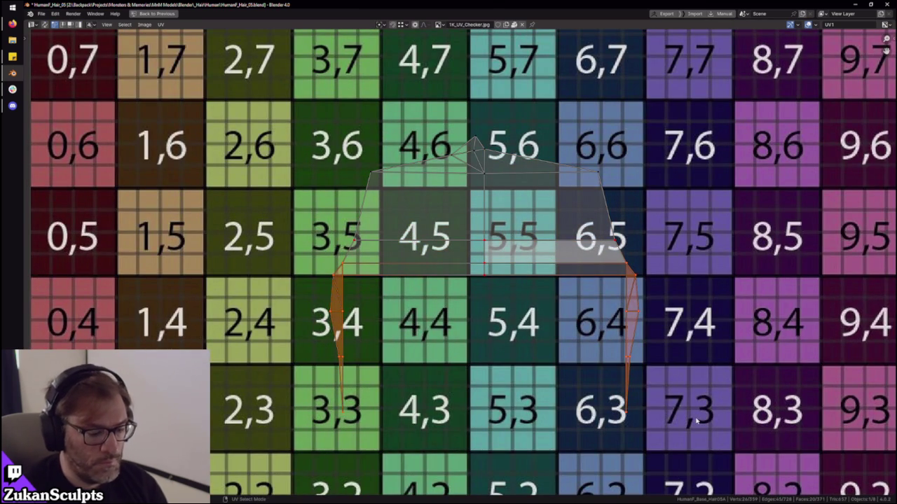
{"action": "key", "text": "Home"}
{"action": "key", "text": "a"}
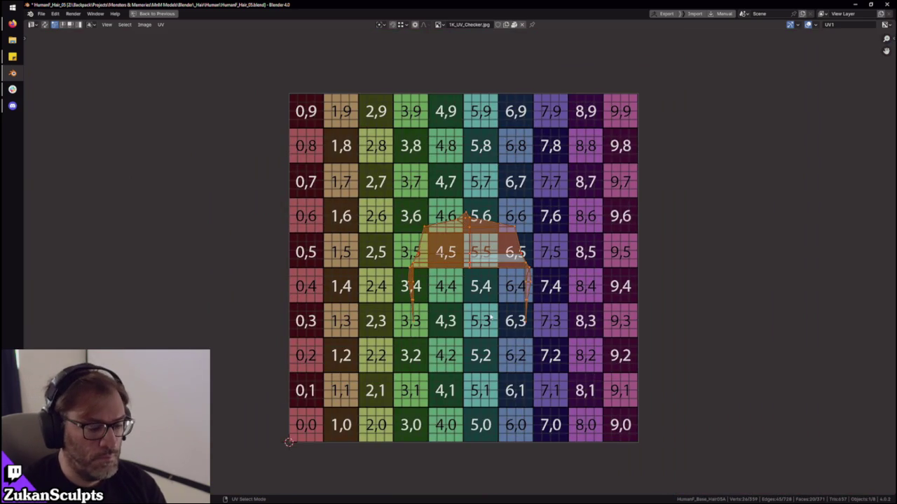
{"action": "scroll", "coordinate": [481, 267], "scroll_direction": "up", "scroll_amount": 3}
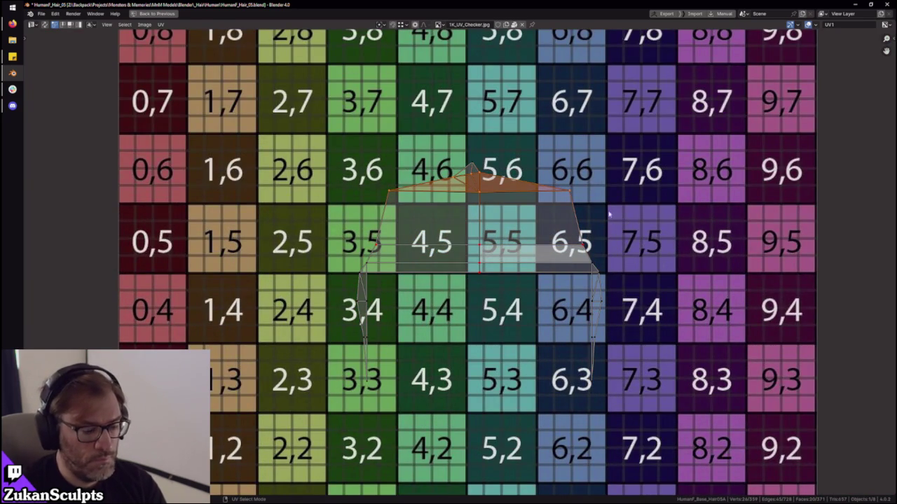
{"action": "key", "text": "Home"}
{"action": "key", "text": "a"}
{"action": "key", "text": "ctrl+space"}
- Box-select UVs and grow the face selection along the hair strip
{"action": "scroll", "coordinate": [497, 176], "scroll_direction": "down", "scroll_amount": 2}
{"action": "middle_click_drag", "start_coordinate": [433, 196], "coordinate": [429, 224]}
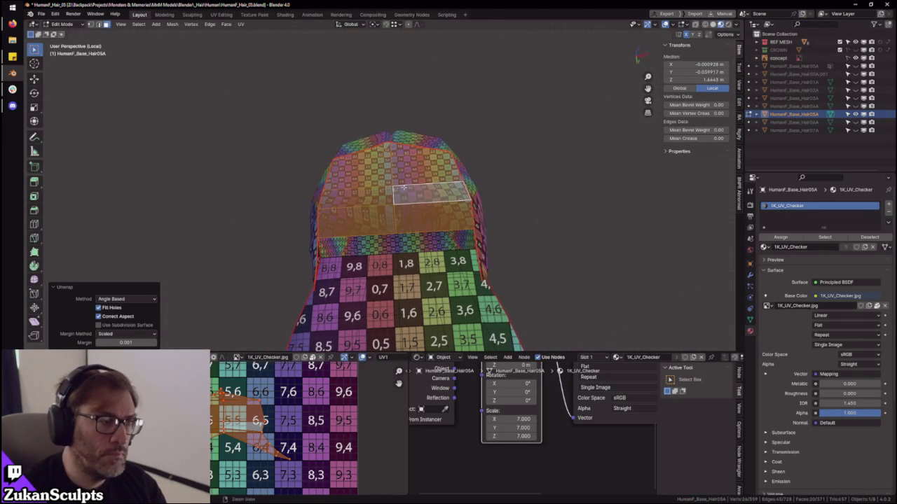
{"action": "middle_click_drag", "start_coordinate": [329, 428], "coordinate": [363, 396]}
{"action": "left_click_drag", "start_coordinate": [212, 452], "coordinate": [366, 394]}
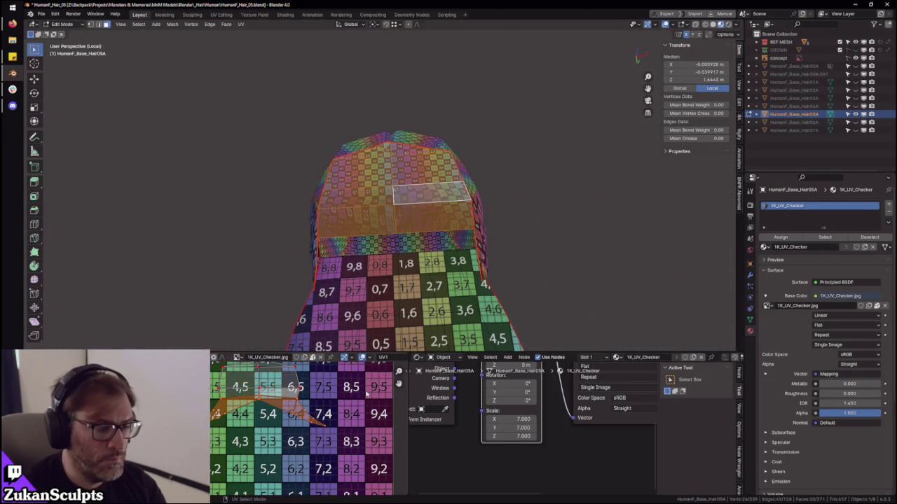
{"action": "scroll", "coordinate": [245, 449], "scroll_direction": "down", "scroll_amount": 4}
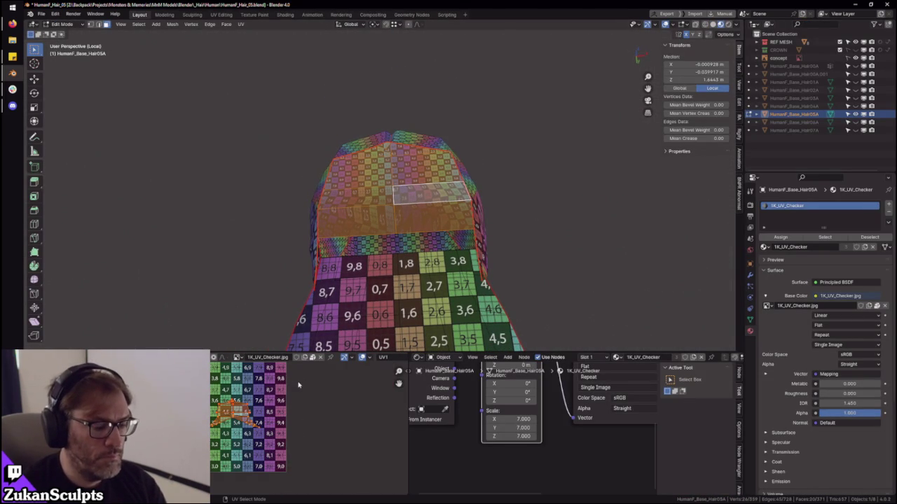
{"action": "key", "text": "ctrl+l"}
- Inspect the selected strip from below and the side, then select the seam-bounded hair cap
{"action": "scroll", "coordinate": [384, 261], "scroll_direction": "up", "scroll_amount": 5}
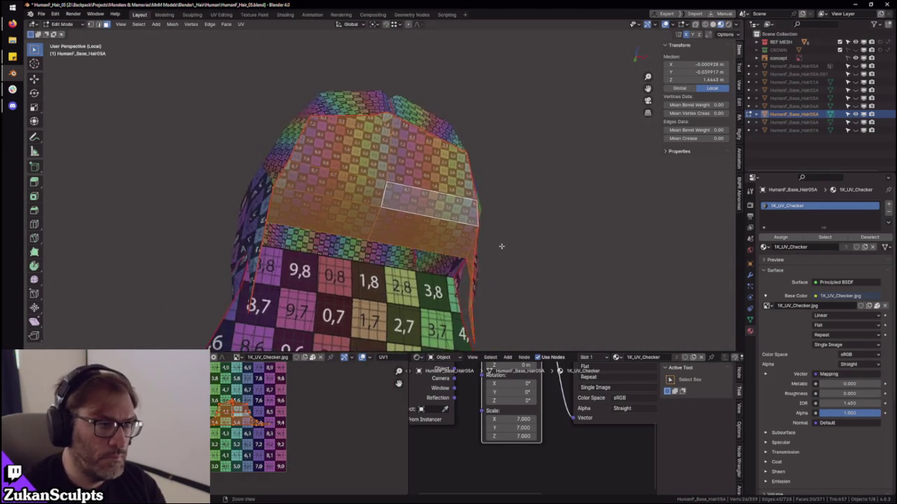
{"action": "mouse_move", "coordinate": [385, 260]}
{"action": "middle_mouse_down"}
{"action": "mouse_move", "coordinate": [499, 220]}
{"action": "mouse_move", "coordinate": [585, 309]}
{"action": "mouse_move", "coordinate": [490, 294]}
{"action": "middle_mouse_up"}
{"action": "scroll", "coordinate": [238, 421], "scroll_direction": "down", "scroll_amount": 2}
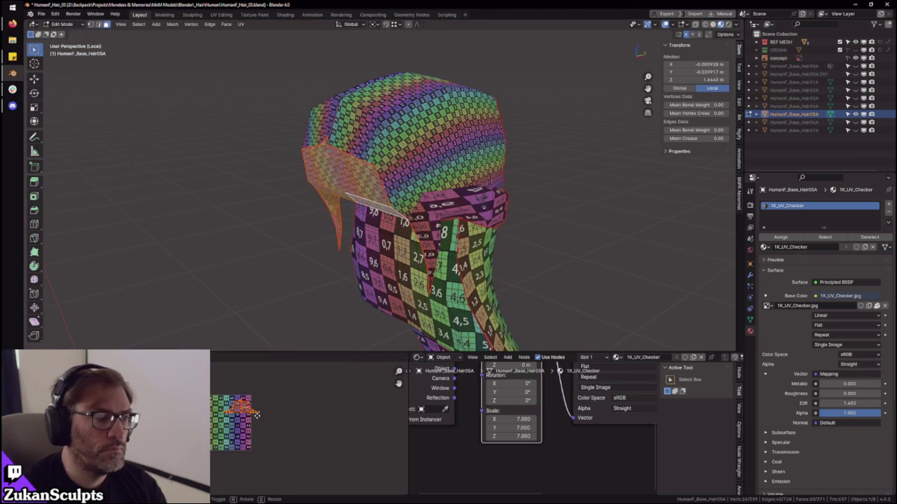
{"action": "mouse_move", "coordinate": [421, 211]}
{"action": "middle_mouse_down"}
{"action": "mouse_move", "coordinate": [449, 155]}
{"action": "mouse_move", "coordinate": [333, 166]}
{"action": "middle_mouse_up"}
{"action": "key", "text": "ctrl+l"}
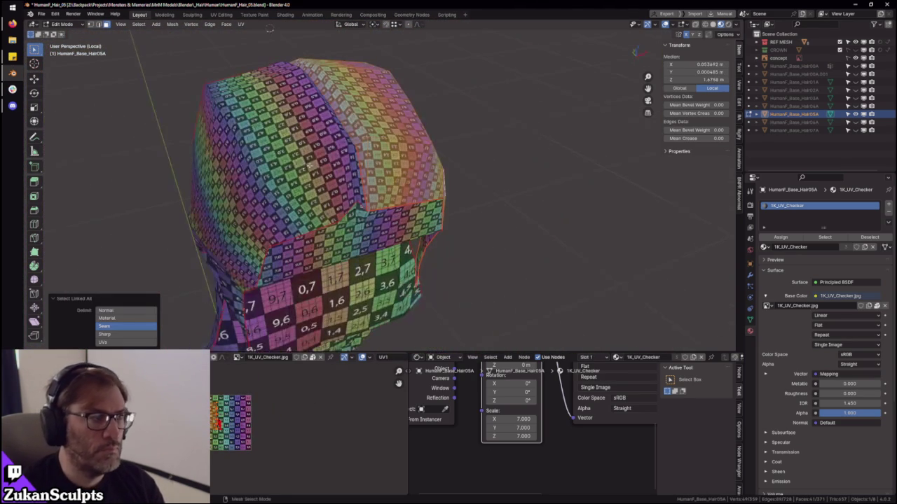
- Select the entire hair cap and project its UVs from the right side view
{"action": "key", "text": "l"}
{"action": "key", "text": "ctrl+l"}
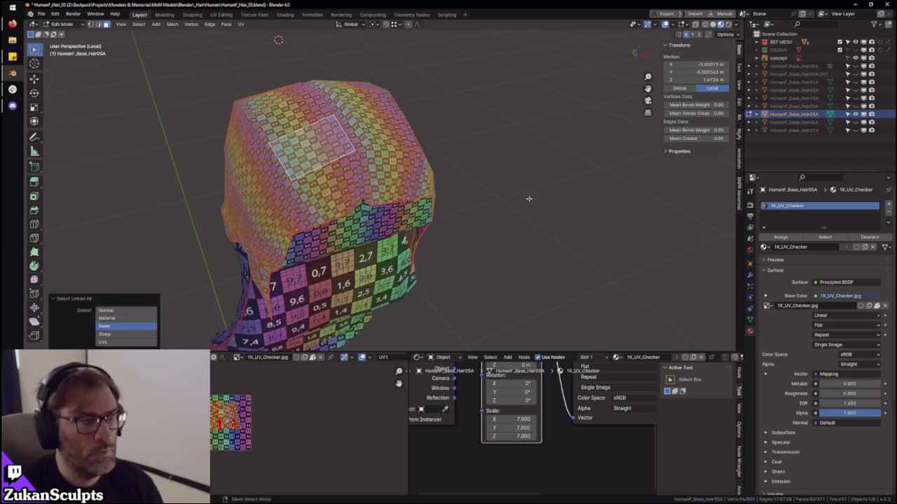
{"action": "key", "text": "KP_3"}
{"action": "scroll", "coordinate": [420, 189], "scroll_direction": "up", "scroll_amount": 1}
{"action": "key", "text": "u"}
{"action": "left_click", "coordinate": [421, 187]}
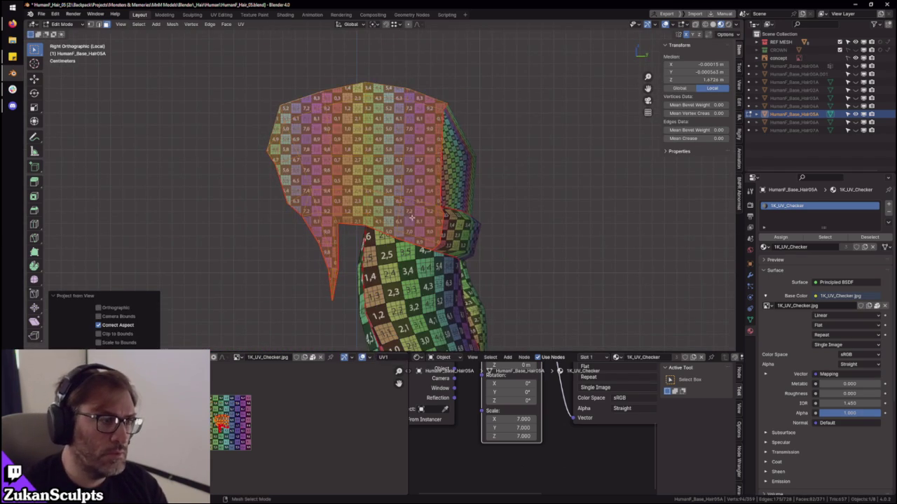
- Scale up the projected cap UV island in the fullscreen UV editor
{"action": "key", "text": "ctrl+space"}
{"action": "scroll", "coordinate": [657, 374], "scroll_direction": "up", "scroll_amount": 5}
{"action": "scroll", "coordinate": [609, 344], "scroll_direction": "up", "scroll_amount": 2}
{"action": "scroll", "coordinate": [561, 309], "scroll_direction": "up", "scroll_amount": 1}
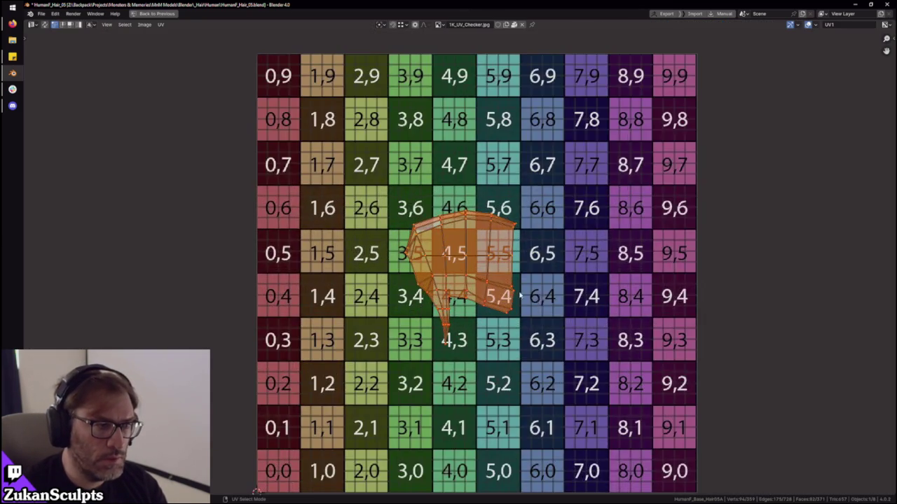
{"action": "key", "text": "s"}
{"action": "left_click", "coordinate": [407, 203]}
{"action": "key", "text": "ctrl+space"}
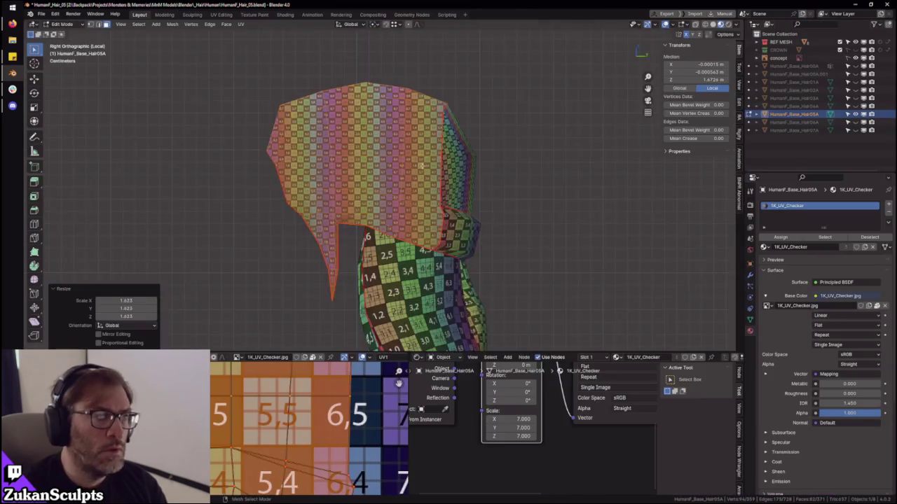
{"action": "middle_click_drag", "start_coordinate": [406, 203], "coordinate": [467, 200]}
{"action": "scroll", "coordinate": [308, 427], "scroll_direction": "down", "scroll_amount": 2}
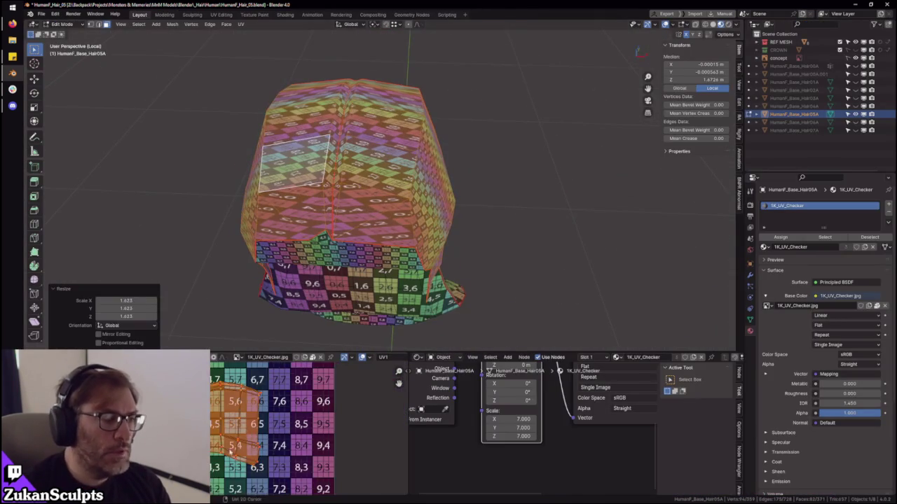
- Zoom into the cap UV island and select edges on its left side
{"action": "key", "text": "ctrl+space"}
{"action": "scroll", "coordinate": [468, 346], "scroll_direction": "up", "scroll_amount": 1}
{"action": "scroll", "coordinate": [594, 420], "scroll_direction": "down", "scroll_amount": 5}
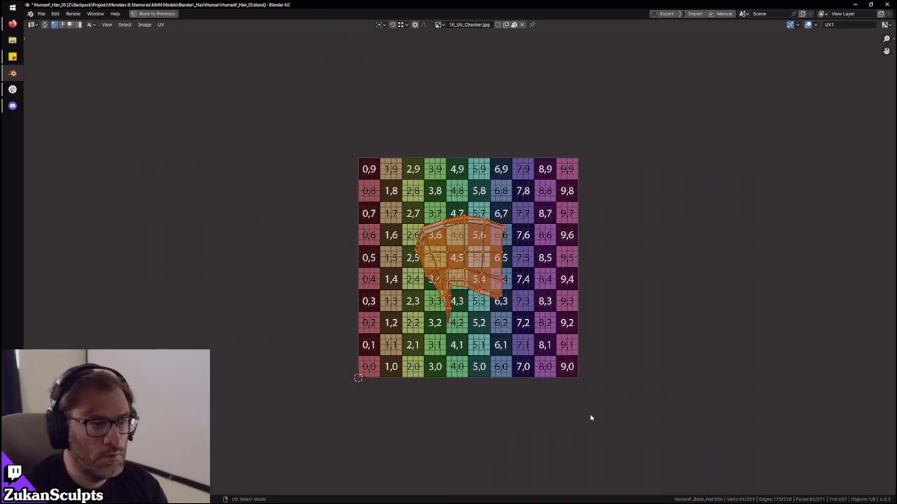
{"action": "scroll", "coordinate": [551, 378], "scroll_direction": "up", "scroll_amount": 3}
{"action": "scroll", "coordinate": [551, 378], "scroll_direction": "up", "scroll_amount": 2}
{"action": "middle_click_drag", "start_coordinate": [332, 240], "coordinate": [416, 296]}
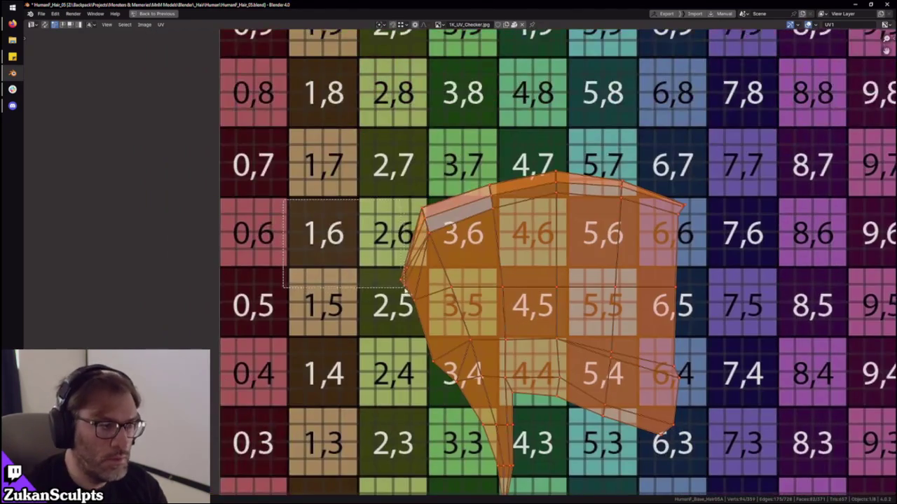
{"action": "left_click", "coordinate": [416, 296]}
- Select the island's top row, then re-unwrap the whole hair cap island
{"action": "left_click", "coordinate": [454, 205]}
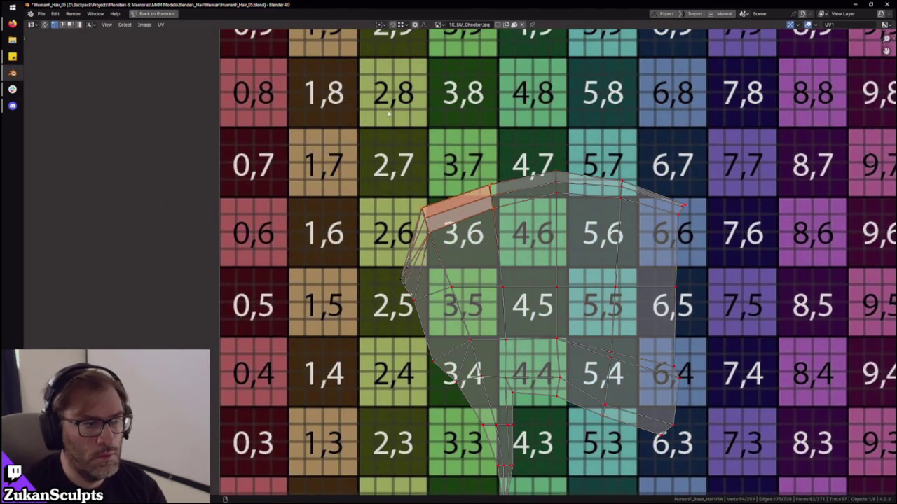
{"action": "left_click", "coordinate": [649, 237], "text": "alt"}
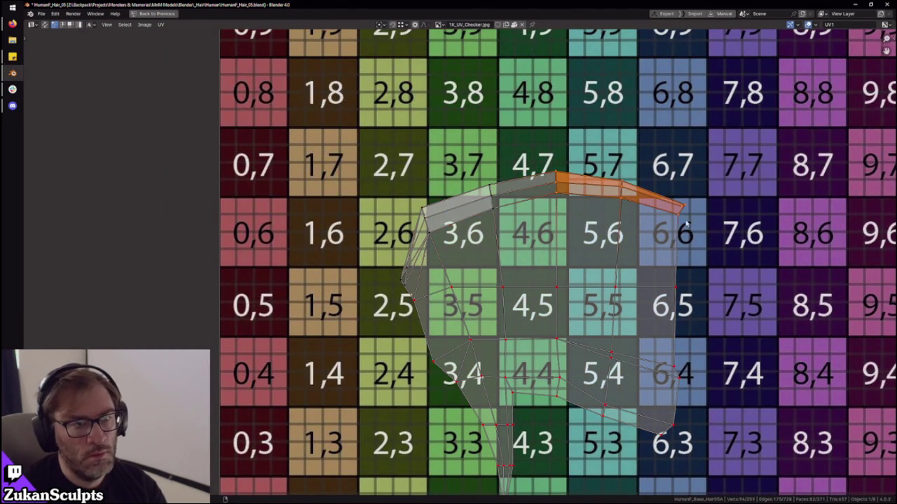
{"action": "scroll", "coordinate": [546, 300], "scroll_direction": "down", "scroll_amount": 4}
{"action": "key", "text": "a"}
{"action": "key", "text": "u"}
{"action": "key", "text": "ctrl+space"}
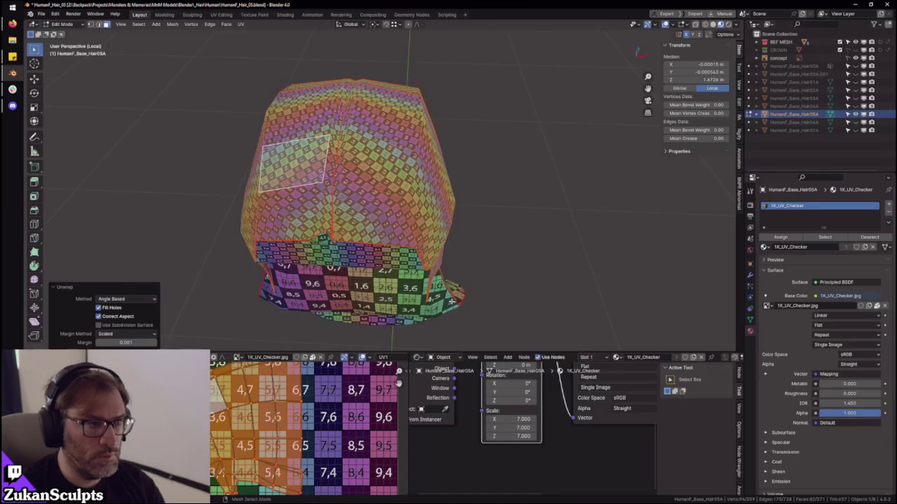
- Check the cap from top and right views, clear the selection and show the checker texture
{"action": "mouse_move", "coordinate": [473, 241]}
{"action": "middle_mouse_down"}
{"action": "mouse_move", "coordinate": [433, 264]}
{"action": "mouse_move", "coordinate": [449, 266]}
{"action": "middle_mouse_up"}
{"action": "middle_click_drag", "start_coordinate": [308, 416], "coordinate": [313, 434]}
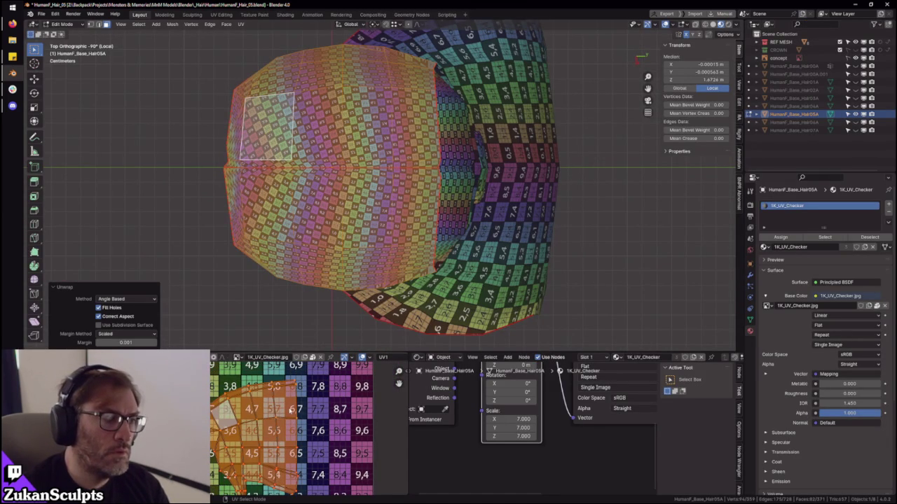
{"action": "middle_click_drag", "start_coordinate": [391, 306], "coordinate": [422, 215], "text": "alt"}
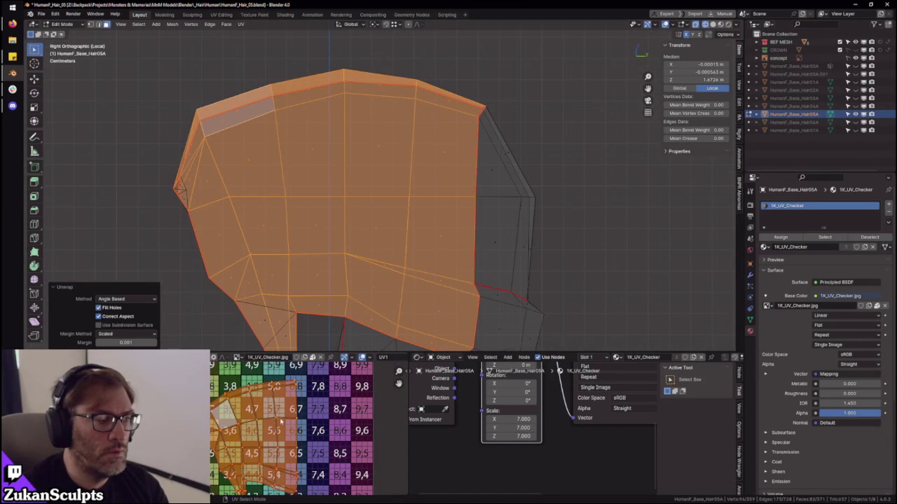
{"action": "middle_click_drag", "start_coordinate": [280, 416], "coordinate": [283, 435]}
{"action": "left_click", "coordinate": [270, 379]}
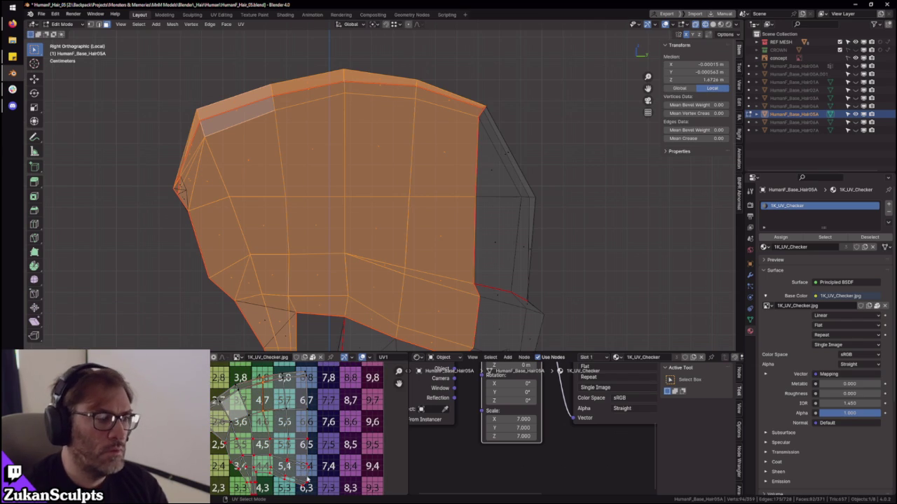
{"action": "key", "text": "alt+a"}
{"action": "key", "text": "z"}
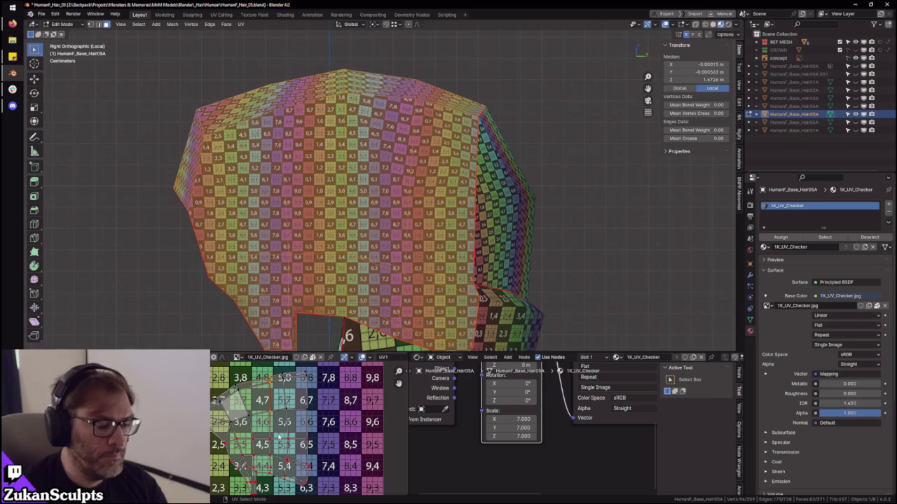
- Inspect the whole cap UV island in the fullscreen UV editor
{"action": "key", "text": "ctrl+space"}
{"action": "scroll", "coordinate": [442, 389], "scroll_direction": "up", "scroll_amount": 5}
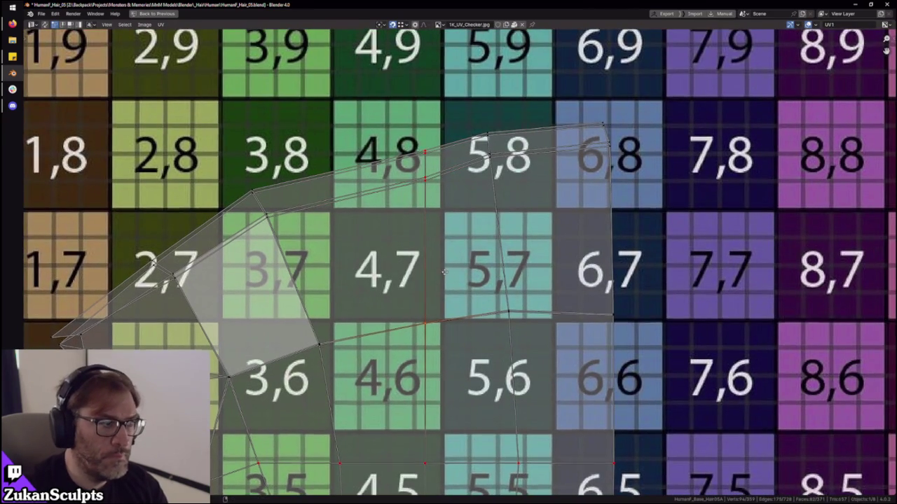
{"action": "middle_click_drag", "start_coordinate": [421, 215], "coordinate": [419, 258]}
{"action": "left_click", "coordinate": [423, 206]}
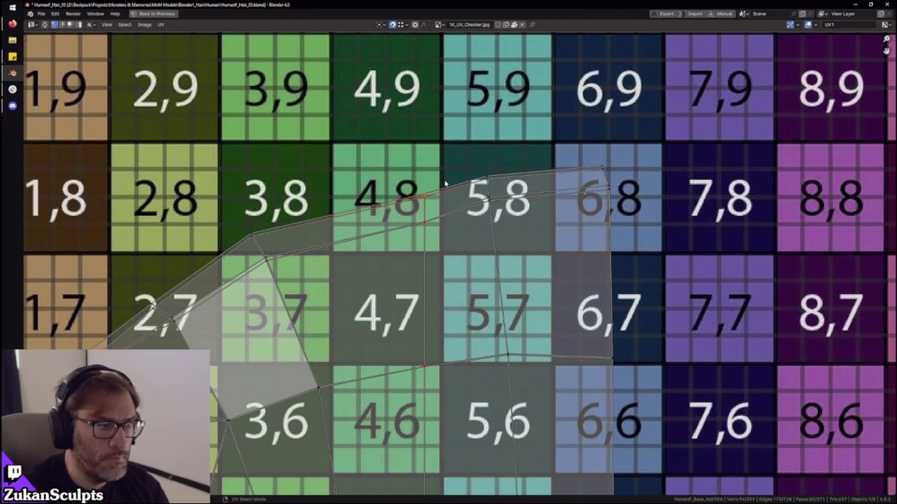
{"action": "scroll", "coordinate": [444, 184], "scroll_direction": "down", "scroll_amount": 1}
{"action": "scroll", "coordinate": [600, 464], "scroll_direction": "down", "scroll_amount": 7}
{"action": "key", "text": "a"}
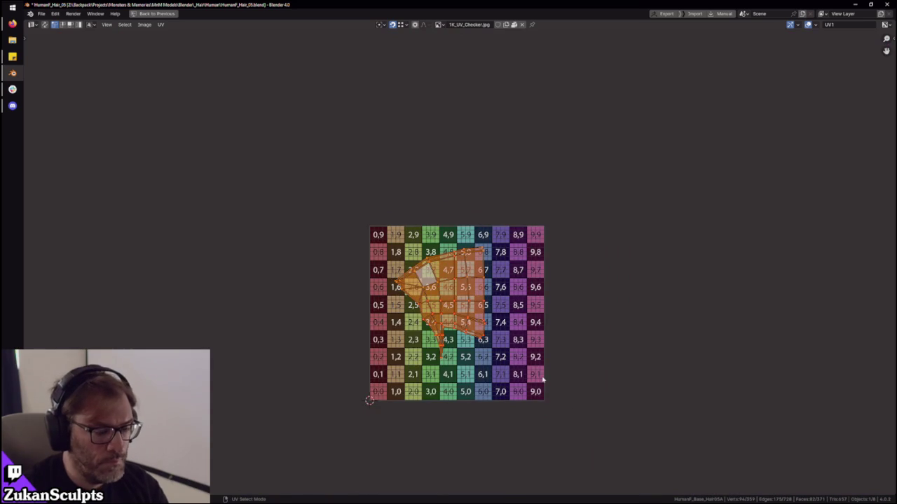
{"action": "scroll", "coordinate": [542, 379], "scroll_direction": "up", "scroll_amount": 1}
{"action": "scroll", "coordinate": [542, 379], "scroll_direction": "up", "scroll_amount": 5}
{"action": "key", "text": "ctrl+space"}
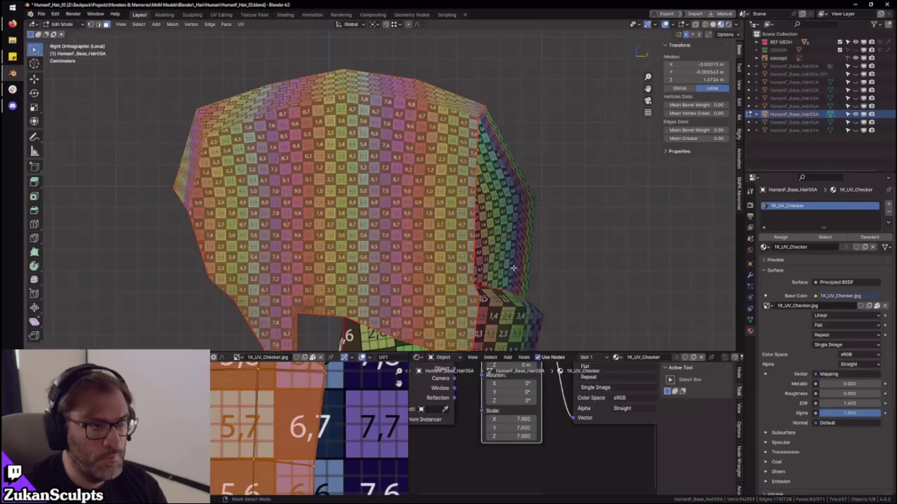
- In UV edge mode, select the top and left edges of a face near the 5,8 row
{"action": "middle_click_drag", "start_coordinate": [495, 203], "coordinate": [471, 212]}
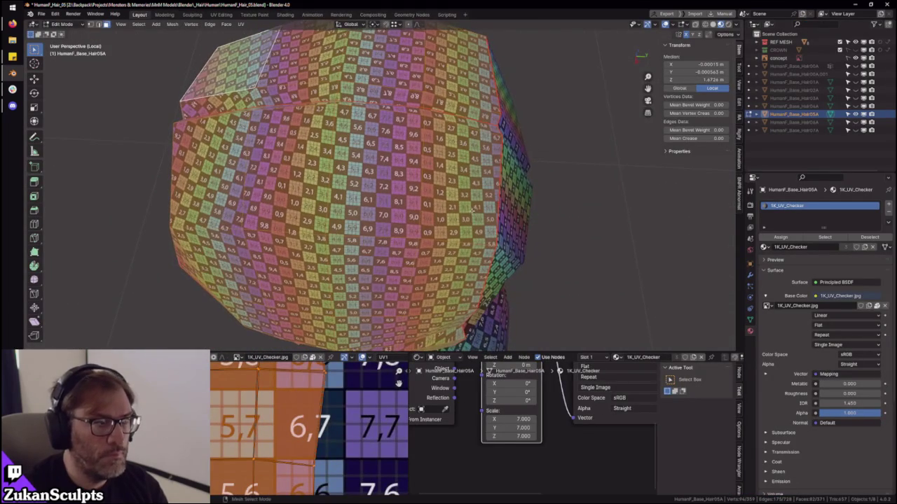
{"action": "middle_click_drag", "start_coordinate": [365, 294], "coordinate": [335, 414]}
{"action": "mouse_move", "coordinate": [280, 398]}
{"action": "middle_mouse_down"}
{"action": "mouse_move", "coordinate": [262, 429]}
{"action": "mouse_move", "coordinate": [257, 420]}
{"action": "middle_mouse_up"}
{"action": "key", "text": "alt+a"}
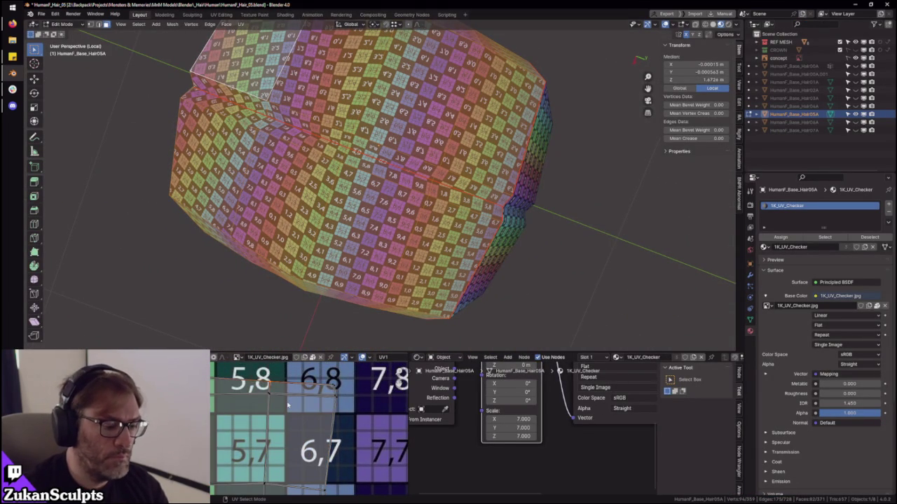
{"action": "key", "text": "2"}
{"action": "left_click", "coordinate": [295, 421]}
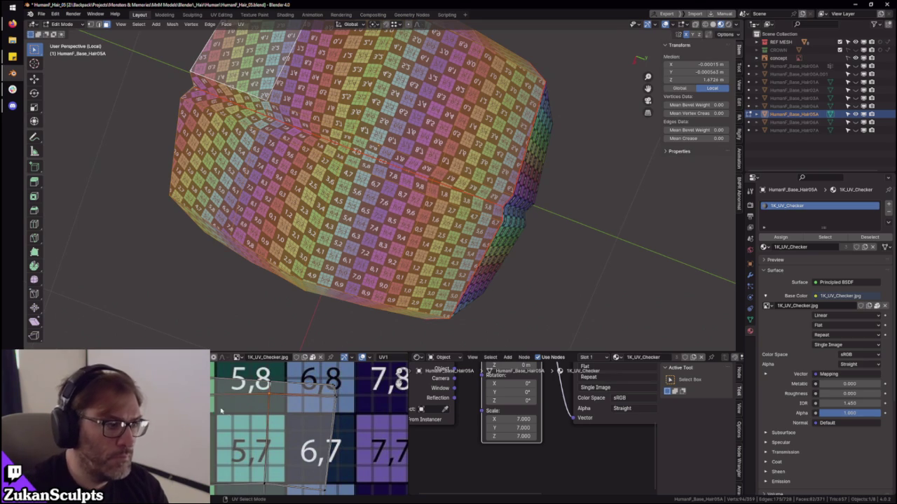
{"action": "middle_click_drag", "start_coordinate": [392, 210], "coordinate": [467, 160]}
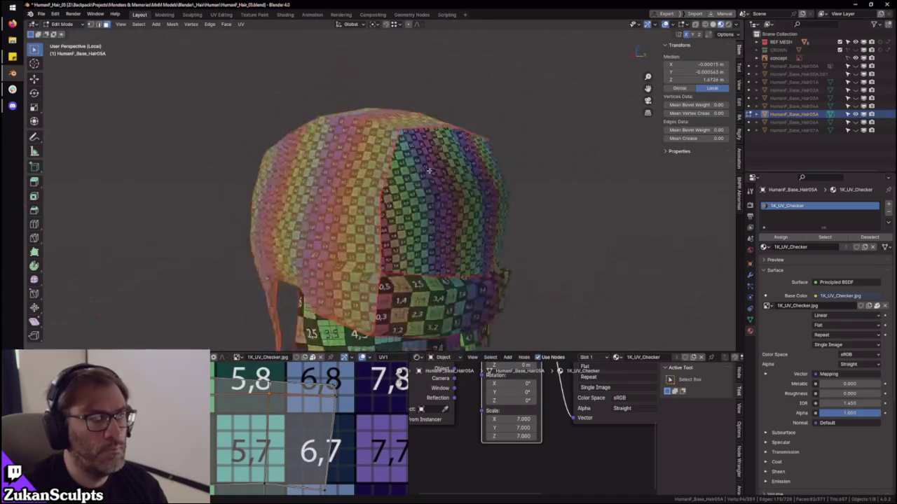
{"action": "key", "text": "KP_3"}
{"action": "scroll", "coordinate": [469, 194], "scroll_direction": "up", "scroll_amount": 3}
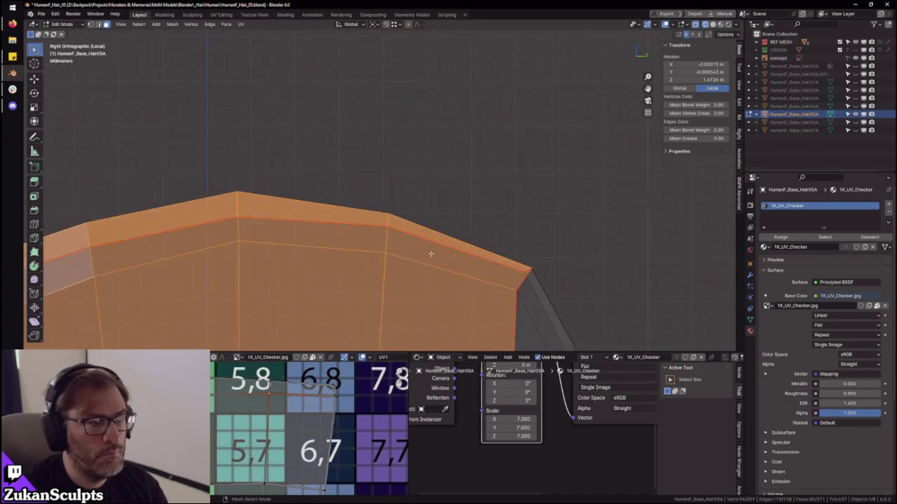
- Select the edge loop along the cap's top and scale it to 0 along Y
{"action": "scroll", "coordinate": [435, 184], "scroll_direction": "up", "scroll_amount": 2}
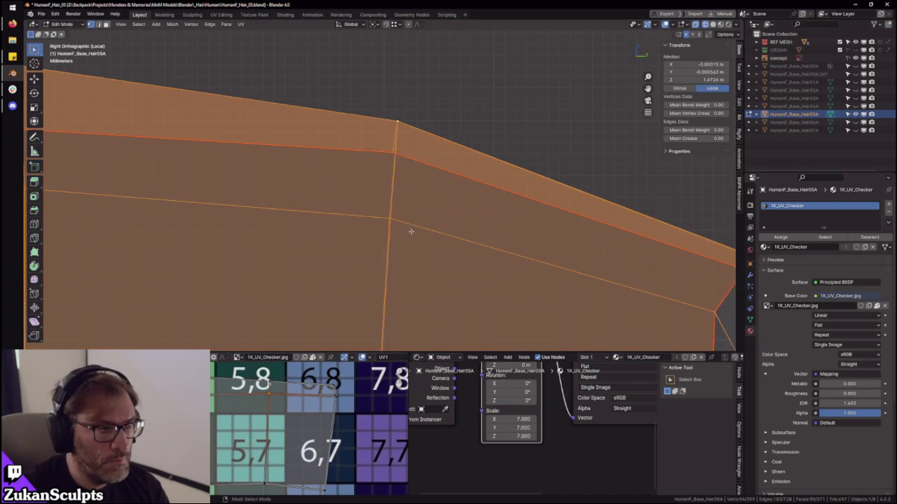
{"action": "left_click", "coordinate": [419, 213], "text": "alt"}
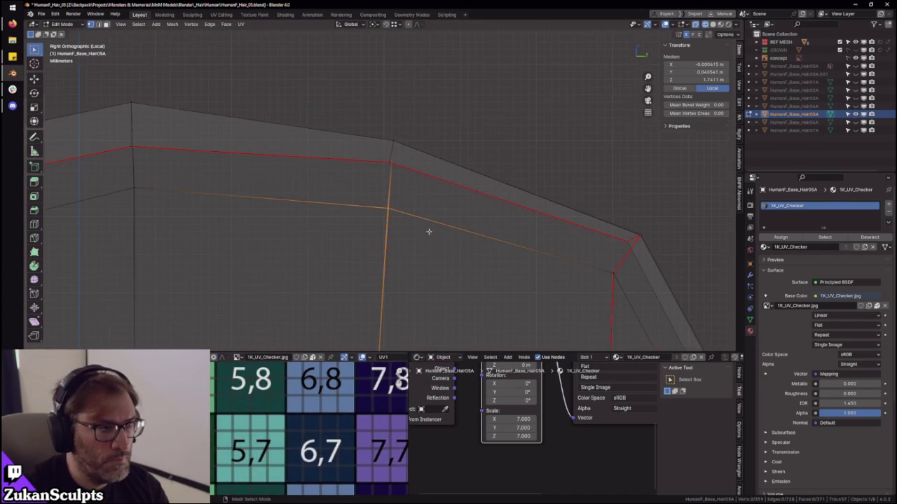
{"action": "key", "text": "shift+space"}
{"action": "key", "text": "s"}
{"action": "middle_click_drag", "start_coordinate": [424, 219], "coordinate": [425, 197]}
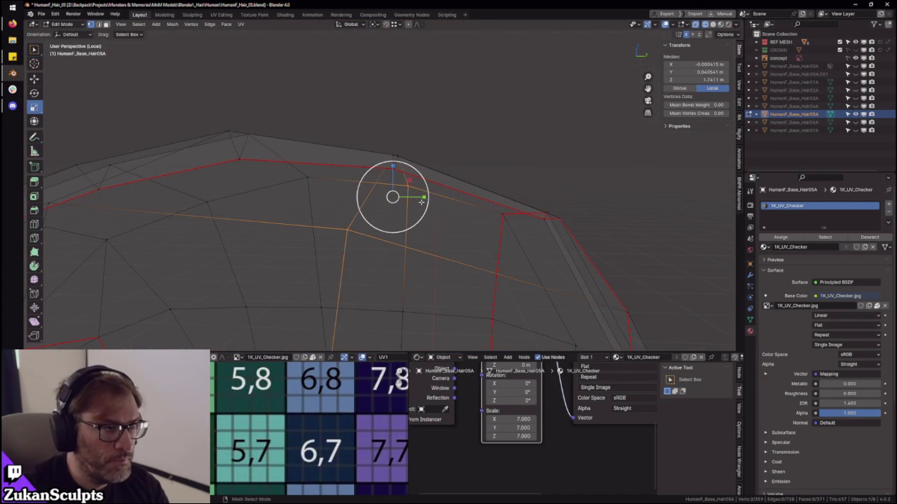
{"action": "key", "text": "s"}
{"action": "key", "text": "y"}
{"action": "key", "text": "0"}
{"action": "key", "text": "Return"}
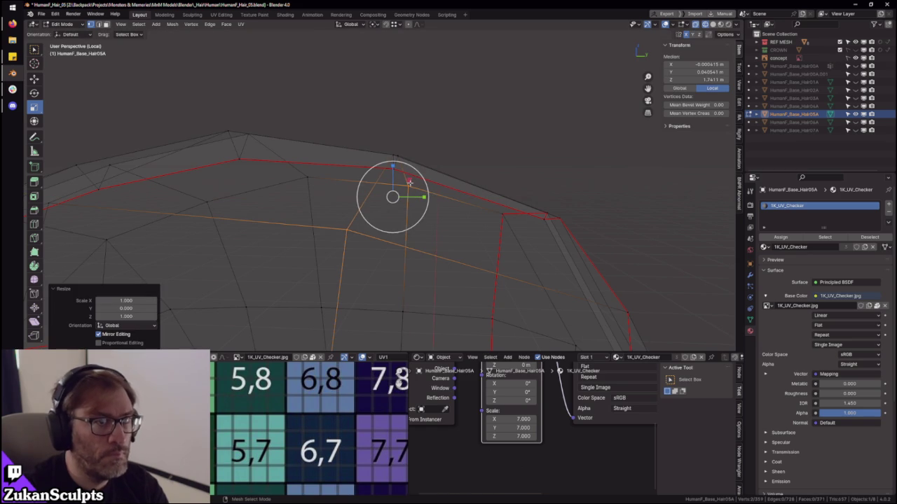
- Flatten the selected loop to 0 along Y again, then to 0 along Z
{"action": "key", "text": "s"}
{"action": "key", "text": "y"}
{"action": "key", "text": "0"}
{"action": "key", "text": "Return"}
{"action": "key", "text": "s"}
{"action": "key", "text": "z"}
{"action": "key", "text": "0"}
{"action": "key", "text": "Return"}
{"action": "key", "text": "KP_3"}
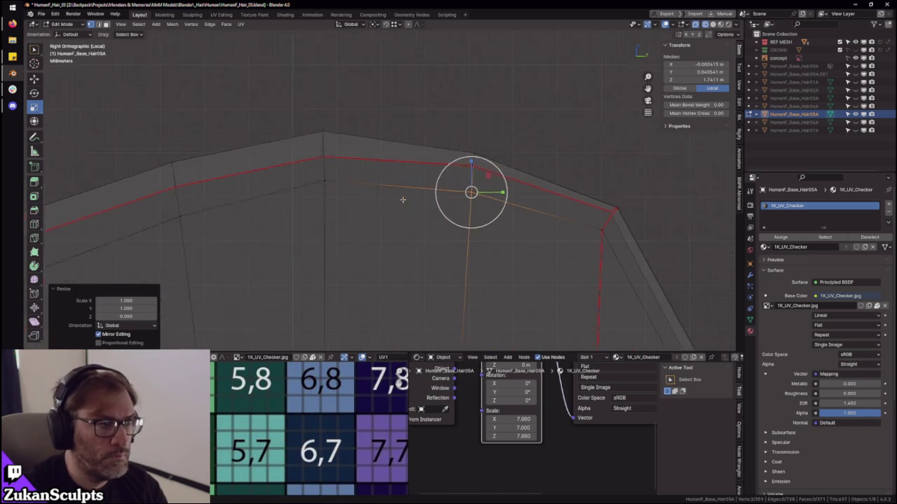
- Undo, then flatten the left-edge and upper-edge vertices to 0 along Y
{"action": "key", "text": "ctrl+z"}
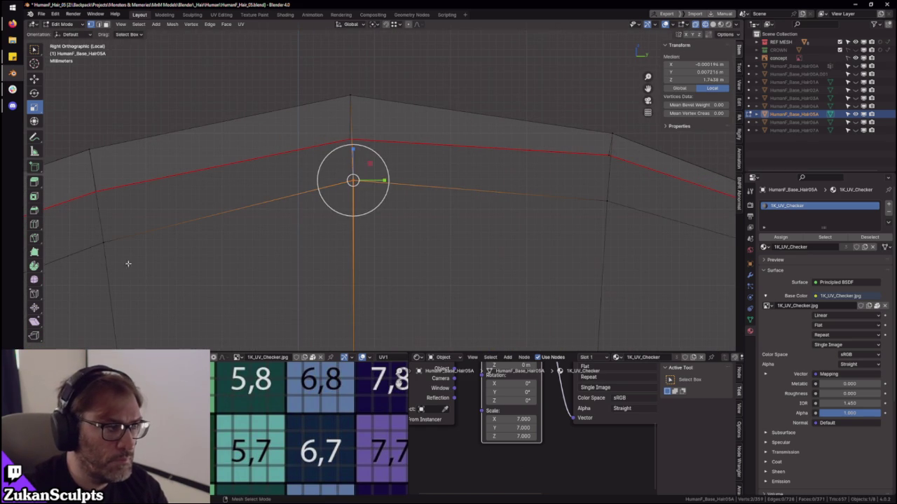
{"action": "left_click", "coordinate": [147, 219]}
{"action": "left_click", "coordinate": [361, 178]}
{"action": "middle_click_drag", "start_coordinate": [411, 173], "coordinate": [456, 213]}
{"action": "key", "text": "s"}
{"action": "key", "text": "y"}
{"action": "key", "text": "0"}
{"action": "key", "text": "Return"}
{"action": "key", "text": "KP_3"}
- Box-select the horizontal vertex loop across the mesh and flatten it to 0 along Z
{"action": "left_click", "coordinate": [260, 173]}
{"action": "scroll", "coordinate": [260, 172], "scroll_direction": "down", "scroll_amount": 3}
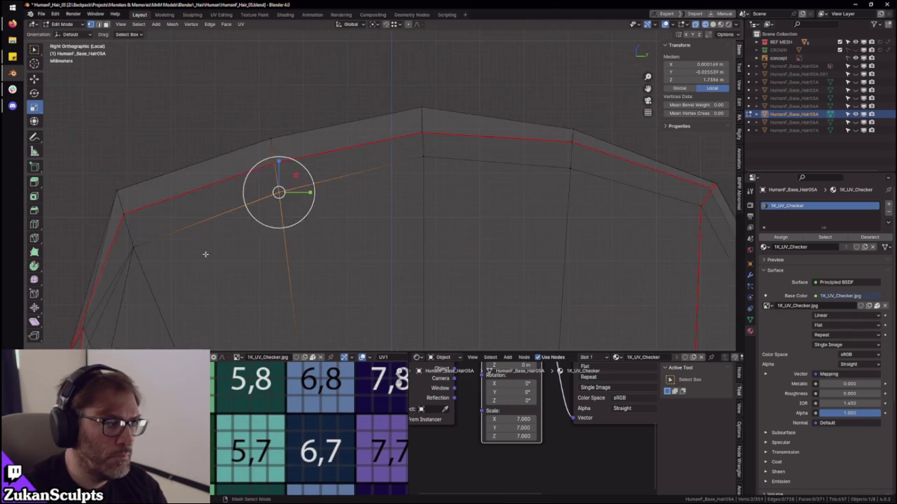
{"action": "middle_click_drag", "start_coordinate": [186, 248], "coordinate": [297, 194], "text": "shift"}
{"action": "left_click", "coordinate": [244, 195]}
{"action": "scroll", "coordinate": [414, 161], "scroll_direction": "up", "scroll_amount": 3}
{"action": "middle_click_drag", "start_coordinate": [428, 175], "coordinate": [299, 255], "text": "ctrl"}
{"action": "middle_click_drag", "start_coordinate": [220, 225], "coordinate": [268, 225], "text": "ctrl"}
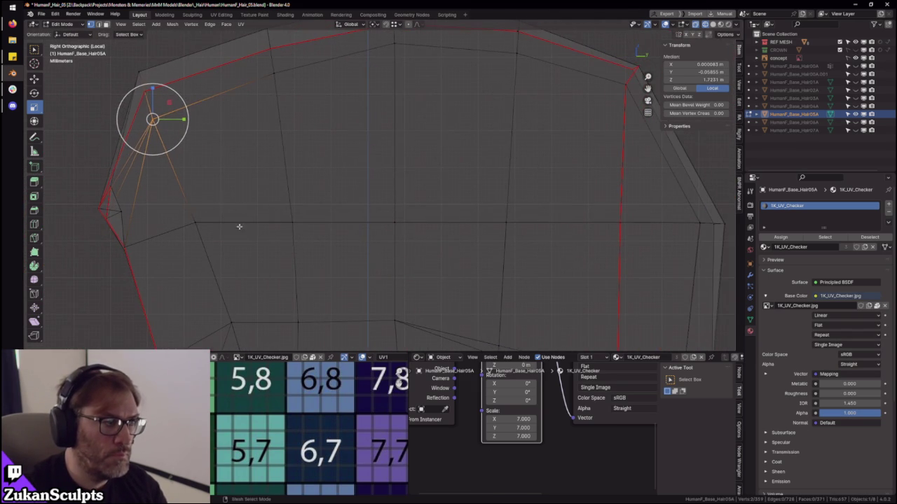
{"action": "left_click_drag", "start_coordinate": [231, 214], "coordinate": [597, 247]}
{"action": "key", "text": "KP_Decimal"}
{"action": "middle_click_drag", "start_coordinate": [602, 239], "coordinate": [398, 175]}
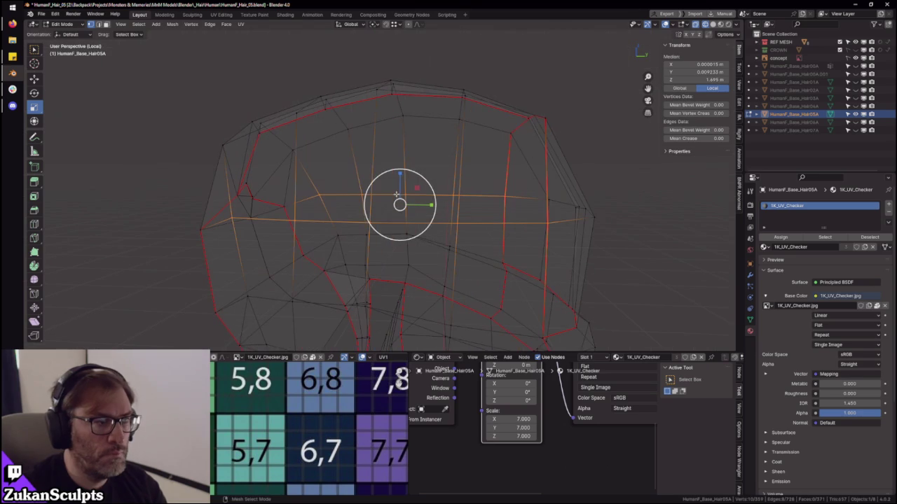
{"action": "key", "text": "KP_3"}
{"action": "key", "text": "s"}
{"action": "key", "text": "z"}
{"action": "key", "text": "0"}
{"action": "key", "text": "Return"}
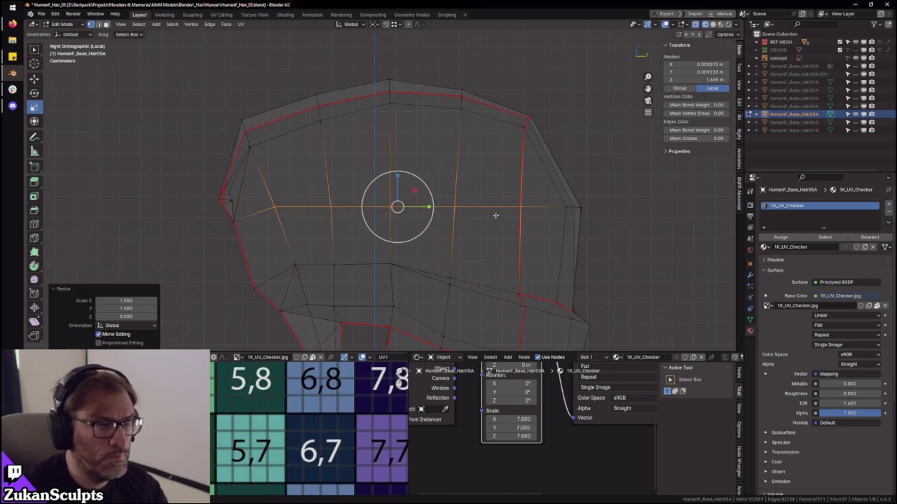
- Flatten the seam-corner vertices to 0 along both Y and Z
{"action": "scroll", "coordinate": [423, 235], "scroll_direction": "up", "scroll_amount": 4}
{"action": "middle_click_drag", "start_coordinate": [557, 120], "coordinate": [422, 202], "text": "shift"}
{"action": "scroll", "coordinate": [422, 203], "scroll_direction": "up", "scroll_amount": 2}
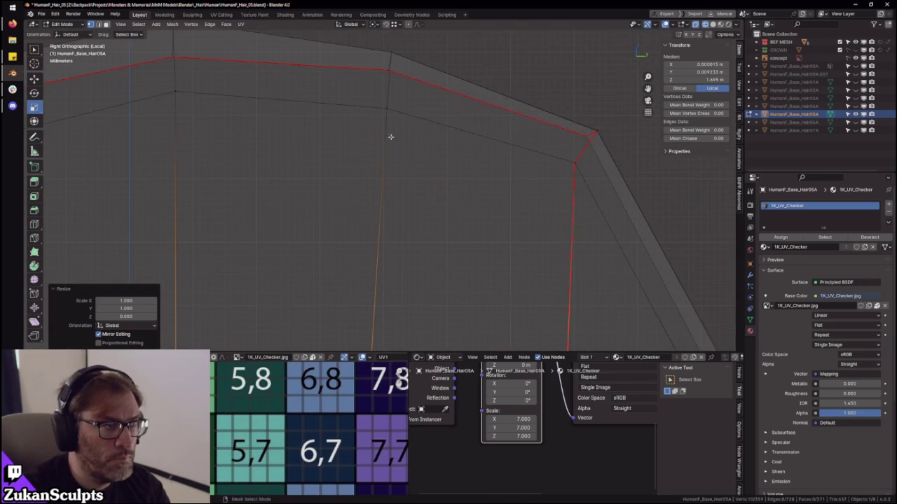
{"action": "scroll", "coordinate": [404, 172], "scroll_direction": "up", "scroll_amount": 3}
{"action": "scroll", "coordinate": [383, 271], "scroll_direction": "down", "scroll_amount": 3}
{"action": "mouse_move", "coordinate": [406, 276]}
{"action": "middle_mouse_down", "text": "shift"}
{"action": "mouse_move", "coordinate": [400, 194]}
{"action": "mouse_move", "coordinate": [444, 175]}
{"action": "middle_mouse_up", "text": "shift"}
{"action": "scroll", "coordinate": [472, 241], "scroll_direction": "up", "scroll_amount": 2}
{"action": "key", "text": "s"}
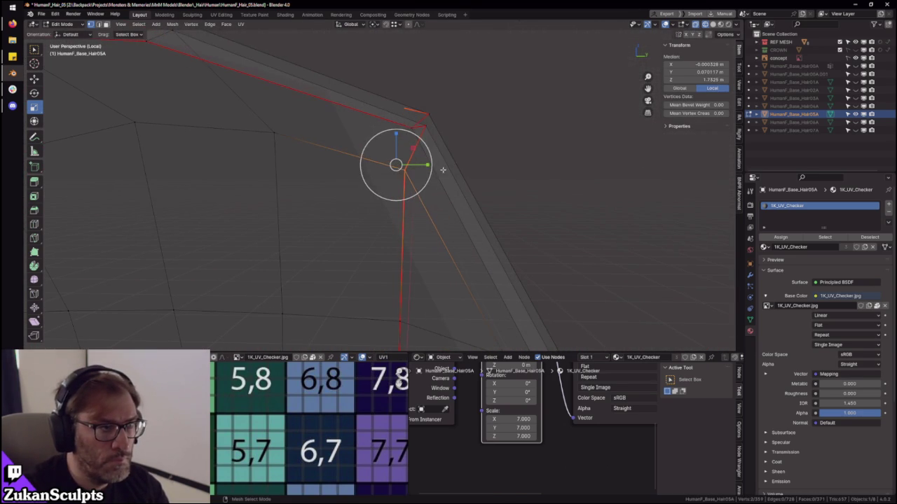
{"action": "key", "text": "y"}
{"action": "key", "text": "0"}
{"action": "key", "text": "Return"}
{"action": "key", "text": "s"}
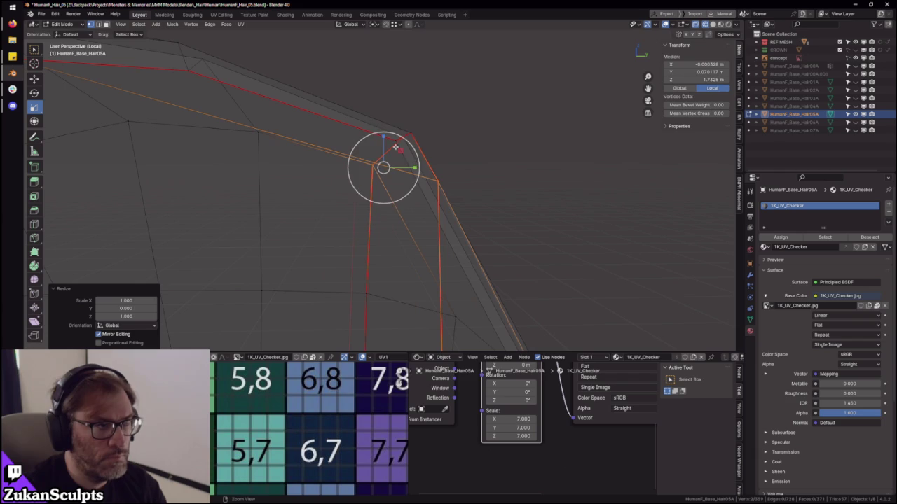
{"action": "key", "text": "z"}
{"action": "key", "text": "0"}
{"action": "key", "text": "Return"}
- Select the vertex at the front point and flatten it along Z and to 0 along Y
{"action": "middle_click_drag", "start_coordinate": [465, 210], "coordinate": [389, 190]}
{"action": "scroll", "coordinate": [390, 190], "scroll_direction": "down", "scroll_amount": 2}
{"action": "scroll", "coordinate": [444, 227], "scroll_direction": "down", "scroll_amount": 5}
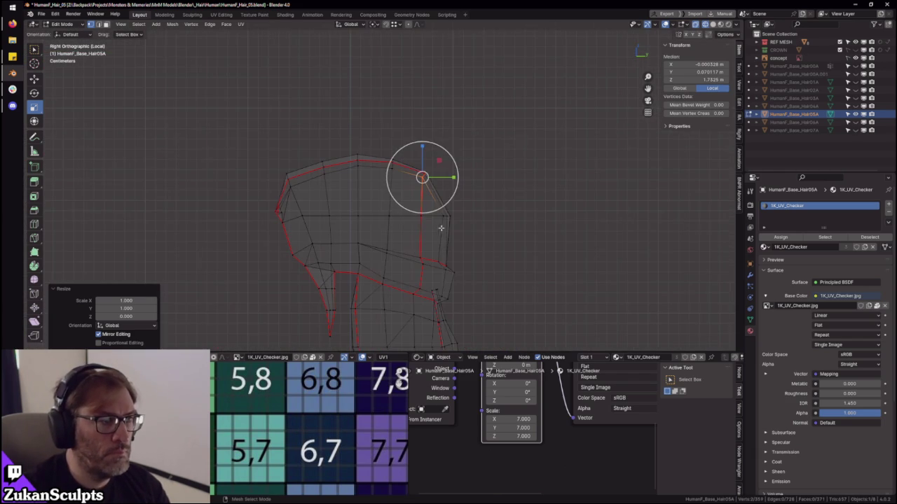
{"action": "scroll", "coordinate": [395, 218], "scroll_direction": "up", "scroll_amount": 2}
{"action": "middle_click_drag", "start_coordinate": [335, 244], "coordinate": [406, 227]}
{"action": "left_click", "coordinate": [415, 216]}
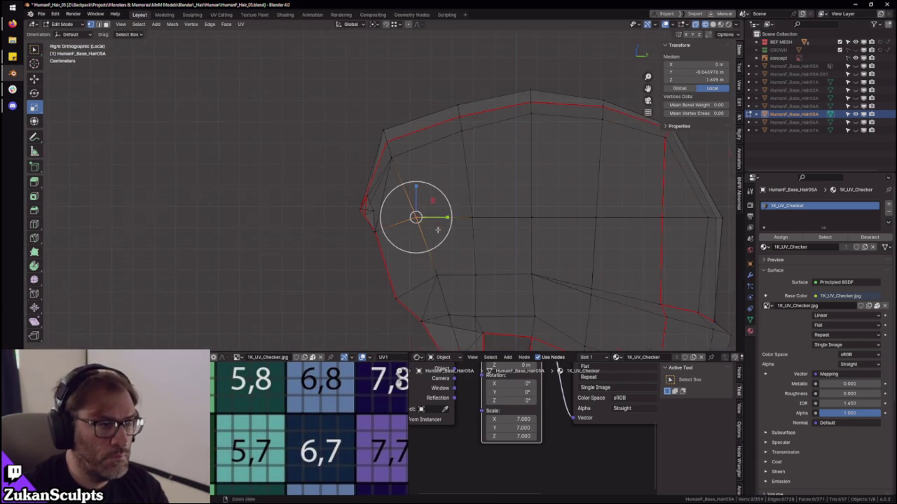
{"action": "key", "text": "s"}
{"action": "key", "text": "z"}
{"action": "key", "text": "Return"}
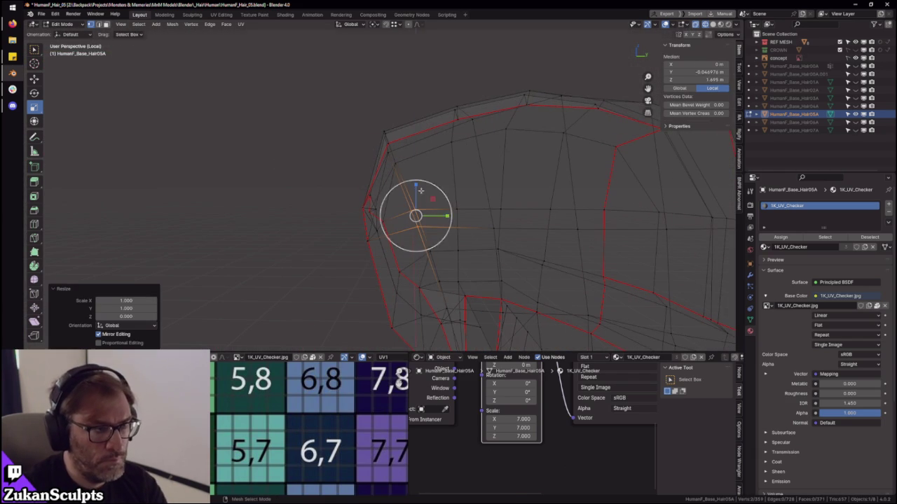
{"action": "key", "text": "s"}
{"action": "key", "text": "y"}
{"action": "key", "text": "0"}
{"action": "key", "text": "Return"}
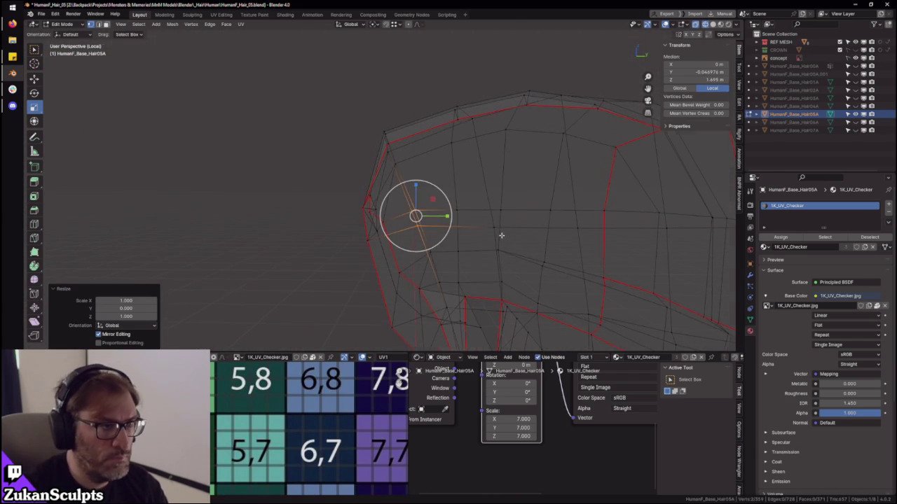
- Clear the vertex selection and turn off X-ray see-through display
{"action": "key", "text": "KP_3"}
{"action": "scroll", "coordinate": [416, 222], "scroll_direction": "down", "scroll_amount": 2}
{"action": "mouse_move", "coordinate": [428, 229]}
{"action": "left_mouse_down"}
{"action": "mouse_move", "coordinate": [456, 249]}
{"action": "mouse_move", "coordinate": [443, 275]}
{"action": "left_mouse_up"}
{"action": "scroll", "coordinate": [423, 266], "scroll_direction": "up", "scroll_amount": 3}
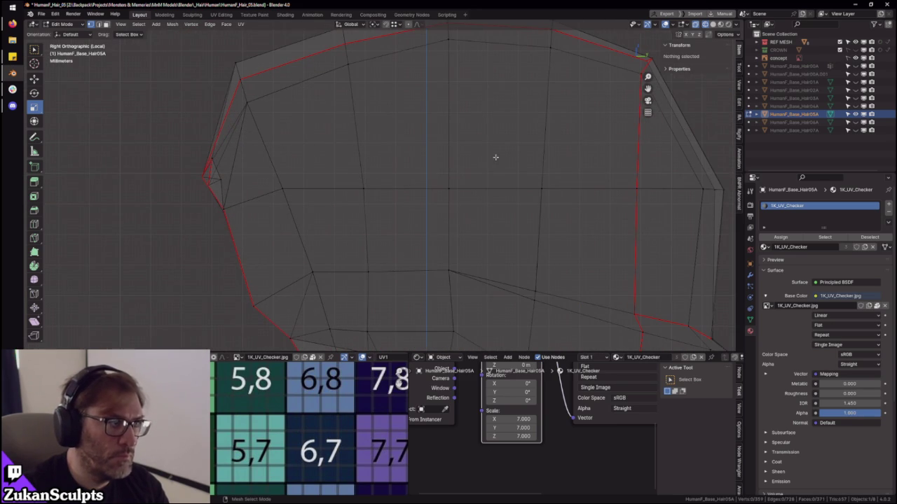
{"action": "middle_click_drag", "start_coordinate": [485, 163], "coordinate": [369, 216], "text": "shift"}
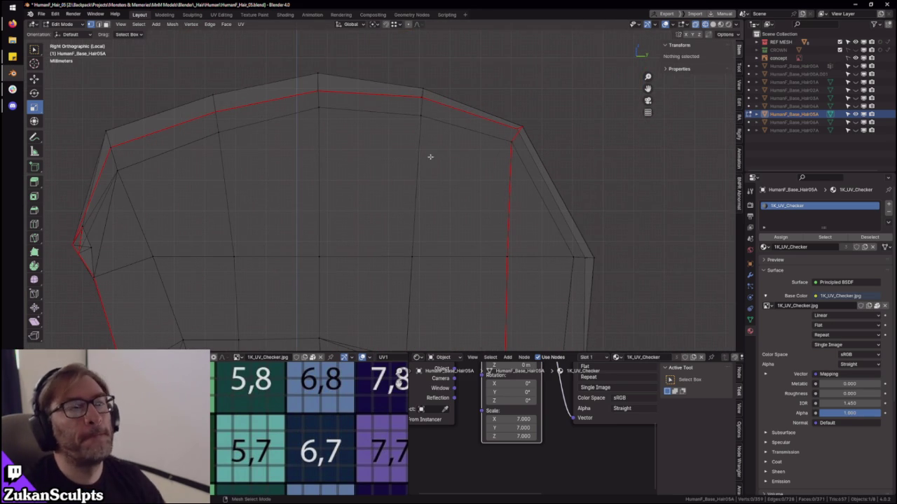
{"action": "scroll", "coordinate": [435, 172], "scroll_direction": "down", "scroll_amount": 3}
{"action": "middle_click_drag", "start_coordinate": [464, 184], "coordinate": [422, 176]}
{"action": "key", "text": "alt+z"}
{"action": "key", "text": "ctrl+Tab"}
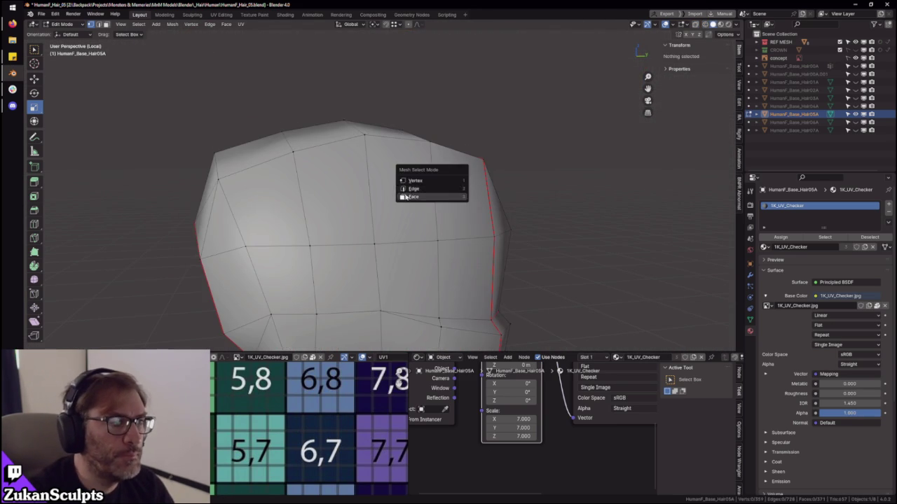
- Select the seam-bounded face island and view its UVs in the full-screen UV editor
{"action": "left_click", "coordinate": [405, 197]}
{"action": "key", "text": "ctrl+l"}
{"action": "middle_click_drag", "start_coordinate": [392, 210], "coordinate": [306, 164]}
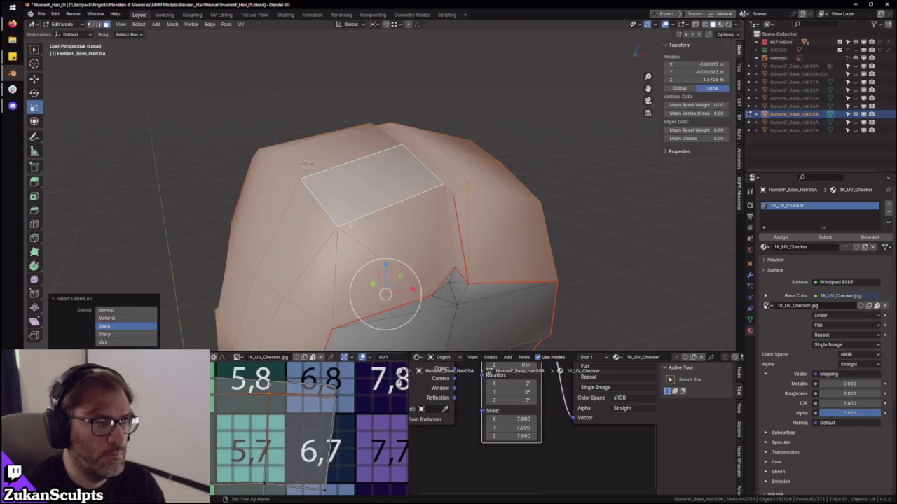
{"action": "key", "text": "ctrl+space"}
{"action": "scroll", "coordinate": [215, 225], "scroll_direction": "down", "scroll_amount": 3}
{"action": "key", "text": "a"}
{"action": "scroll", "coordinate": [515, 370], "scroll_direction": "up", "scroll_amount": 2}
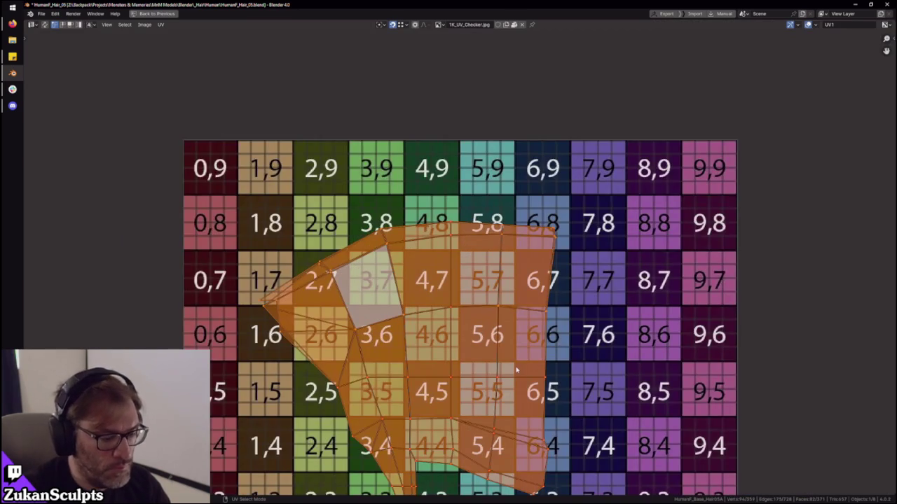
{"action": "scroll", "coordinate": [493, 354], "scroll_direction": "up", "scroll_amount": 4}
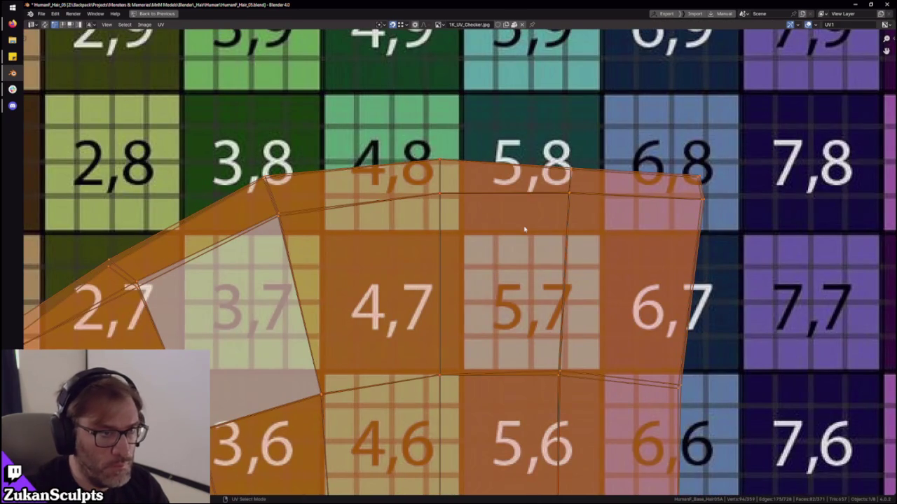
{"action": "key", "text": "alt+a"}
- Box-select island edges near checker squares 5,8, the 5,6/5,7 border and the 6,8 corner
{"action": "key", "text": "w"}
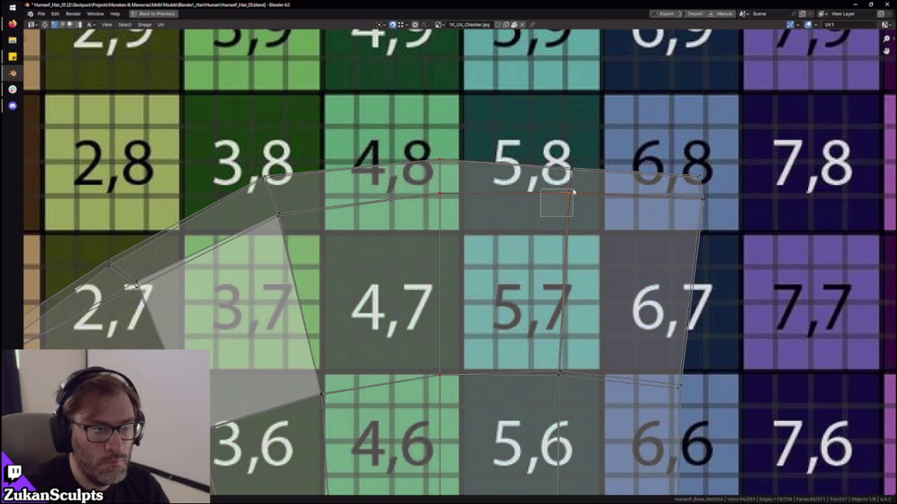
{"action": "left_click_drag", "start_coordinate": [541, 118], "coordinate": [585, 181]}
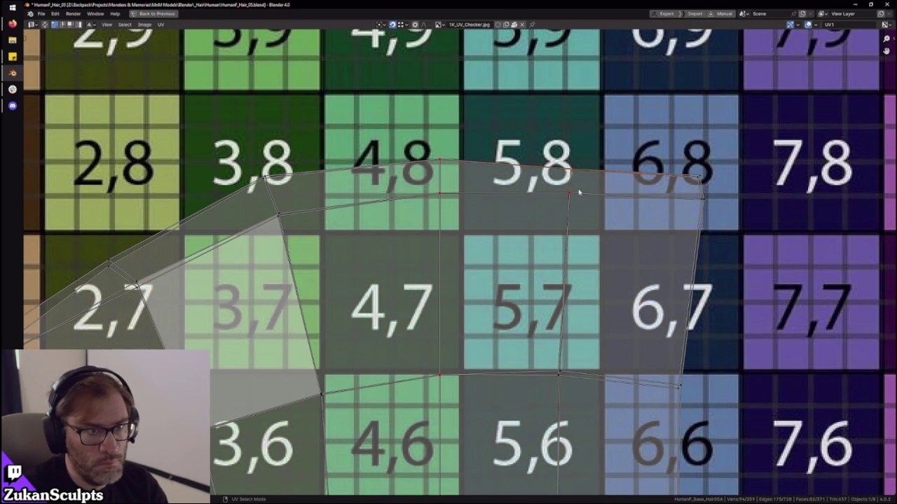
{"action": "key", "text": "w"}
{"action": "left_click_drag", "start_coordinate": [516, 343], "coordinate": [586, 401]}
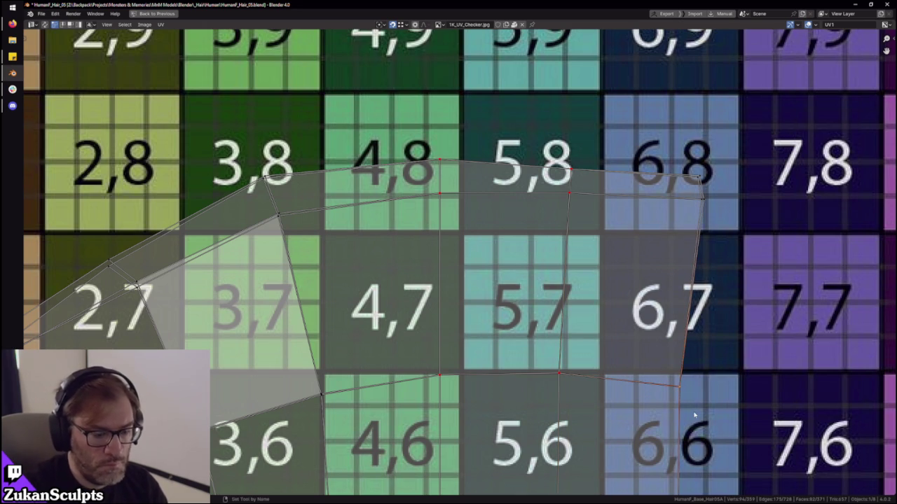
{"action": "left_click_drag", "start_coordinate": [729, 190], "coordinate": [716, 214]}
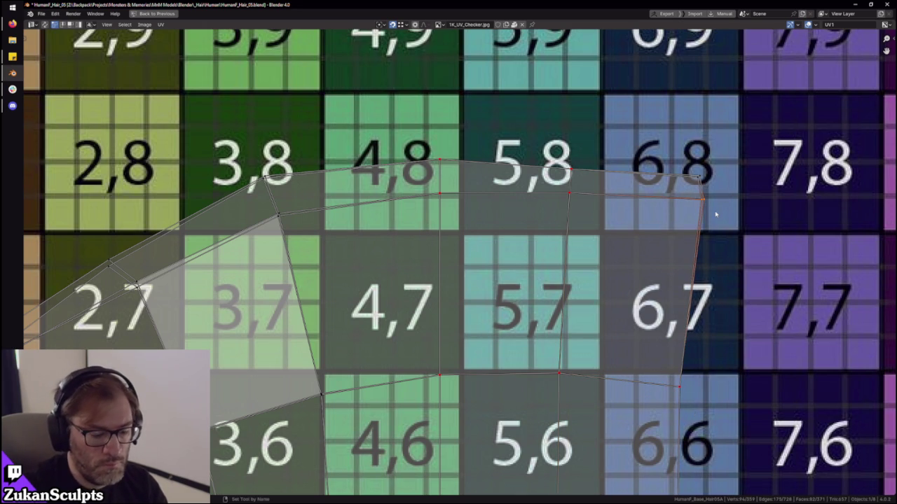
{"action": "left_click_drag", "start_coordinate": [649, 162], "coordinate": [725, 199]}
{"action": "key", "text": "w"}
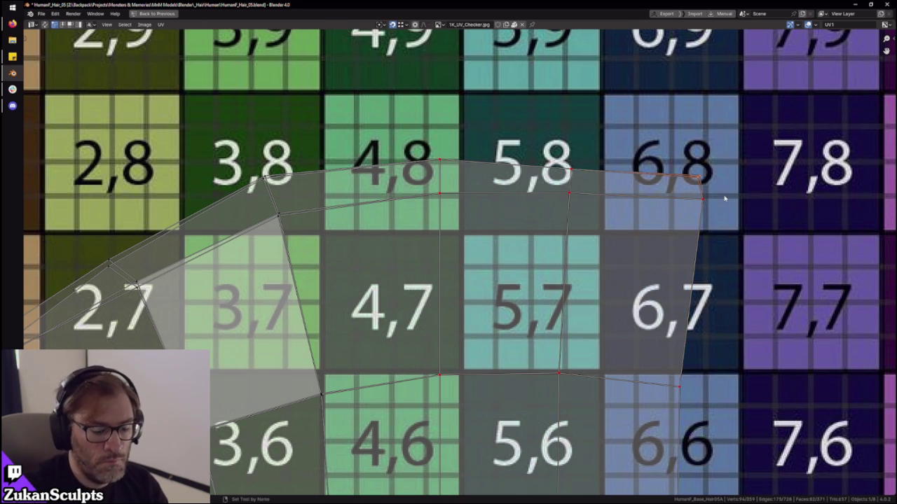
{"action": "scroll", "coordinate": [471, 188], "scroll_direction": "down", "scroll_amount": 1, "text": "shift"}
{"action": "scroll", "coordinate": [490, 211], "scroll_direction": "down", "scroll_amount": 1, "text": "shift"}
{"action": "scroll", "coordinate": [538, 247], "scroll_direction": "down", "scroll_amount": 1, "text": "shift"}
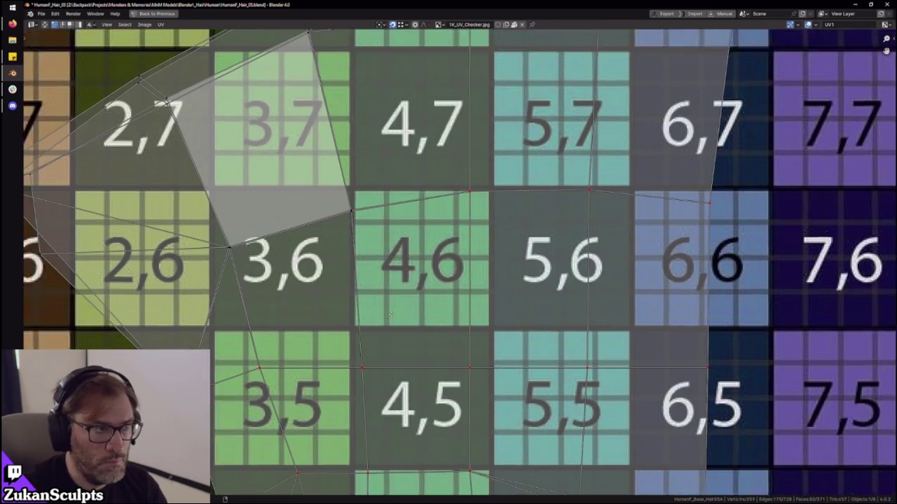
{"action": "middle_click_drag", "start_coordinate": [574, 313], "coordinate": [655, 375]}
- Add the edges beside 3,6 and near 3,8 and the vertex near 2,7 to the selection
{"action": "left_click", "coordinate": [378, 262]}
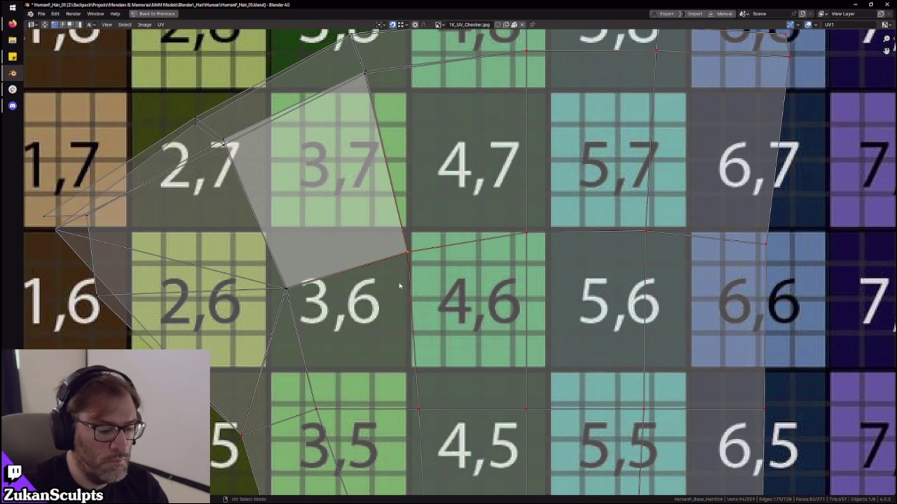
{"action": "middle_click_drag", "start_coordinate": [361, 249], "coordinate": [391, 288]}
{"action": "left_click", "coordinate": [410, 104]}
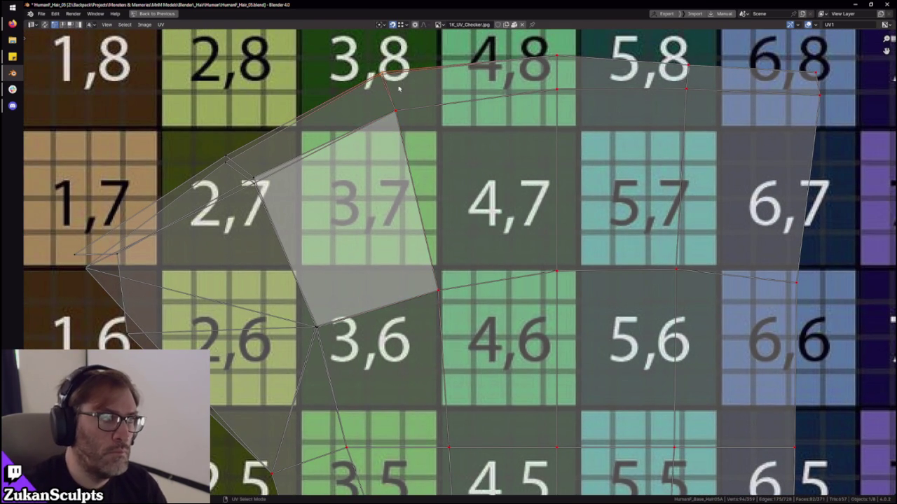
{"action": "key", "text": "2"}
{"action": "scroll", "coordinate": [339, 43], "scroll_direction": "down", "scroll_amount": 2}
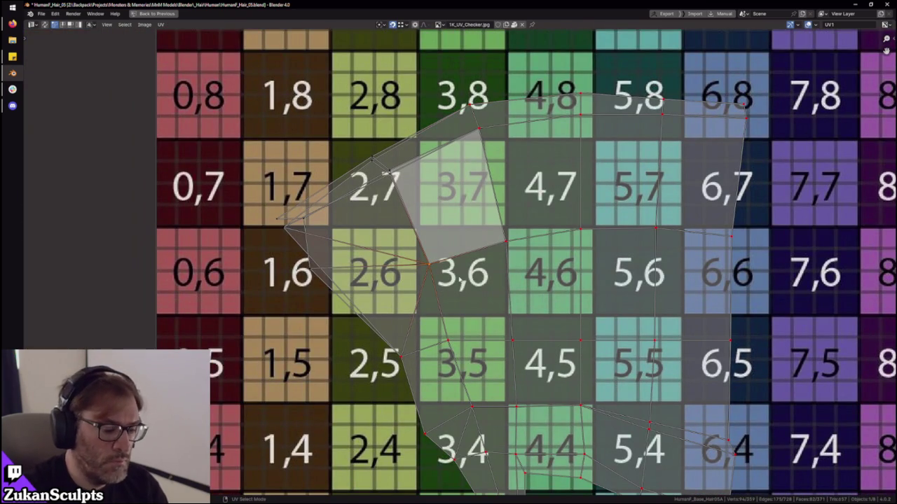
{"action": "left_click_drag", "start_coordinate": [412, 177], "coordinate": [408, 184]}
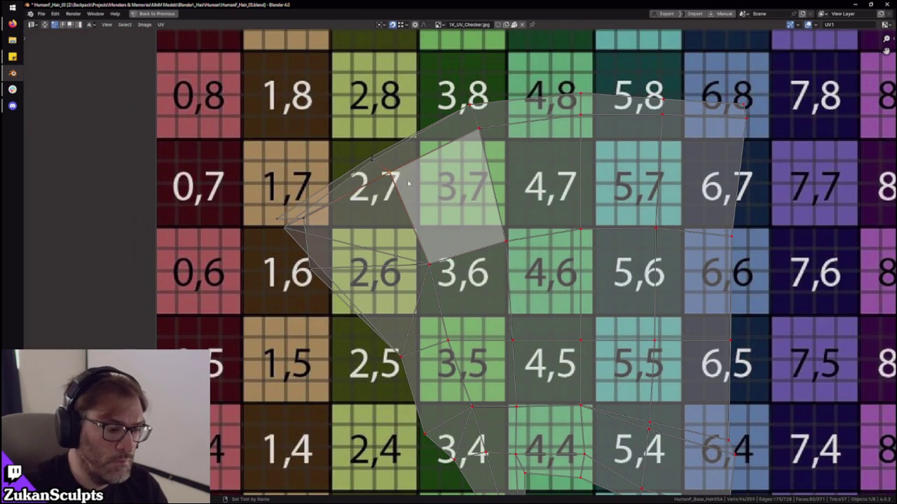
{"action": "left_click_drag", "start_coordinate": [289, 110], "coordinate": [375, 180]}
{"action": "key", "text": "2"}
- Pan across the UV island, leave full-screen, and orbit around the head
{"action": "middle_click_drag", "start_coordinate": [371, 261], "coordinate": [369, 240]}
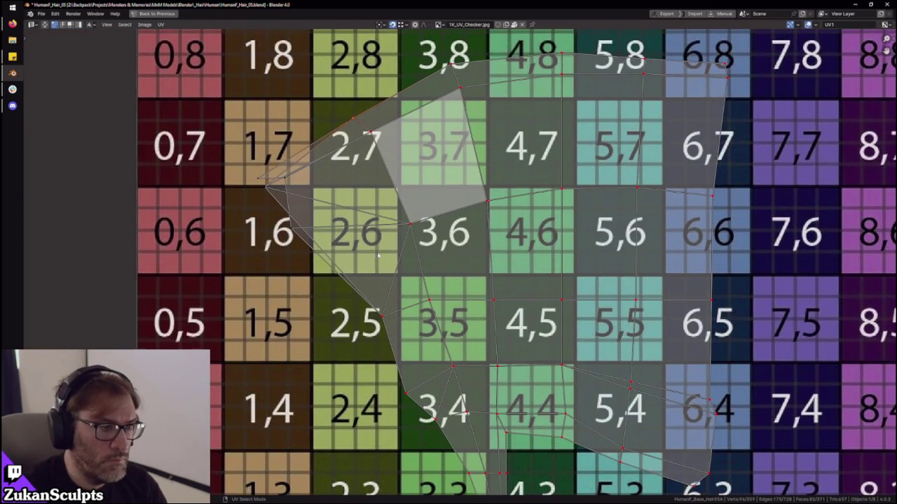
{"action": "middle_click_drag", "start_coordinate": [424, 284], "coordinate": [354, 232]}
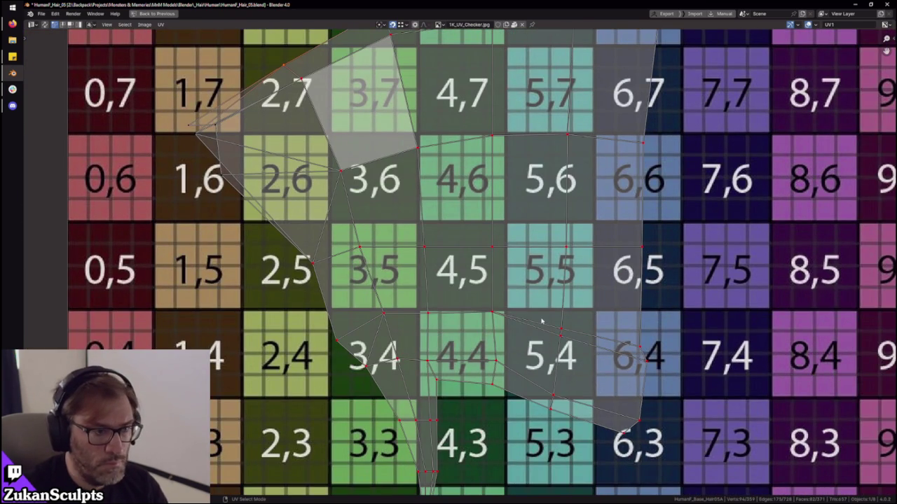
{"action": "key", "text": "ctrl+space"}
{"action": "mouse_move", "coordinate": [484, 257]}
{"action": "middle_mouse_down"}
{"action": "mouse_move", "coordinate": [521, 250]}
{"action": "mouse_move", "coordinate": [455, 197]}
{"action": "mouse_move", "coordinate": [428, 196]}
{"action": "mouse_move", "coordinate": [500, 216]}
{"action": "mouse_move", "coordinate": [502, 250]}
{"action": "middle_mouse_up"}
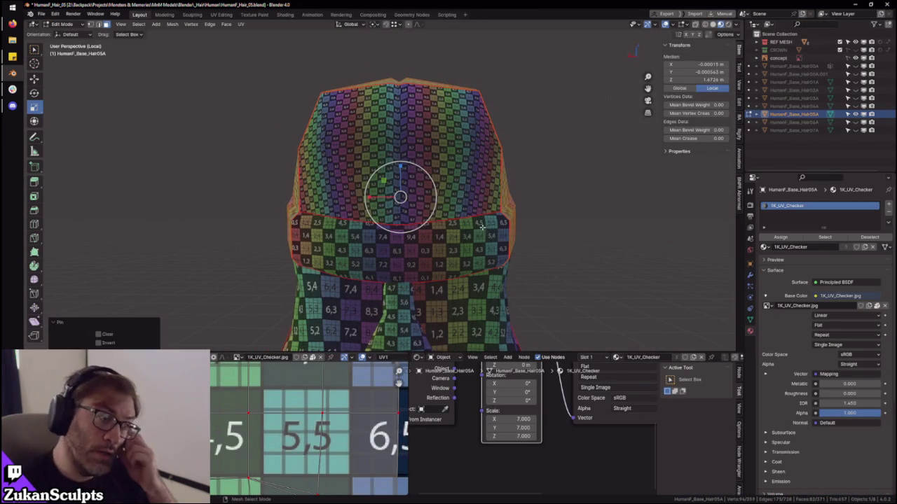
- Pick edges along the head band's top rim, then switch to face selection mode
{"action": "mouse_move", "coordinate": [511, 166]}
{"action": "middle_mouse_down"}
{"action": "mouse_move", "coordinate": [494, 192]}
{"action": "mouse_move", "coordinate": [441, 196]}
{"action": "middle_mouse_up"}
{"action": "left_click", "coordinate": [442, 181]}
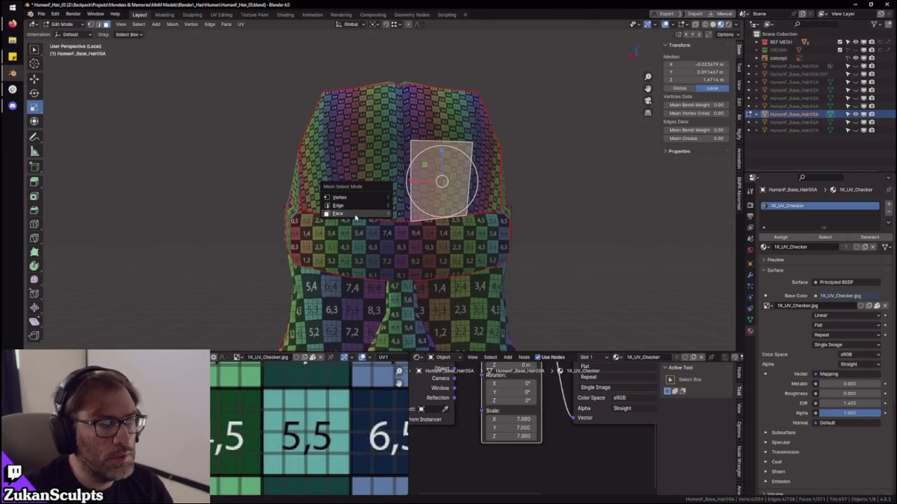
{"action": "middle_click_drag", "start_coordinate": [346, 213], "coordinate": [299, 236]}
{"action": "left_click", "coordinate": [299, 237]}
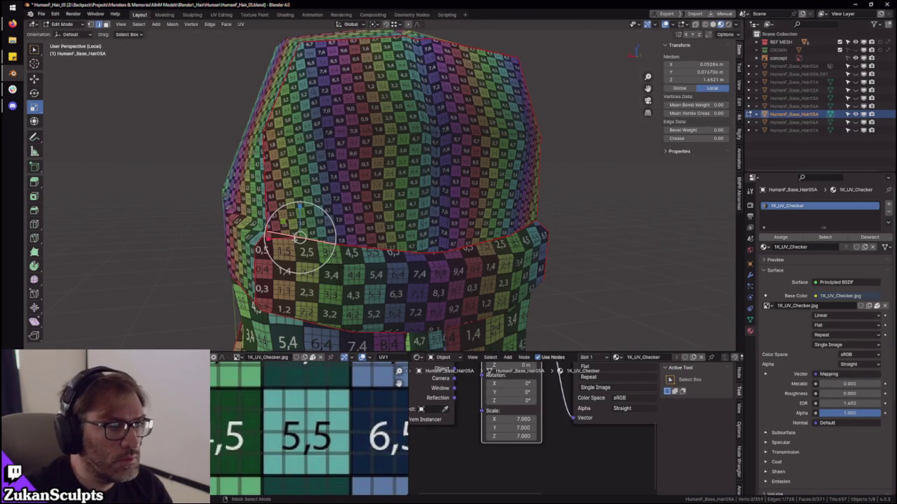
{"action": "left_click", "coordinate": [375, 246]}
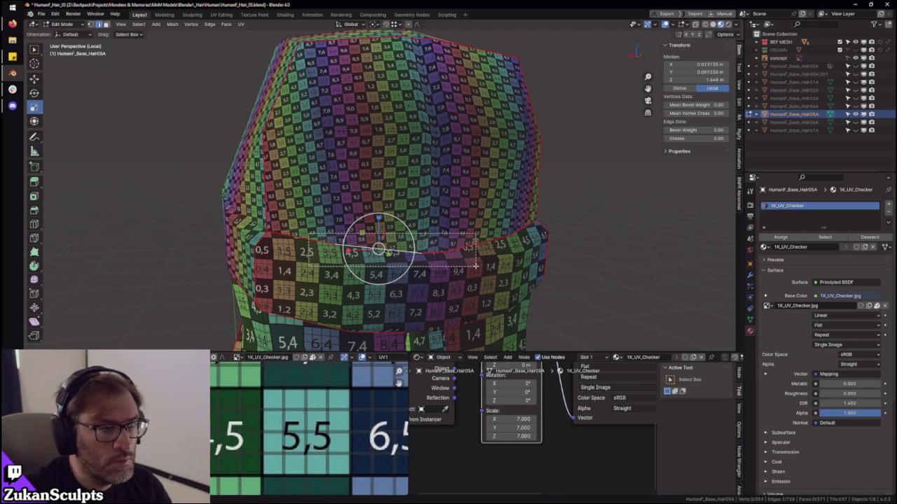
{"action": "left_click", "coordinate": [522, 260], "text": "ctrl"}
{"action": "middle_click_drag", "start_coordinate": [304, 241], "coordinate": [510, 295]}
{"action": "left_click", "coordinate": [510, 295]}
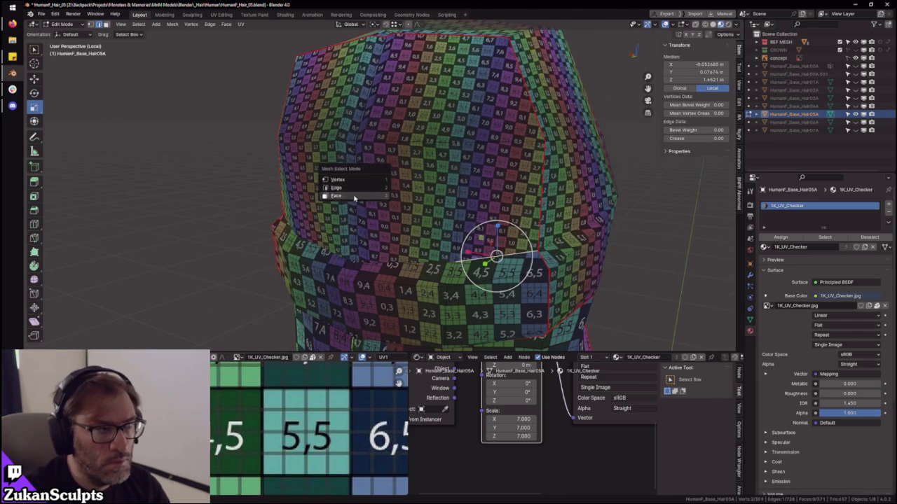
{"action": "key", "text": "3"}
{"action": "left_click", "coordinate": [409, 183]}
- Select the linked head part, maximize the UV editor and change the UV selection mode
{"action": "key", "text": "ctrl+l"}
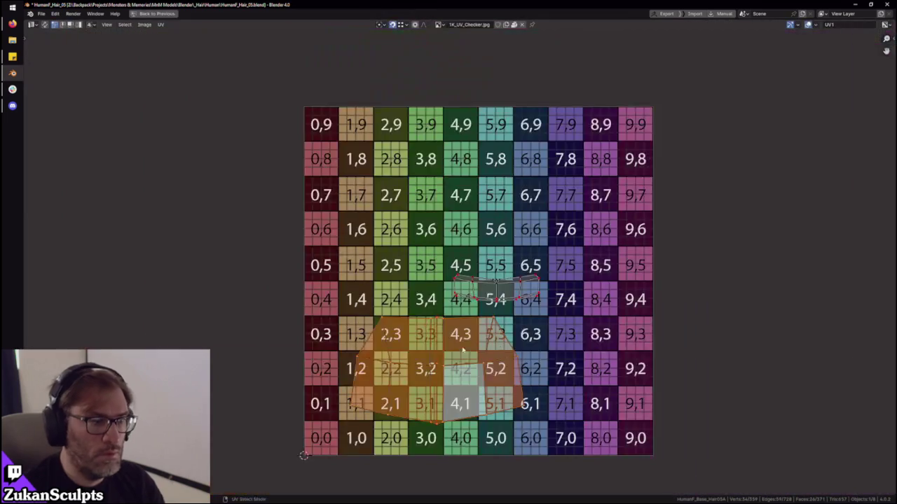
{"action": "key", "text": "ctrl+space"}
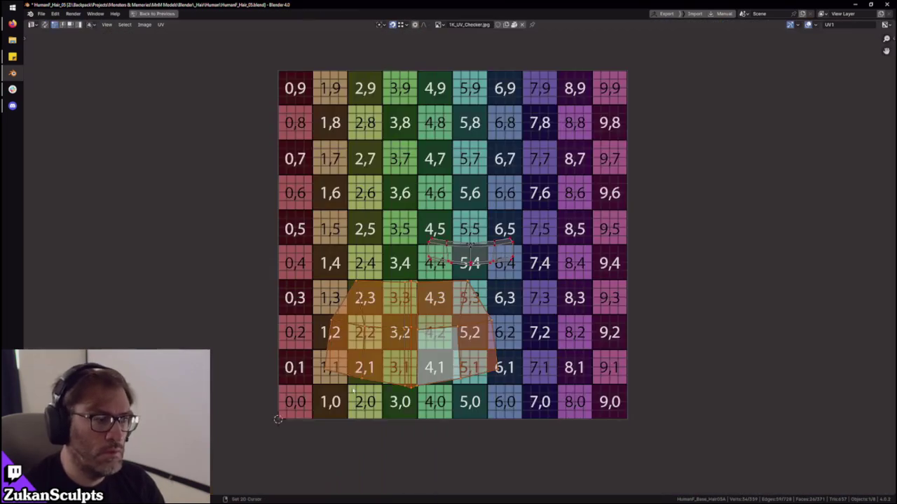
{"action": "scroll", "coordinate": [415, 341], "scroll_direction": "up", "scroll_amount": 1}
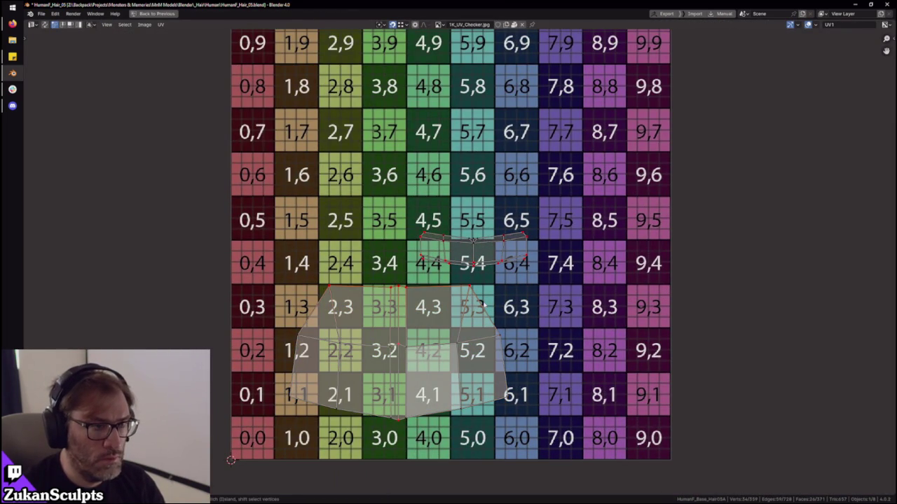
{"action": "key", "text": "ctrl+Tab"}
{"action": "left_click", "coordinate": [351, 289]}
{"action": "scroll", "coordinate": [353, 298], "scroll_direction": "up", "scroll_amount": 1}
{"action": "scroll", "coordinate": [357, 308], "scroll_direction": "up", "scroll_amount": 1}
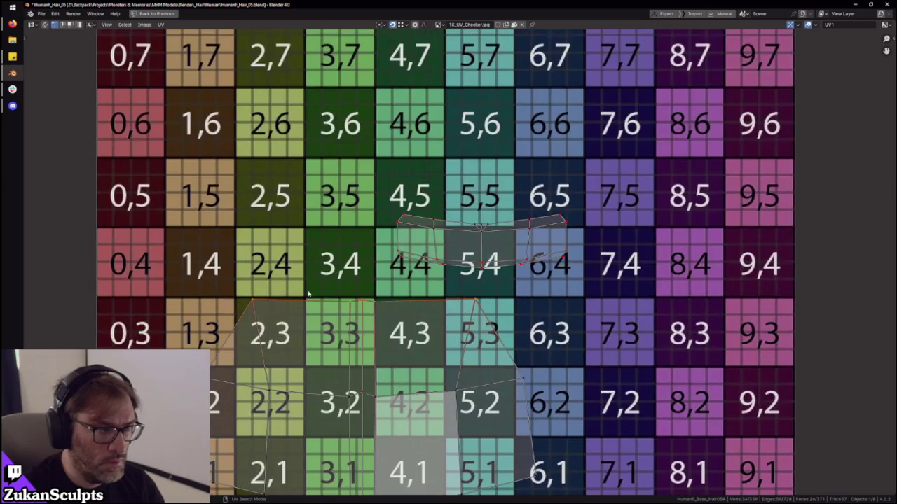
- Select the rest of the lower island's top edge and stitch the edges together
{"action": "left_click", "coordinate": [413, 303], "text": "shift"}
{"action": "key", "text": "ctrl+l"}
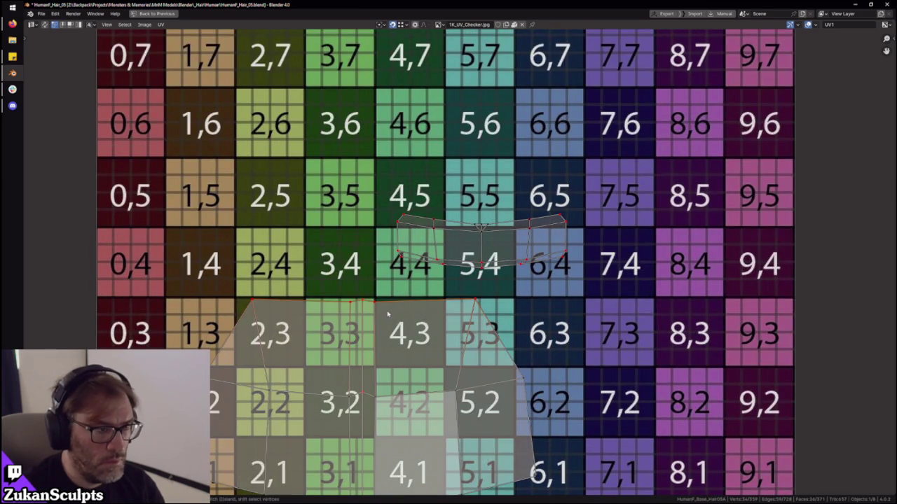
{"action": "key", "text": "Return"}
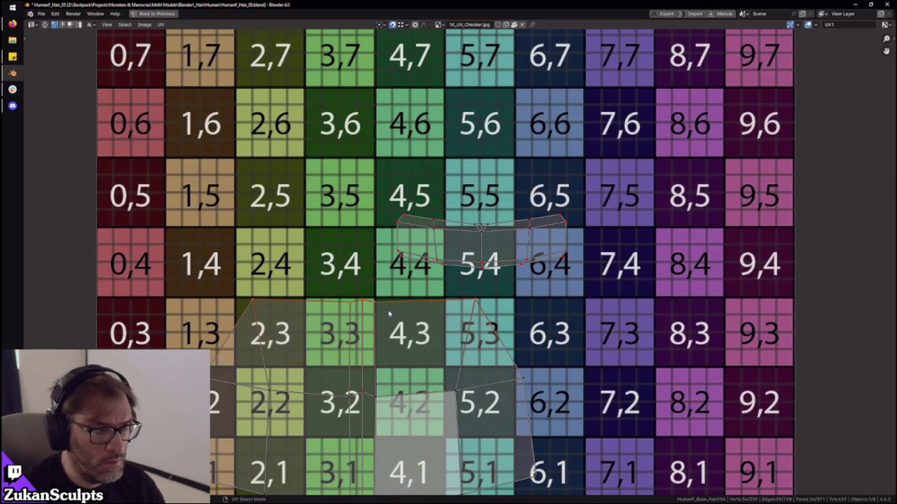
{"action": "scroll", "coordinate": [387, 315], "scroll_direction": "down", "scroll_amount": 1}
{"action": "scroll", "coordinate": [387, 315], "scroll_direction": "down", "scroll_amount": 1}
- Box-select the lower UV island, then return to the normal layout
{"action": "key", "text": "ctrl+space"}
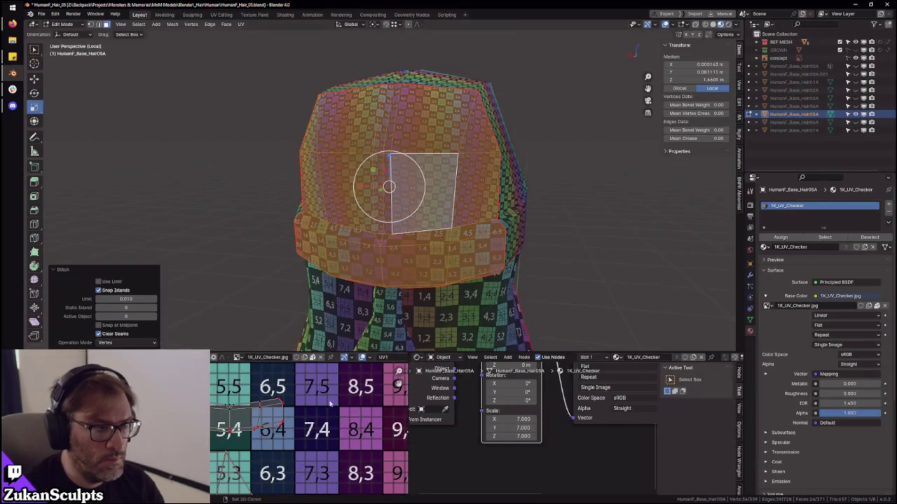
{"action": "key", "text": "ctrl+space"}
{"action": "left_click_drag", "start_coordinate": [206, 458], "coordinate": [552, 284]}
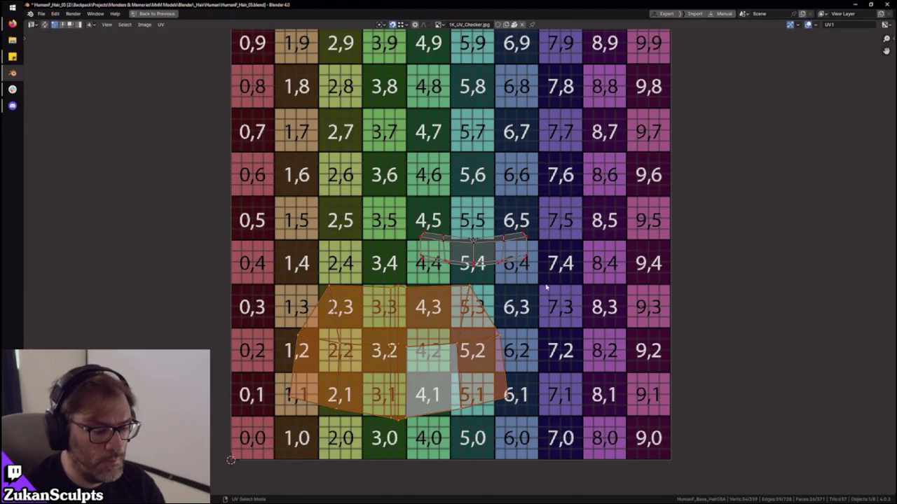
{"action": "key", "text": "ctrl+space"}
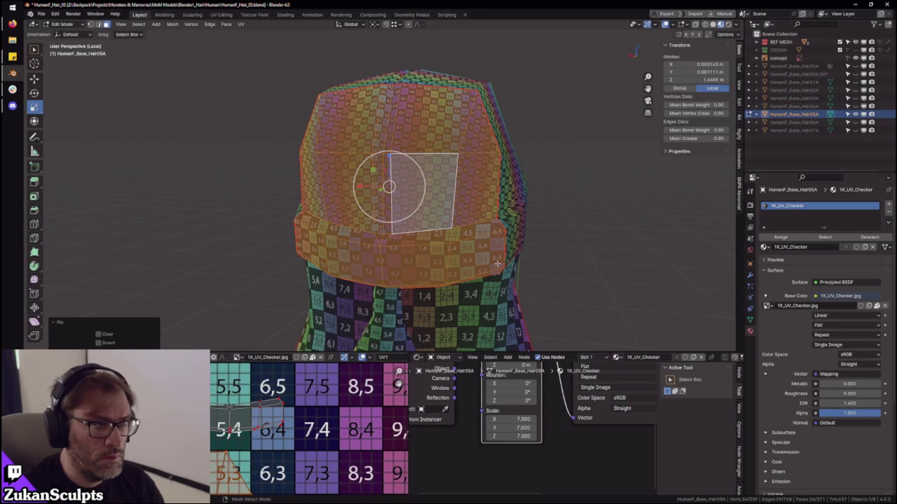
{"action": "scroll", "coordinate": [286, 452], "scroll_direction": "down", "scroll_amount": 1}
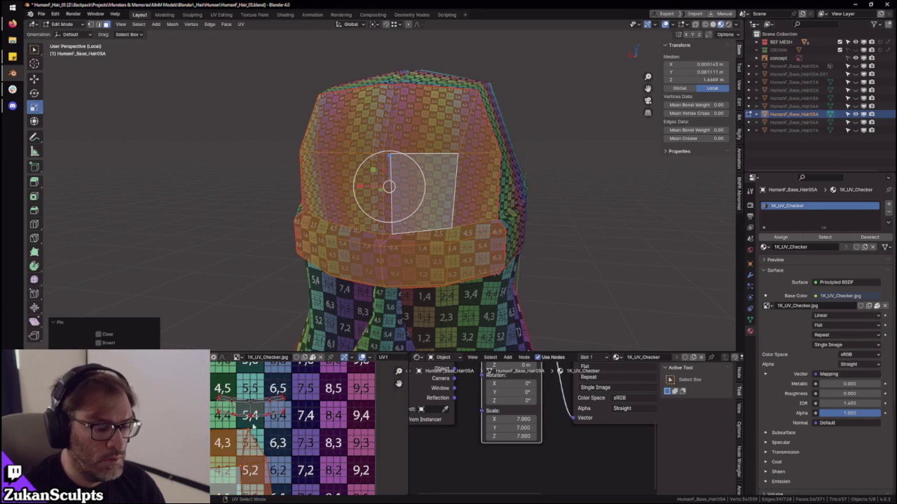
- Scale the band's UV island so its checker squares match the rest of the hair
{"action": "scroll", "coordinate": [282, 412], "scroll_direction": "up", "scroll_amount": 2}
{"action": "scroll", "coordinate": [283, 413], "scroll_direction": "up", "scroll_amount": 3}
{"action": "scroll", "coordinate": [218, 414], "scroll_direction": "down", "scroll_amount": 2}
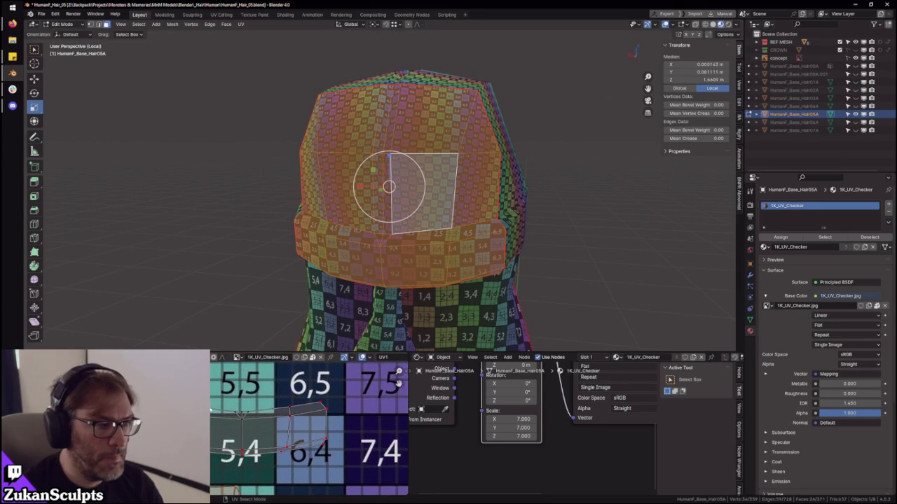
{"action": "left_click", "coordinate": [299, 414]}
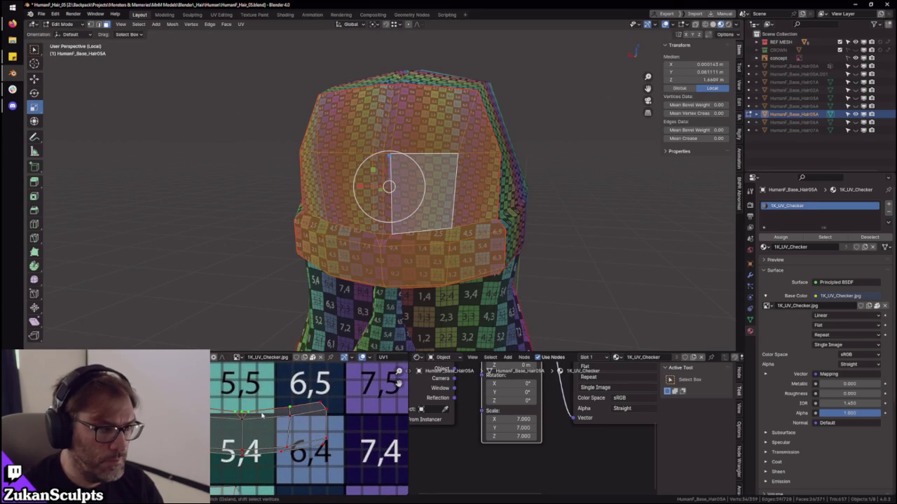
{"action": "scroll", "coordinate": [262, 416], "scroll_direction": "down", "scroll_amount": 4}
{"action": "scroll", "coordinate": [250, 425], "scroll_direction": "down", "scroll_amount": 2}
{"action": "scroll", "coordinate": [221, 429], "scroll_direction": "down", "scroll_amount": 1}
{"action": "left_click_drag", "start_coordinate": [211, 377], "coordinate": [315, 458]}
{"action": "key", "text": "s"}
{"action": "scroll", "coordinate": [309, 427], "scroll_direction": "up", "scroll_amount": 2}
{"action": "key", "text": "s"}
{"action": "left_click", "coordinate": [378, 441]}
- Select all hair mesh faces and show every UV island in a full-screen UV editor
{"action": "mouse_move", "coordinate": [485, 244]}
{"action": "middle_mouse_down"}
{"action": "mouse_move", "coordinate": [432, 201]}
{"action": "mouse_move", "coordinate": [420, 168]}
{"action": "middle_mouse_up"}
{"action": "left_click", "coordinate": [442, 117]}
{"action": "left_click", "coordinate": [329, 124]}
{"action": "key", "text": "a"}
{"action": "key", "text": "ctrl+space"}
{"action": "scroll", "coordinate": [519, 263], "scroll_direction": "up", "scroll_amount": 2}
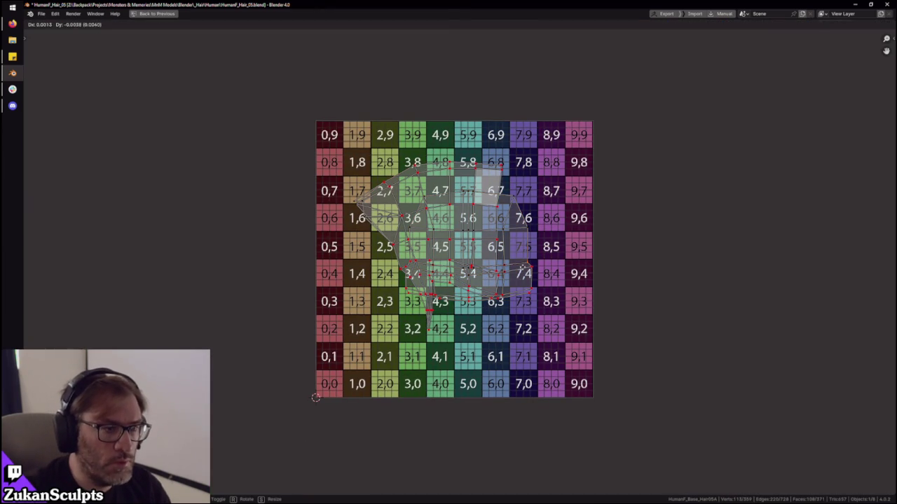
- Move the overlapping linked UV island to the checker's bottom-right corner
{"action": "key", "text": "l"}
{"action": "key", "text": "g"}
{"action": "left_click", "coordinate": [602, 409]}
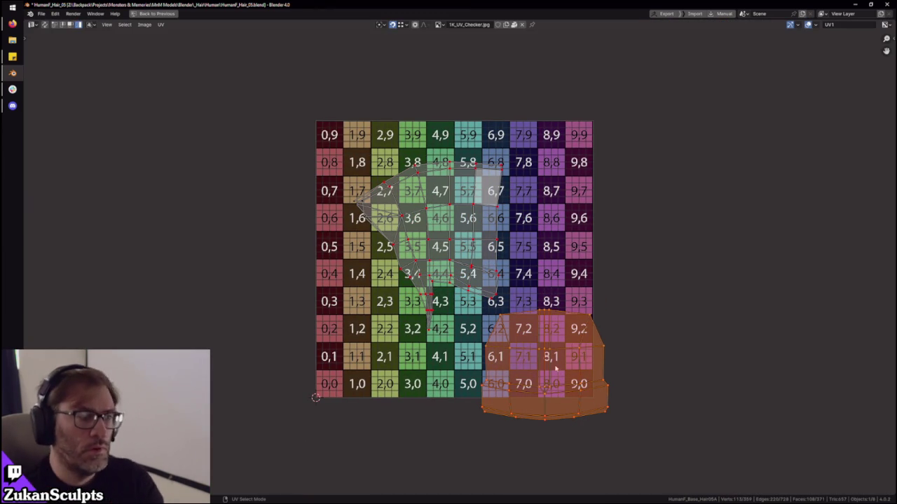
- Compare the island in both layouts, then select the whole large UV island full-screen
{"action": "key", "text": "ctrl+space"}
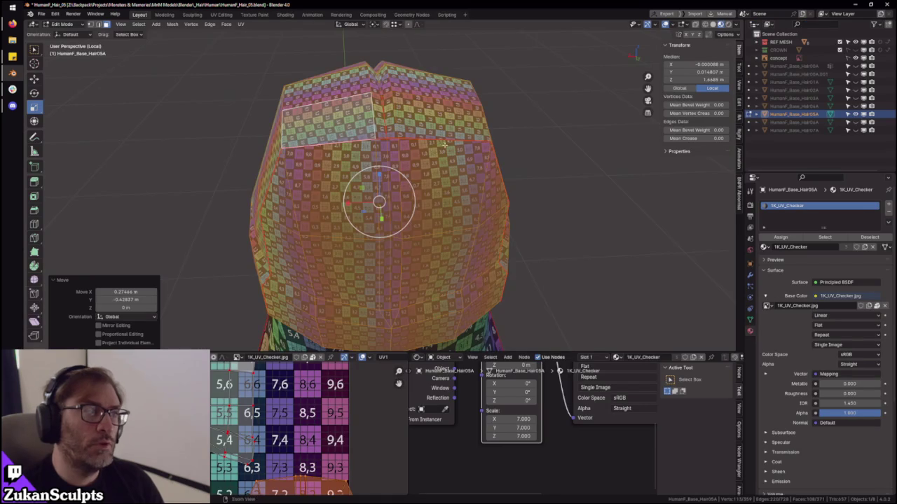
{"action": "key", "text": "ctrl+space"}
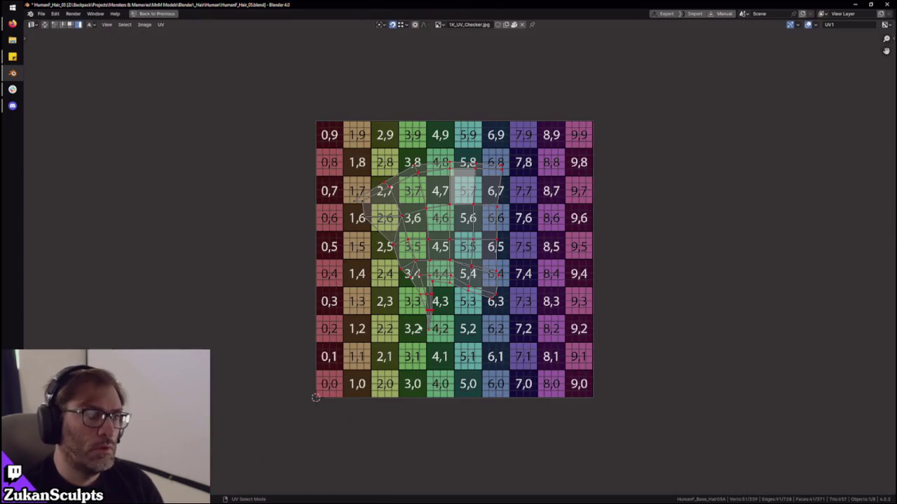
{"action": "key", "text": "ctrl+space"}
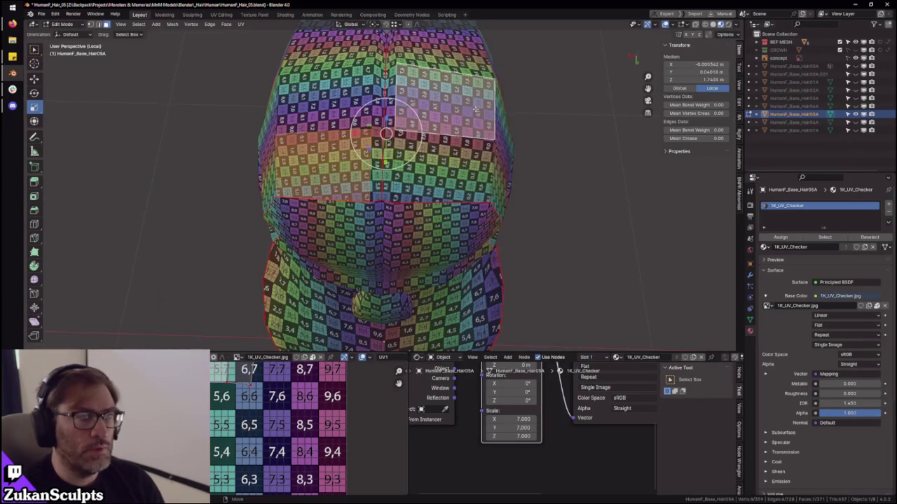
{"action": "key", "text": "ctrl+space"}
{"action": "key", "text": "a"}
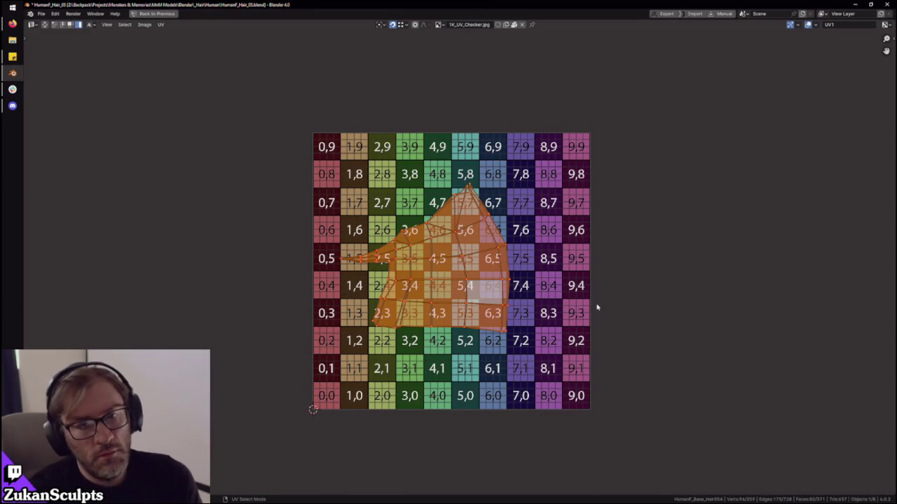
- Box-select the island's right-edge vertices in Vertex mode and align them vertically
{"action": "scroll", "coordinate": [509, 241], "scroll_direction": "up", "scroll_amount": 5}
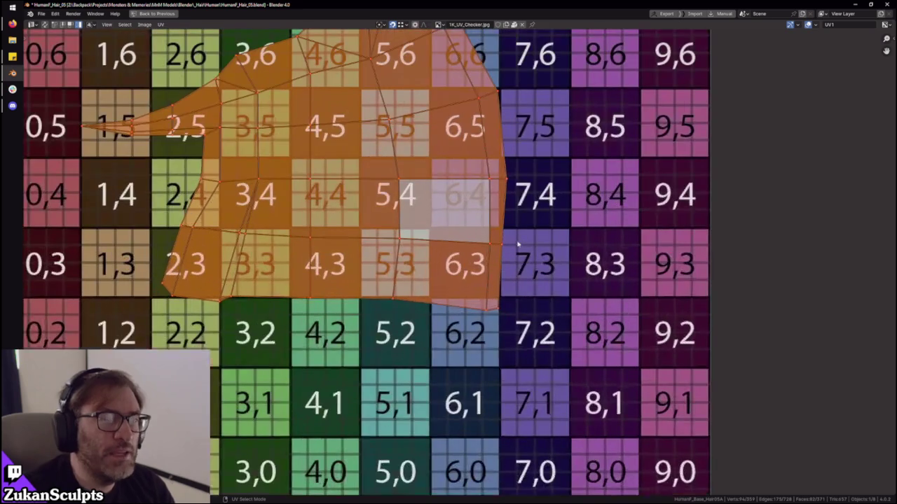
{"action": "scroll", "coordinate": [555, 272], "scroll_direction": "down", "scroll_amount": 1}
{"action": "key", "text": "ctrl+Tab"}
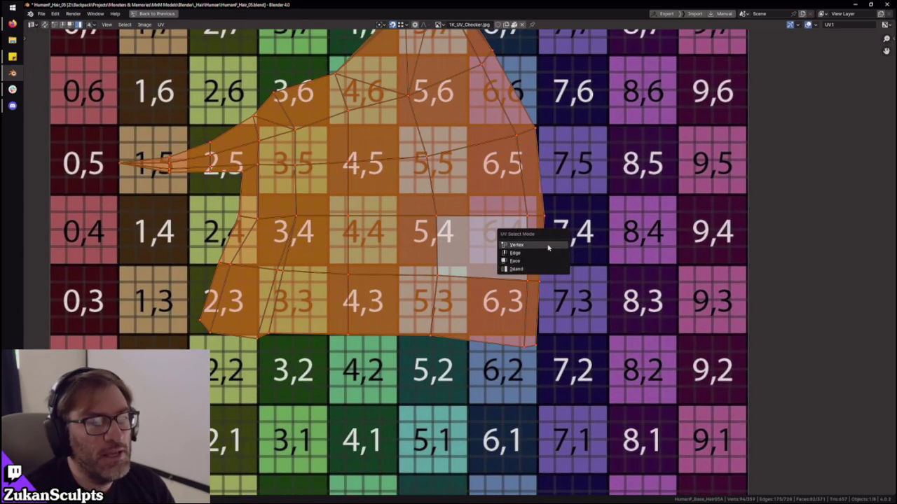
{"action": "mouse_move", "coordinate": [602, 409]}
{"action": "left_mouse_down"}
{"action": "mouse_move", "coordinate": [537, 208]}
{"action": "mouse_move", "coordinate": [562, 277]}
{"action": "left_mouse_up"}
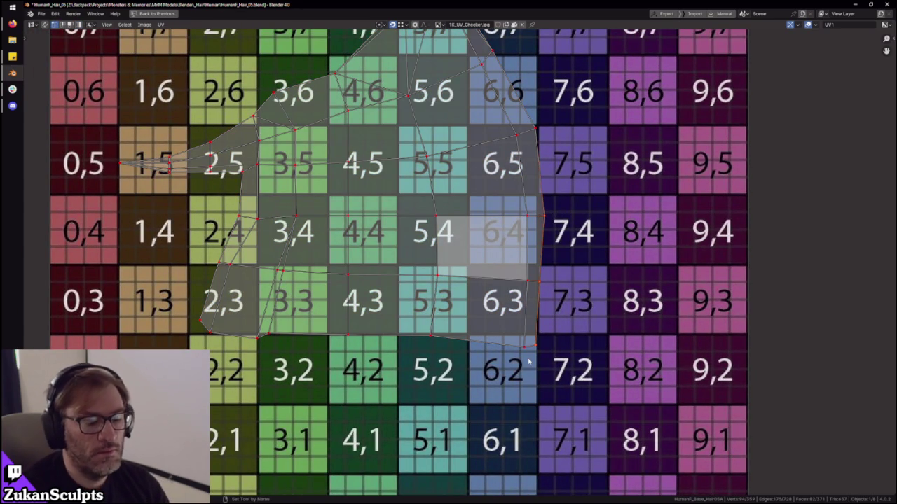
{"action": "key", "text": "ctrl+space"}
{"action": "scroll", "coordinate": [451, 230], "scroll_direction": "up", "scroll_amount": 2}
{"action": "scroll", "coordinate": [450, 230], "scroll_direction": "up", "scroll_amount": 2}
{"action": "scroll", "coordinate": [450, 229], "scroll_direction": "up", "scroll_amount": 2}
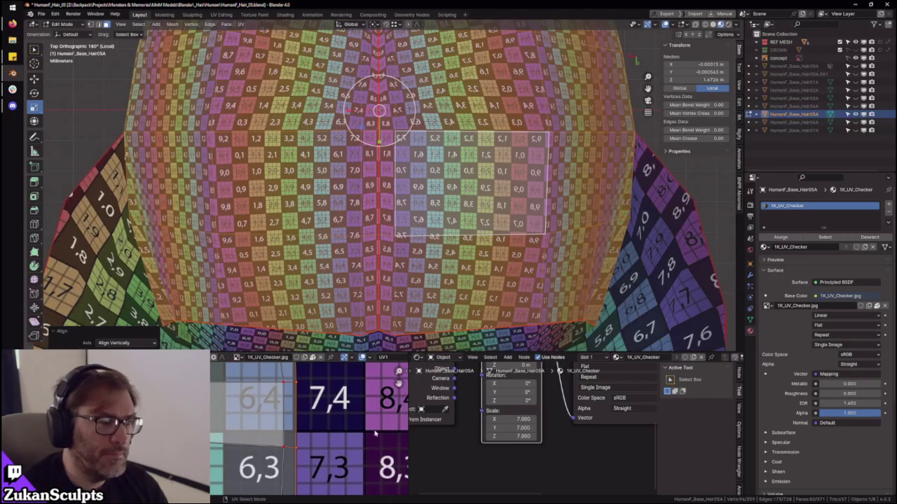
- Move the selected seam UVs to reduce checker stretching along the back seam
{"action": "scroll", "coordinate": [343, 429], "scroll_direction": "up", "scroll_amount": 3}
{"action": "key", "text": "g"}
{"action": "left_click", "coordinate": [343, 429]}
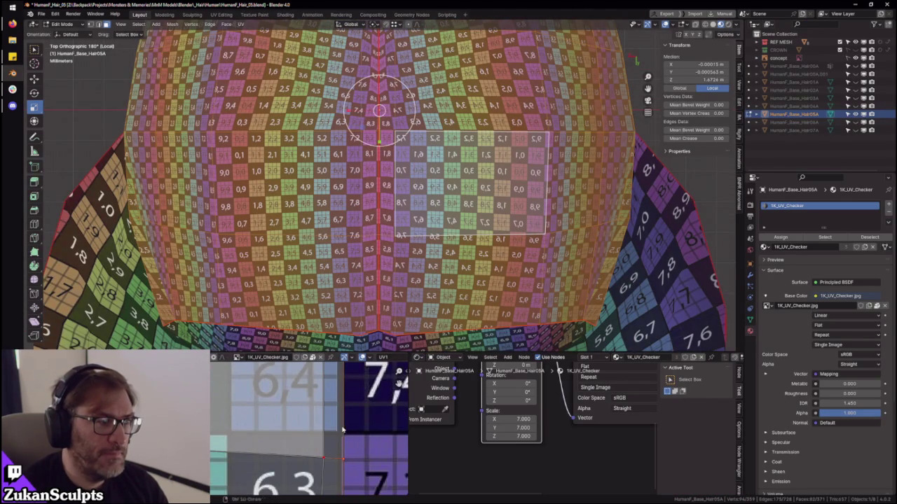
{"action": "scroll", "coordinate": [356, 405], "scroll_direction": "down", "scroll_amount": 2}
{"action": "scroll", "coordinate": [355, 405], "scroll_direction": "down", "scroll_amount": 1}
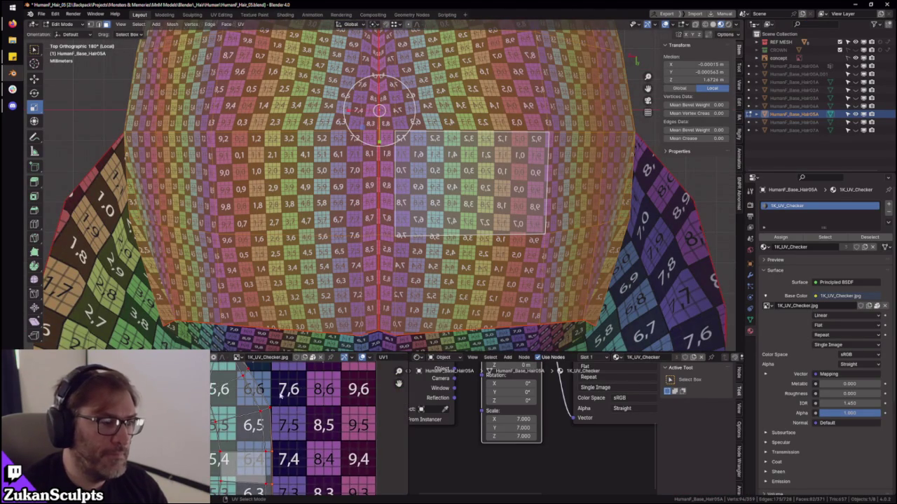
{"action": "scroll", "coordinate": [279, 396], "scroll_direction": "up", "scroll_amount": 2}
{"action": "scroll", "coordinate": [345, 430], "scroll_direction": "up", "scroll_amount": 2}
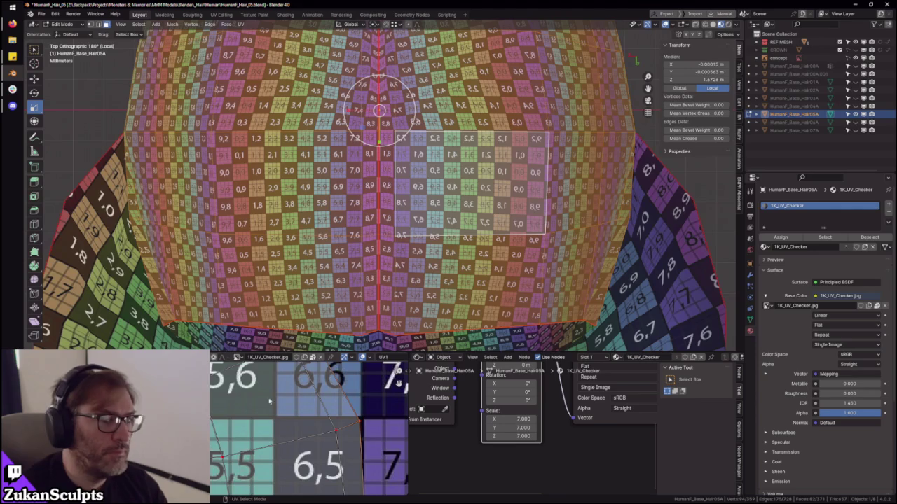
- Move and rotate more seam vertices to even the checker, then select the seam-bounded island
{"action": "middle_click_drag", "start_coordinate": [316, 420], "coordinate": [277, 438]}
{"action": "middle_click_drag", "start_coordinate": [378, 175], "coordinate": [336, 266], "text": "shift"}
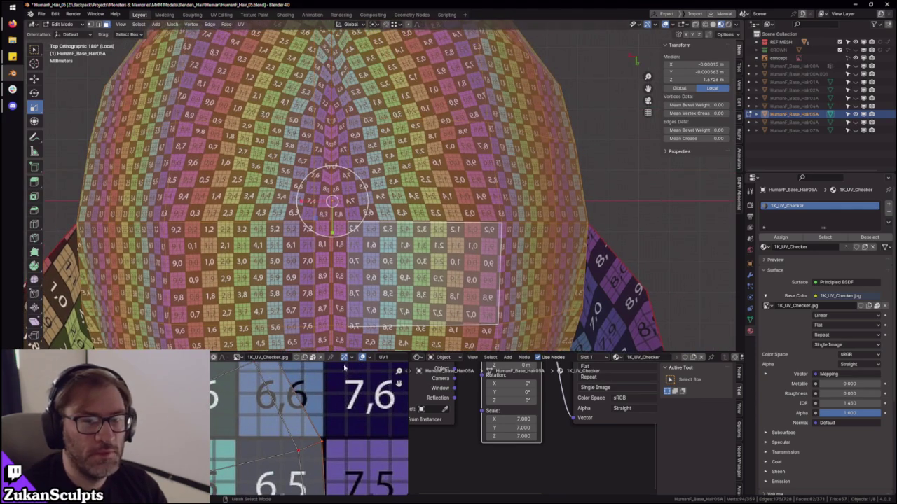
{"action": "scroll", "coordinate": [344, 436], "scroll_direction": "up", "scroll_amount": 2}
{"action": "key", "text": "g"}
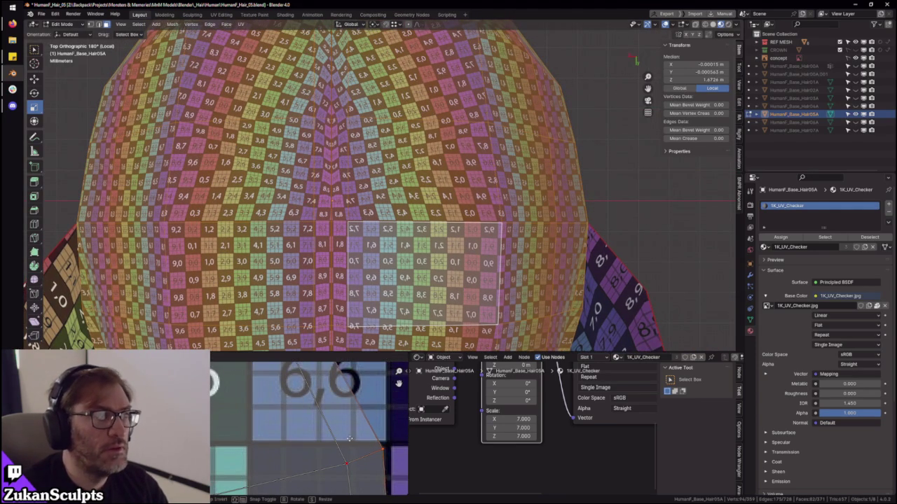
{"action": "left_click", "coordinate": [352, 439]}
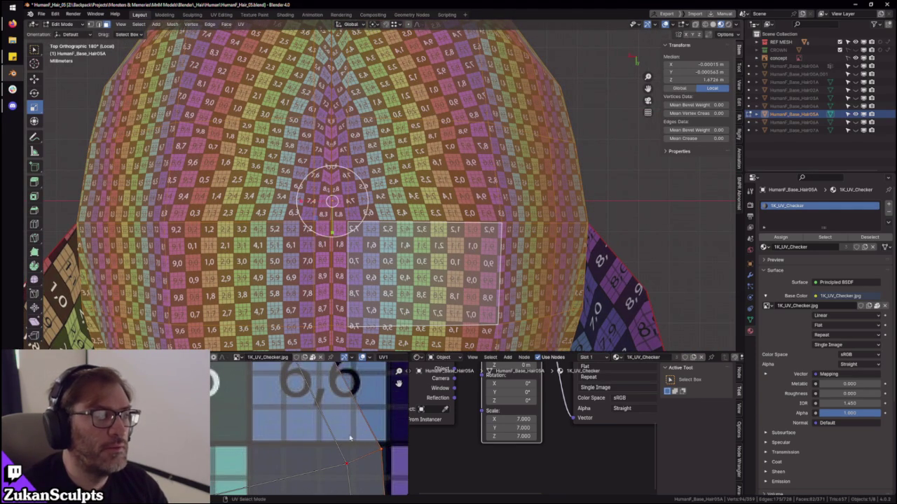
{"action": "scroll", "coordinate": [350, 440], "scroll_direction": "down", "scroll_amount": 2}
{"action": "middle_click_drag", "start_coordinate": [344, 464], "coordinate": [315, 453]}
{"action": "key", "text": "KP_Decimal"}
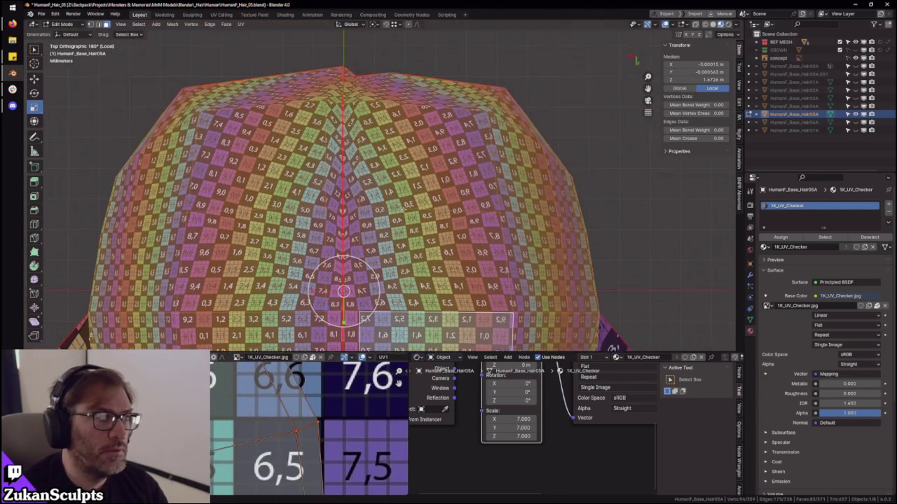
{"action": "key", "text": "r"}
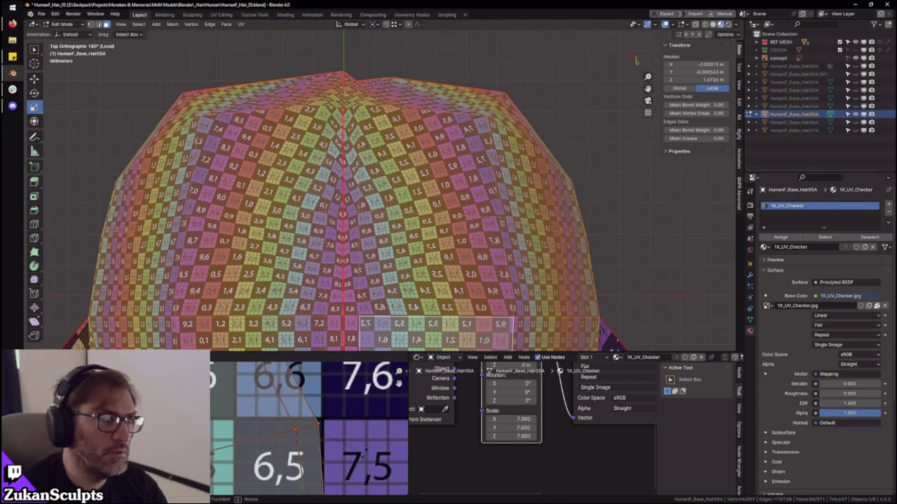
{"action": "scroll", "coordinate": [308, 428], "scroll_direction": "down", "scroll_amount": 3}
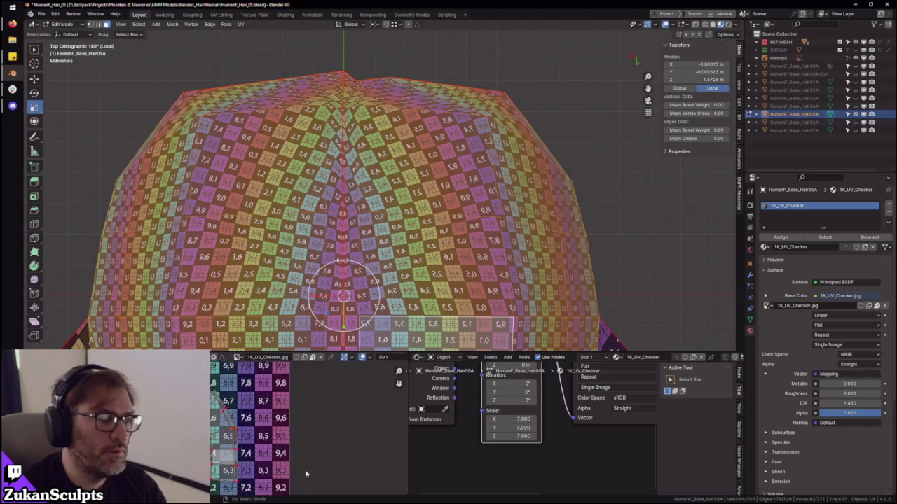
{"action": "scroll", "coordinate": [421, 210], "scroll_direction": "down", "scroll_amount": 3}
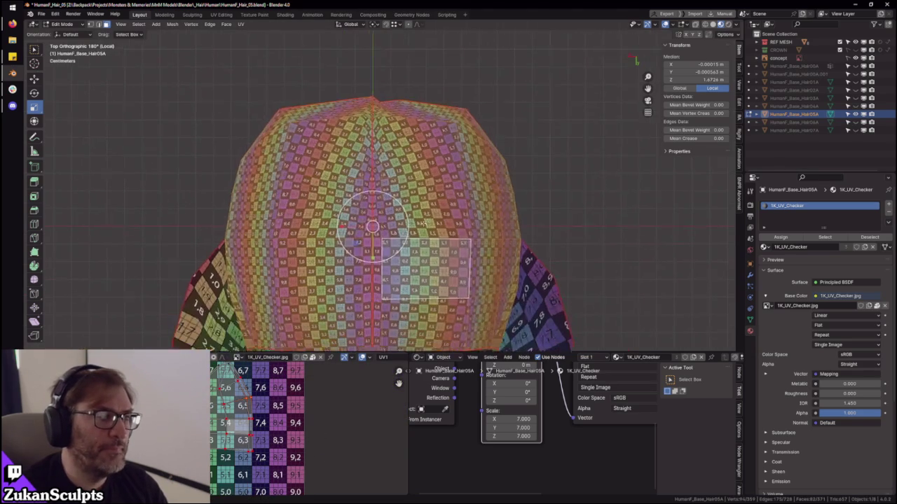
{"action": "key", "text": "ctrl+l"}
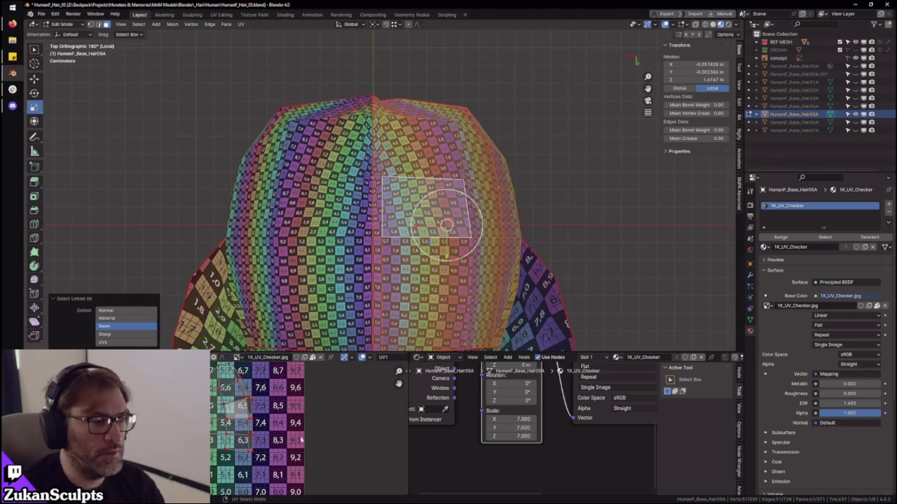
- Mirror the right-side UV islands along X so their checker numbers read correctly
{"action": "right_click", "coordinate": [231, 420]}
{"action": "left_click", "coordinate": [230, 419]}
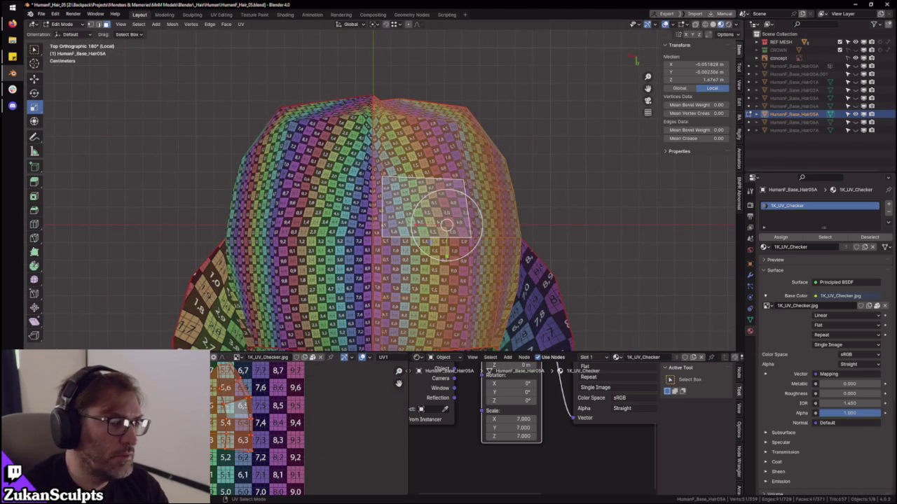
{"action": "left_click", "coordinate": [171, 357]}
{"action": "mouse_move", "coordinate": [182, 24]}
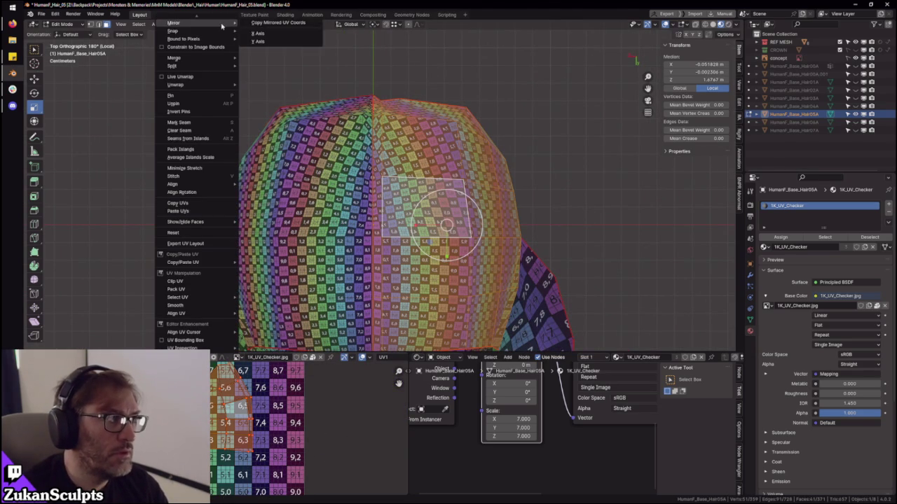
{"action": "left_click", "coordinate": [257, 33]}
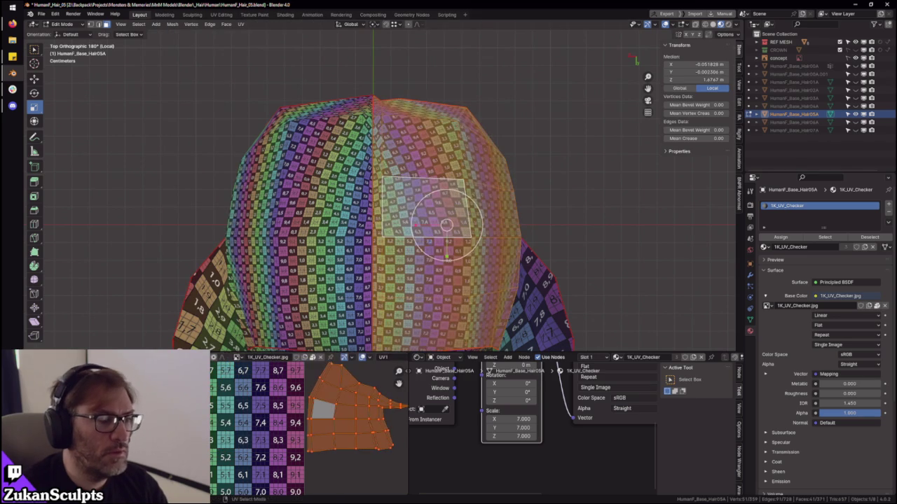
- Extend the face selection across the cap and maximize the UV editor
{"action": "left_click_drag", "start_coordinate": [446, 225], "coordinate": [373, 296]}
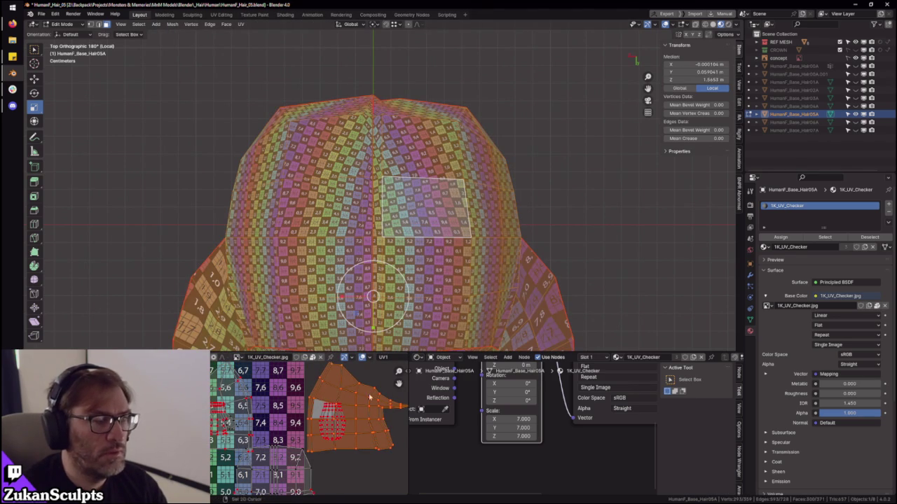
{"action": "left_click_drag", "start_coordinate": [384, 179], "coordinate": [487, 231]}
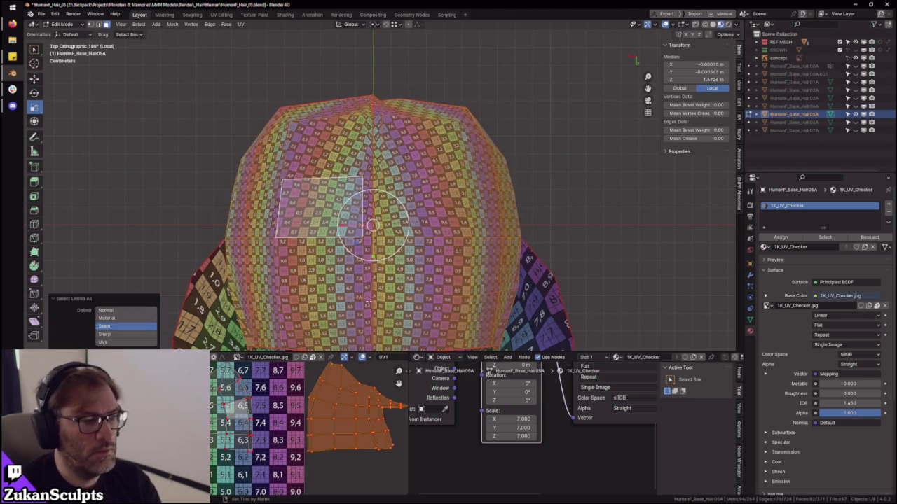
{"action": "key", "text": "ctrl+space"}
{"action": "scroll", "coordinate": [478, 361], "scroll_direction": "up", "scroll_amount": 3}
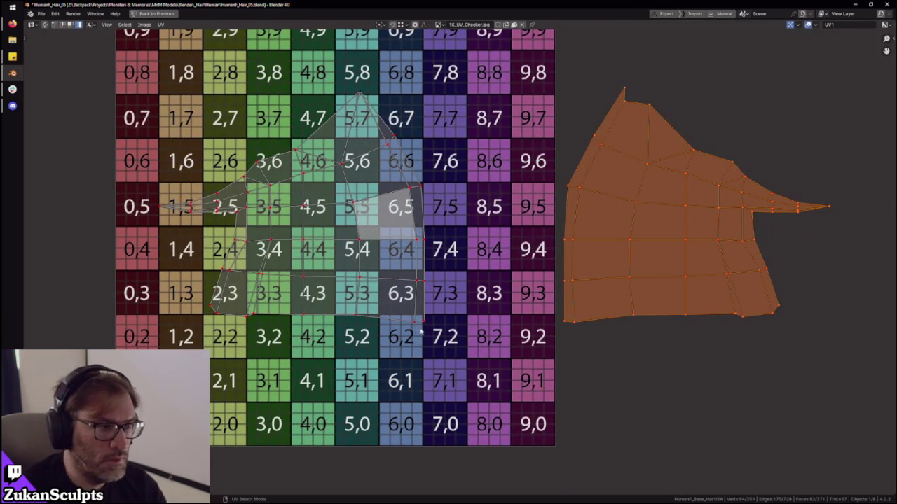
- Move the right island beside the other top island, then shift all islands up together
{"action": "key", "text": "ctrl+i"}
{"action": "key", "text": "ctrl+Tab"}
{"action": "left_click", "coordinate": [440, 222]}
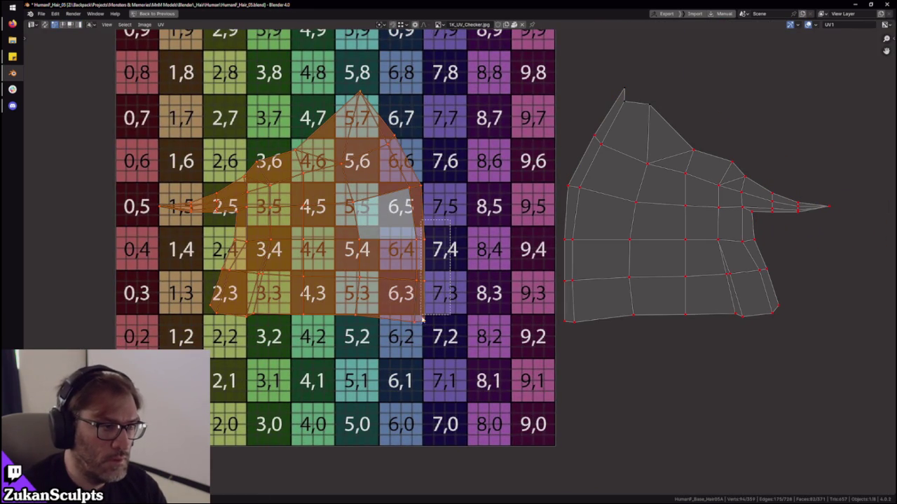
{"action": "left_click", "coordinate": [421, 337]}
{"action": "left_click_drag", "start_coordinate": [461, 322], "coordinate": [479, 295]}
{"action": "right_click", "coordinate": [479, 295]}
{"action": "key", "text": "Escape"}
{"action": "right_click", "coordinate": [479, 295]}
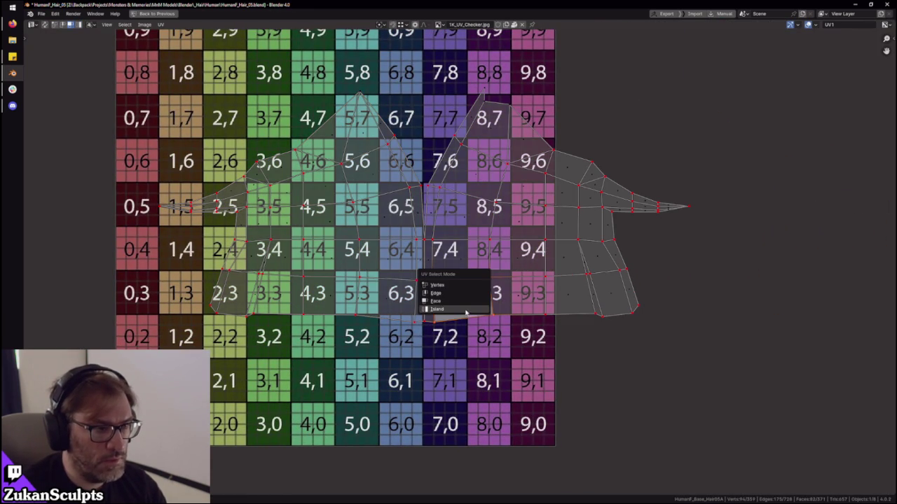
{"action": "key", "text": "a"}
{"action": "key", "text": "v"}
{"action": "key", "text": "ctrl+space"}
- Select the cap's lower island and move it onto the checker beneath the top islands
{"action": "scroll", "coordinate": [463, 256], "scroll_direction": "down", "scroll_amount": 3}
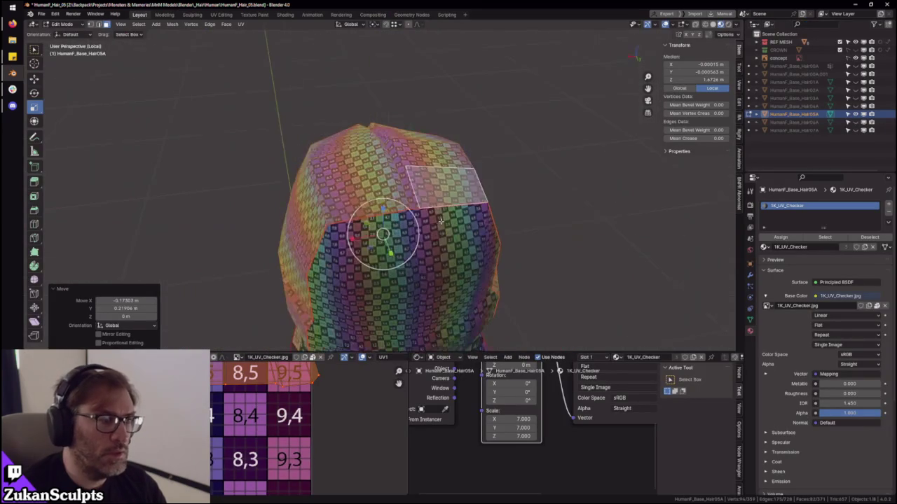
{"action": "left_click", "coordinate": [463, 256]}
{"action": "left_click", "coordinate": [431, 153], "text": "shift"}
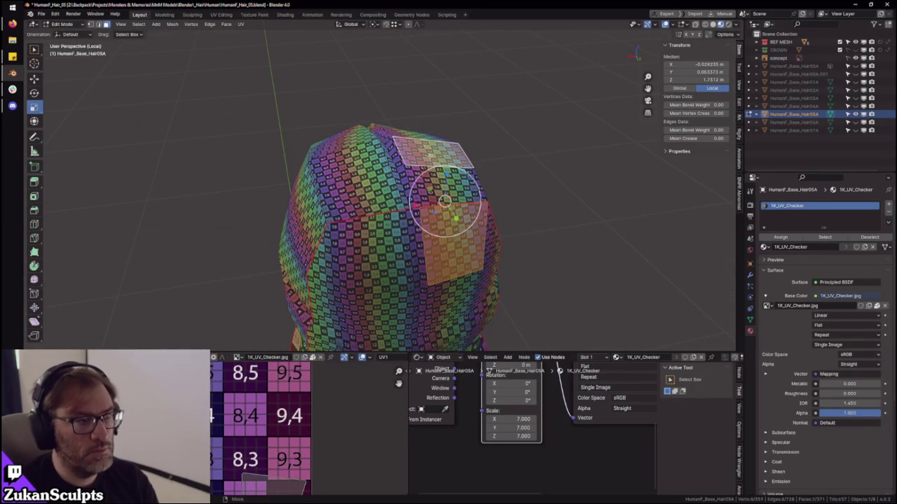
{"action": "key", "text": "ctrl+l"}
{"action": "key", "text": "ctrl+space"}
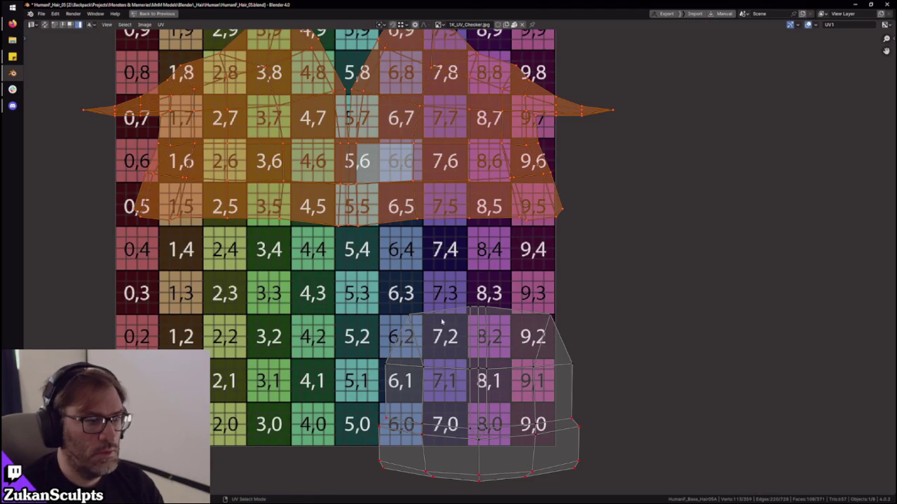
{"action": "middle_click_drag", "start_coordinate": [356, 264], "coordinate": [432, 273]}
{"action": "left_click", "coordinate": [521, 300]}
{"action": "key", "text": "ctrl+l"}
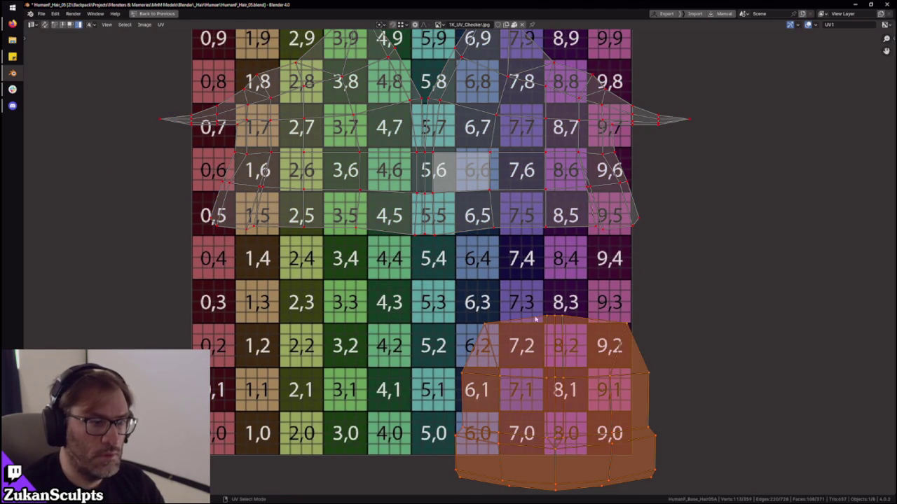
{"action": "left_click_drag", "start_coordinate": [574, 367], "coordinate": [449, 293]}
{"action": "scroll", "coordinate": [419, 258], "scroll_direction": "up", "scroll_amount": 1}
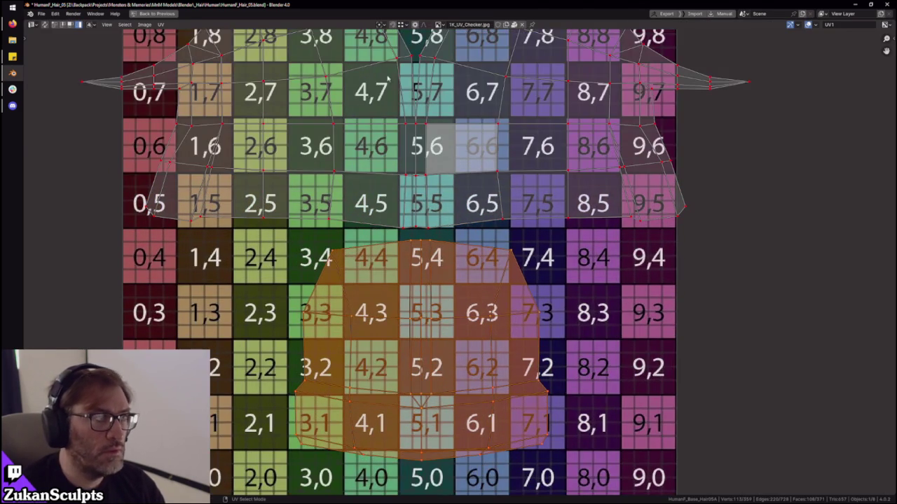
{"action": "left_click", "coordinate": [394, 26]}
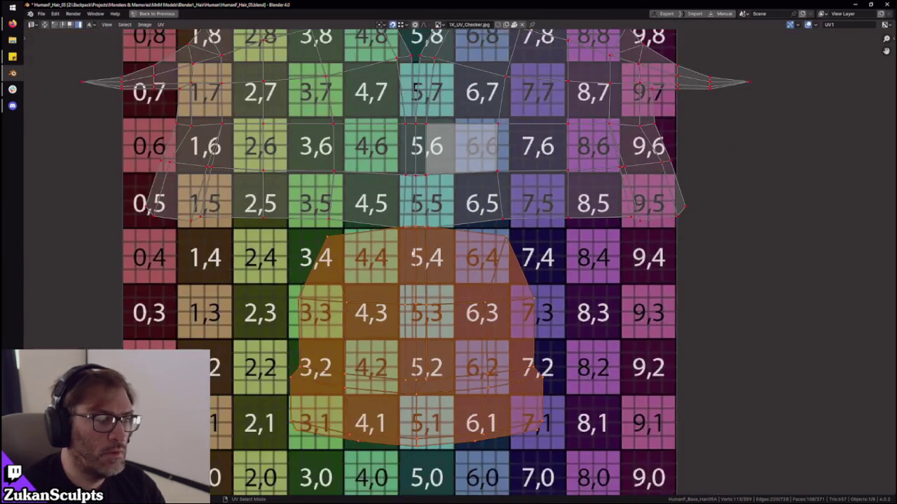
{"action": "key", "text": "ctrl+space"}
{"action": "mouse_move", "coordinate": [407, 210]}
{"action": "middle_mouse_down"}
{"action": "mouse_move", "coordinate": [444, 198]}
{"action": "mouse_move", "coordinate": [405, 286]}
{"action": "middle_mouse_up"}
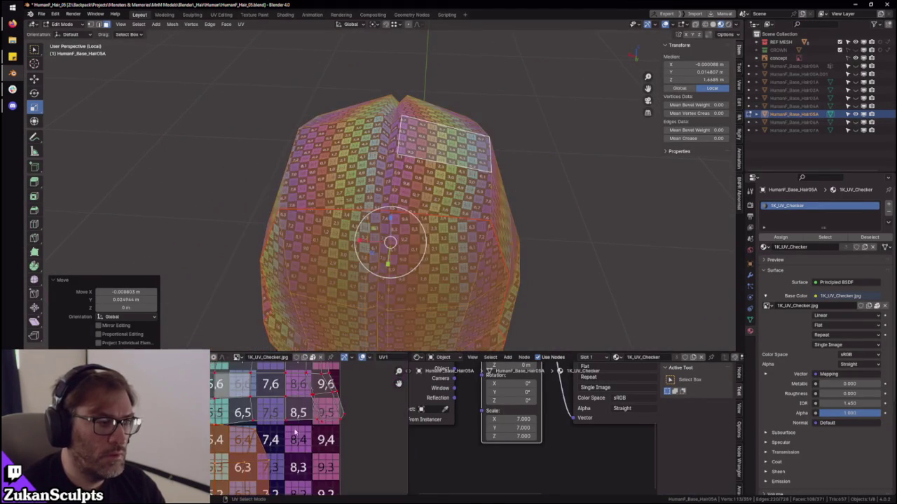
- Select the whole hair mesh in face mode and pick the seam-bounded linked island
{"action": "key", "text": "alt+a"}
{"action": "scroll", "coordinate": [405, 281], "scroll_direction": "up", "scroll_amount": 3}
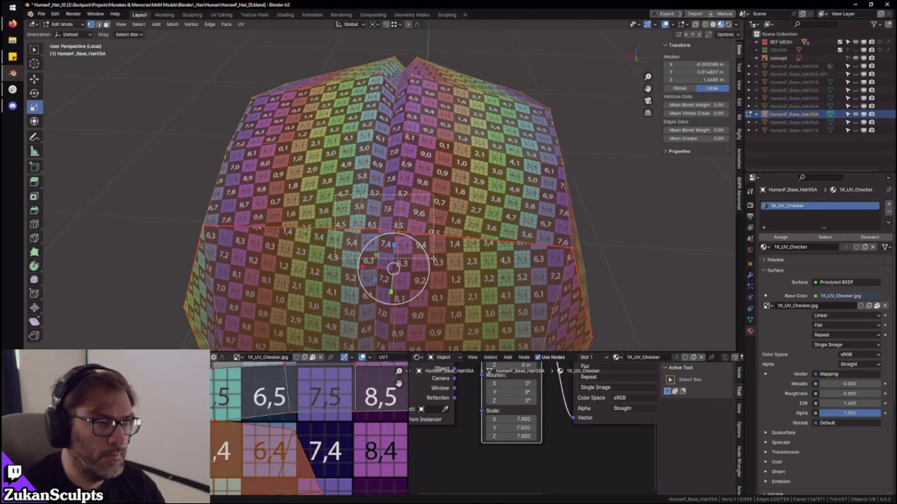
{"action": "key", "text": "a"}
{"action": "scroll", "coordinate": [308, 427], "scroll_direction": "down", "scroll_amount": 3}
{"action": "scroll", "coordinate": [308, 428], "scroll_direction": "down", "scroll_amount": 2}
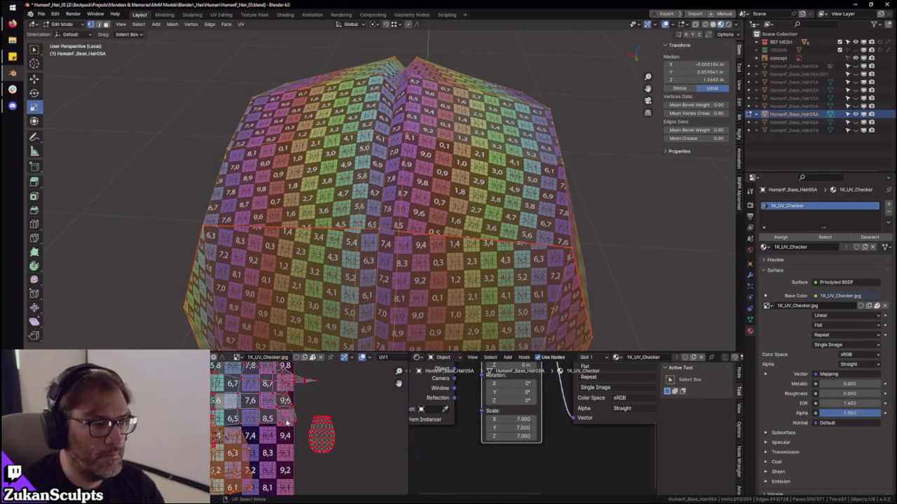
{"action": "key", "text": "ctrl+Tab"}
{"action": "left_click", "coordinate": [417, 276]}
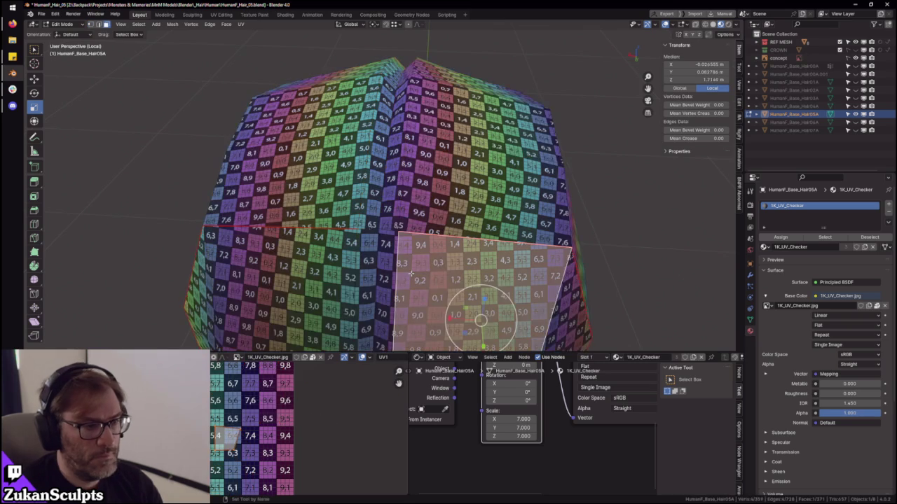
{"action": "key", "text": "ctrl+l"}
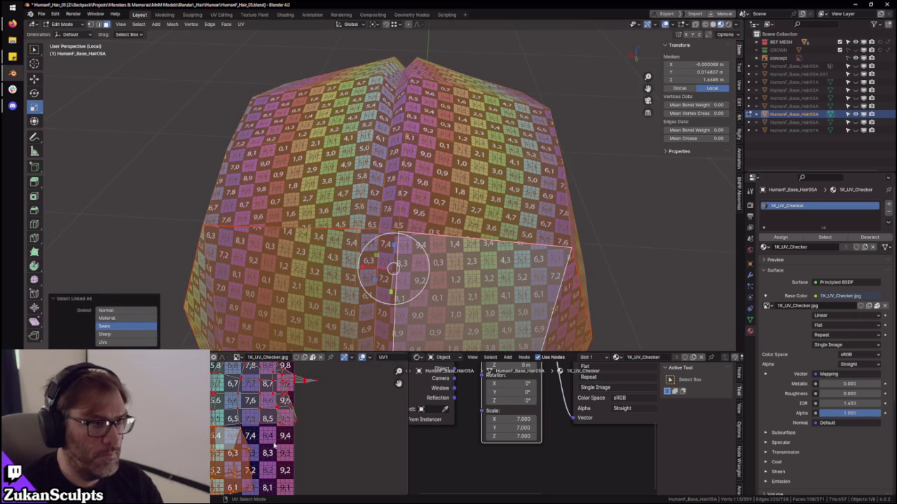
{"action": "left_click", "coordinate": [276, 445]}
- Inspect the UV islands full-screen and from the back view, selecting a vertex in vertex mode
{"action": "key", "text": "ctrl+space"}
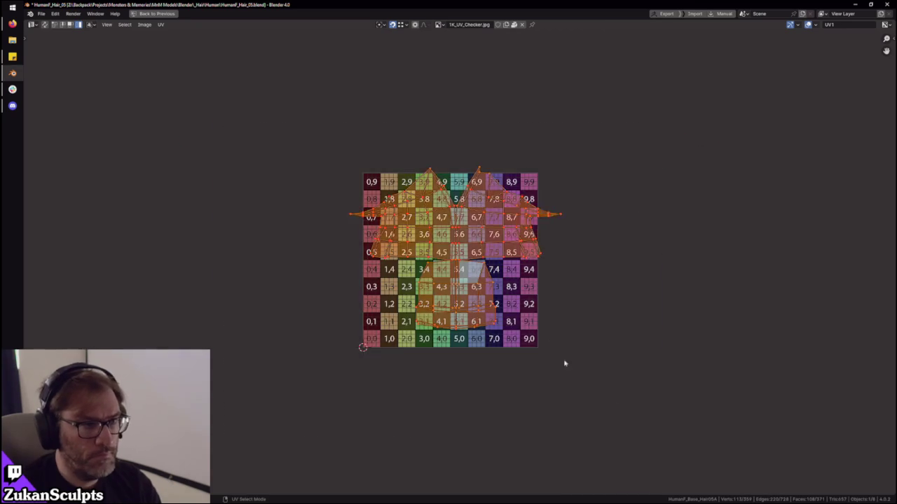
{"action": "scroll", "coordinate": [478, 283], "scroll_direction": "up", "scroll_amount": 8}
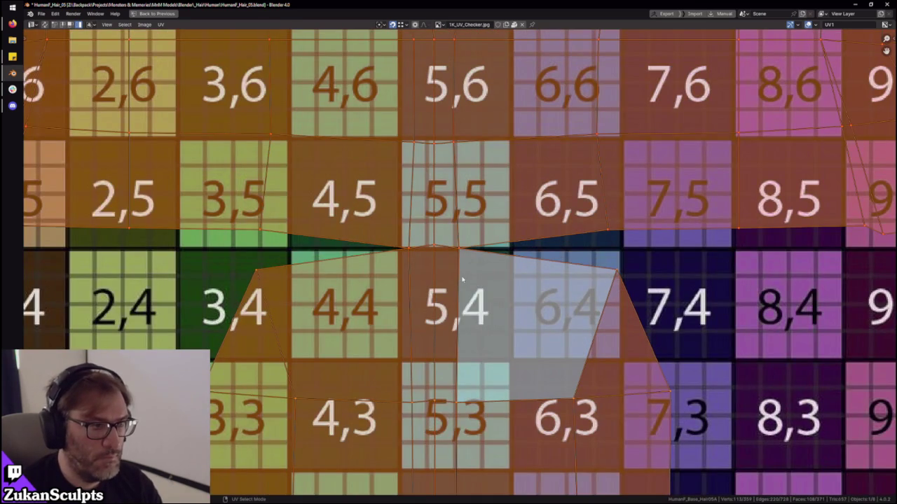
{"action": "scroll", "coordinate": [463, 279], "scroll_direction": "down", "scroll_amount": 4}
{"action": "key", "text": "ctrl+space"}
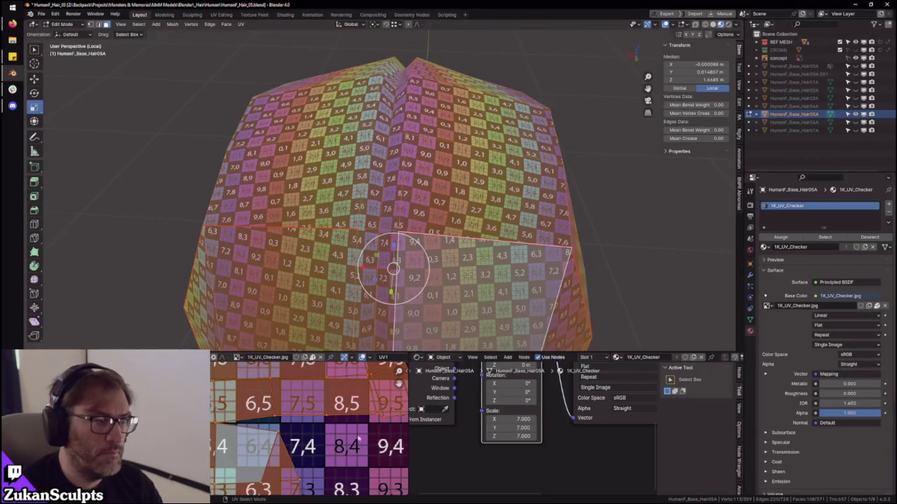
{"action": "key", "text": "ctrl+space"}
{"action": "scroll", "coordinate": [423, 348], "scroll_direction": "up", "scroll_amount": 3}
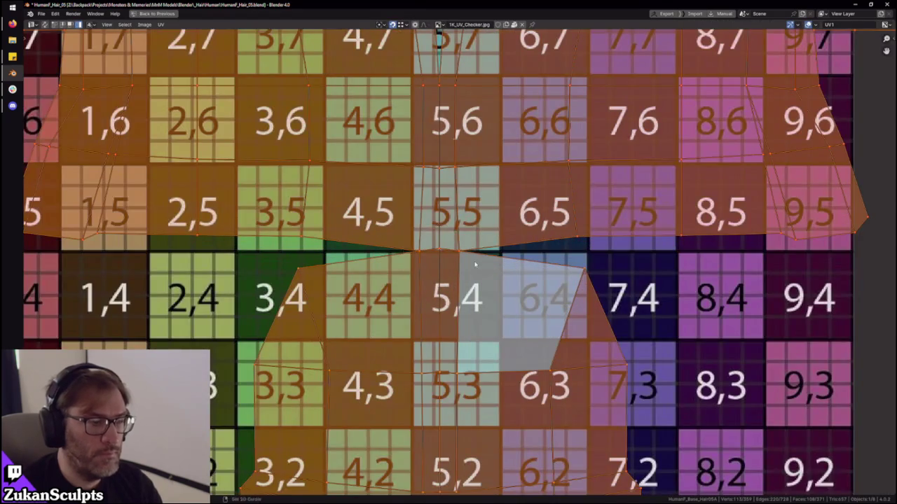
{"action": "key", "text": "ctrl+space"}
{"action": "key", "text": "ctrl+KP_1"}
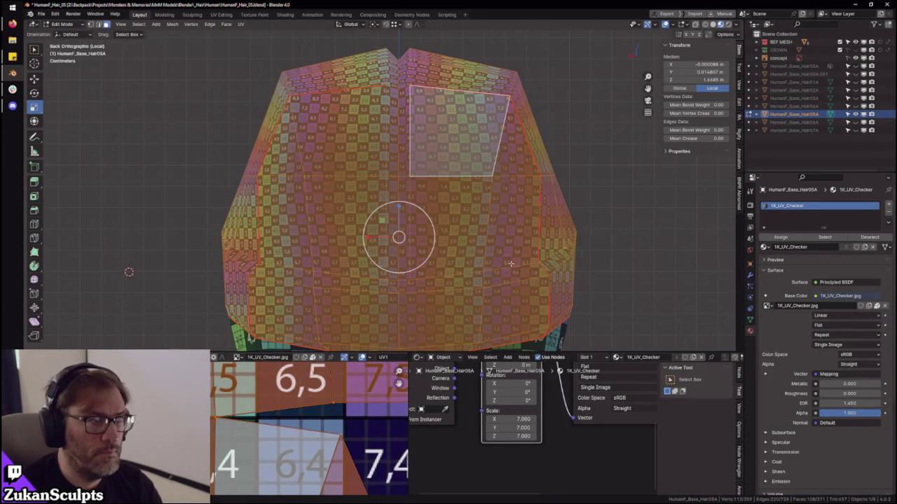
{"action": "key", "text": "ctrl+space"}
{"action": "key", "text": "ctrl+Tab"}
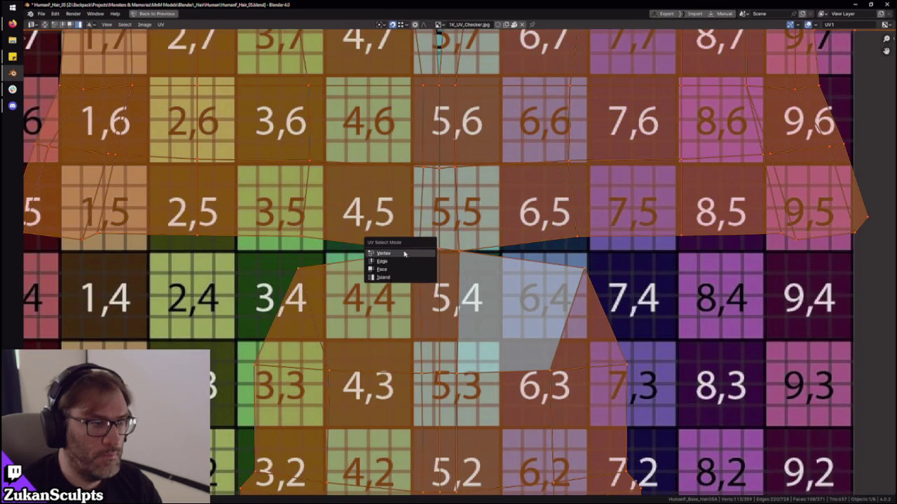
{"action": "left_click", "coordinate": [407, 251]}
{"action": "left_click", "coordinate": [468, 243]}
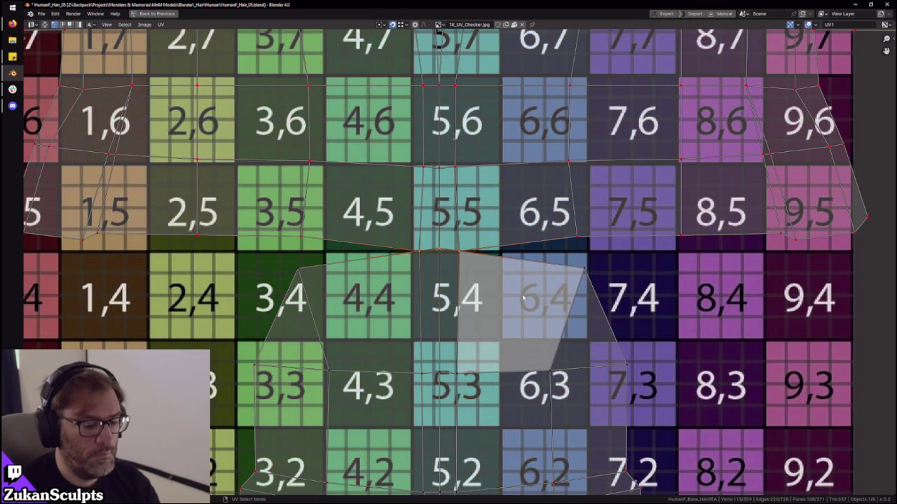
{"action": "scroll", "coordinate": [519, 298], "scroll_direction": "down", "scroll_amount": 2}
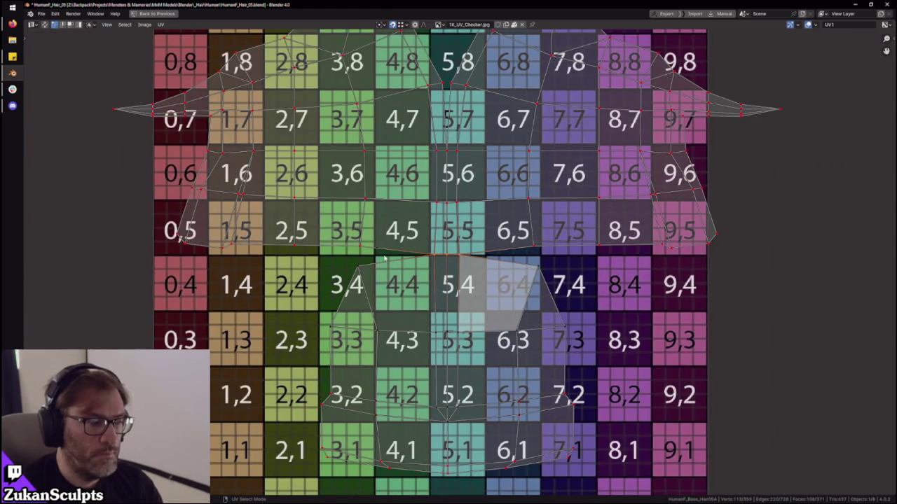
{"action": "key", "text": "ctrl+space"}
- Select the left loops and right-side face blocks linked up to the seams to check their UVs
{"action": "middle_click_drag", "start_coordinate": [421, 210], "coordinate": [502, 173]}
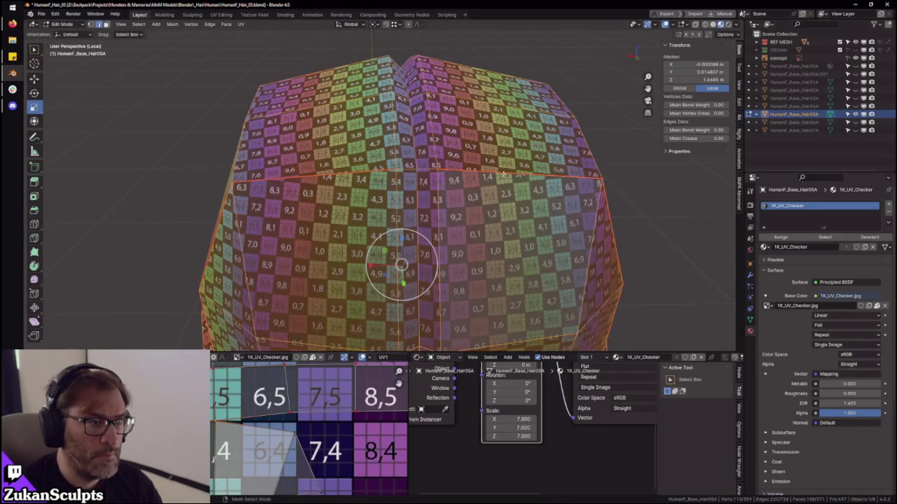
{"action": "left_click", "coordinate": [502, 172], "text": "alt"}
{"action": "left_click", "coordinate": [362, 173], "text": "alt"}
{"action": "left_click", "coordinate": [436, 210], "text": "alt"}
{"action": "key", "text": "ctrl+l"}
{"action": "left_click", "coordinate": [492, 245]}
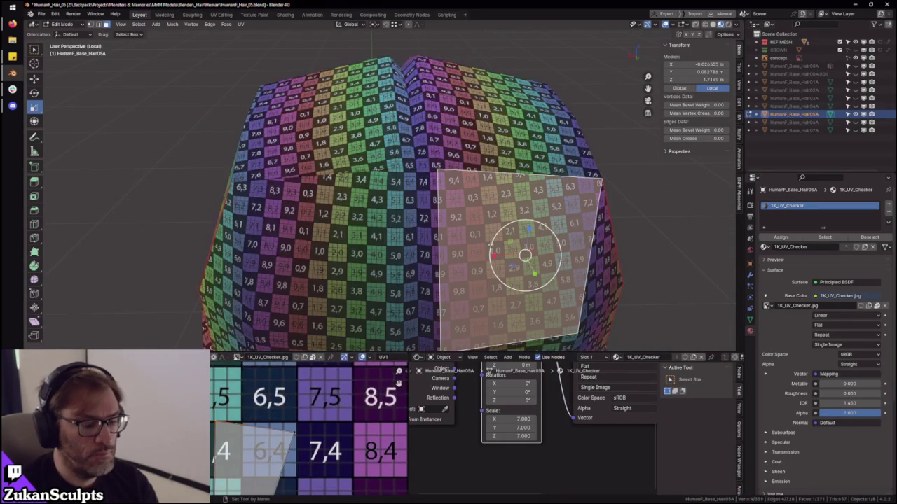
{"action": "key", "text": "ctrl+l"}
{"action": "scroll", "coordinate": [309, 428], "scroll_direction": "down", "scroll_amount": 3}
{"action": "scroll", "coordinate": [295, 448], "scroll_direction": "down", "scroll_amount": 3}
{"action": "scroll", "coordinate": [266, 477], "scroll_direction": "down", "scroll_amount": 2}
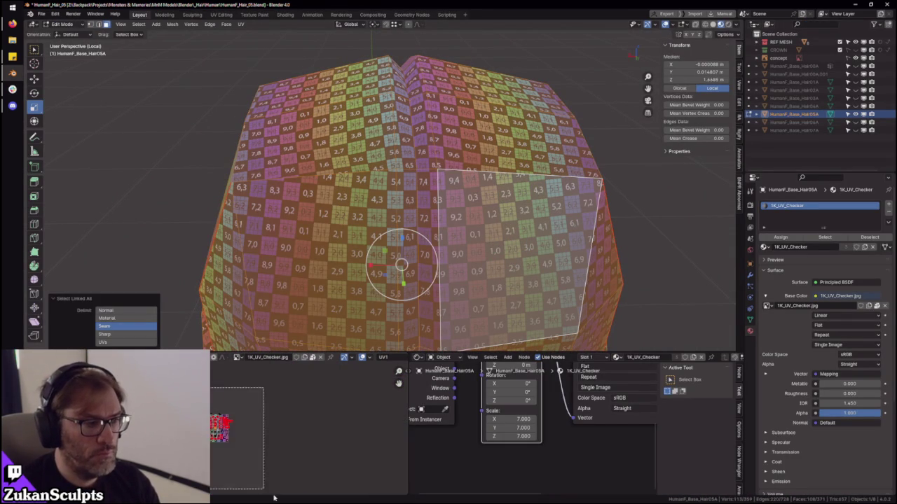
{"action": "scroll", "coordinate": [316, 444], "scroll_direction": "up", "scroll_amount": 2}
{"action": "scroll", "coordinate": [313, 444], "scroll_direction": "up", "scroll_amount": 2}
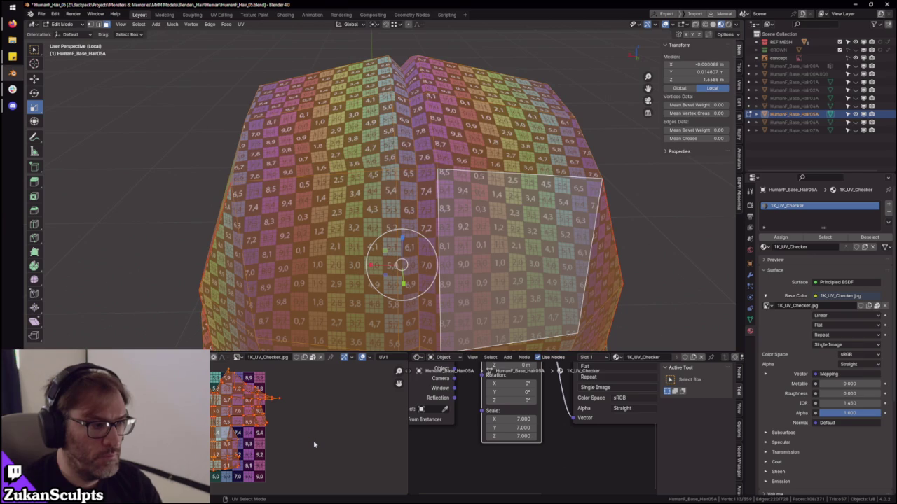
{"action": "scroll", "coordinate": [549, 245], "scroll_direction": "down", "scroll_amount": 3}
- Orbit around the head to check the checker, deselect all faces, and return to Object Mode
{"action": "mouse_move", "coordinate": [549, 245]}
{"action": "middle_mouse_down"}
{"action": "mouse_move", "coordinate": [559, 241]}
{"action": "mouse_move", "coordinate": [525, 236]}
{"action": "mouse_move", "coordinate": [532, 238]}
{"action": "mouse_move", "coordinate": [523, 260]}
{"action": "middle_mouse_up"}
{"action": "left_click", "coordinate": [582, 242]}
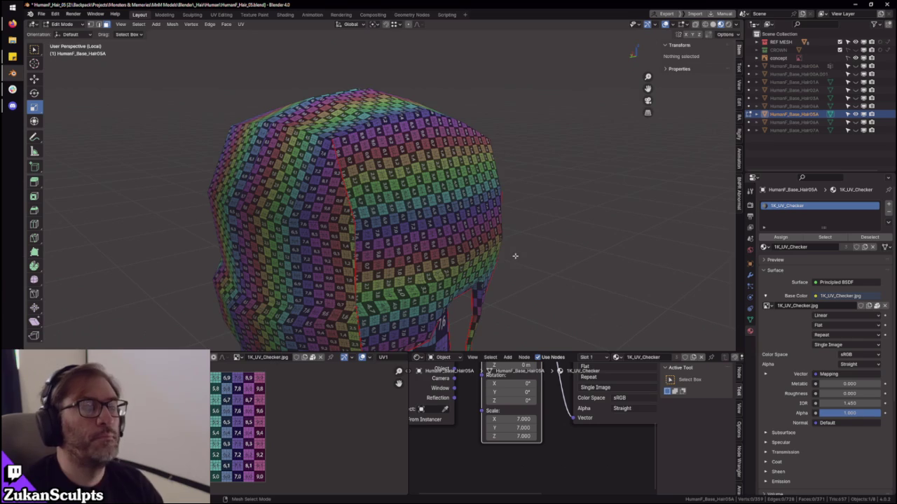
{"action": "mouse_move", "coordinate": [515, 256]}
{"action": "middle_mouse_down"}
{"action": "mouse_move", "coordinate": [526, 215]}
{"action": "mouse_move", "coordinate": [462, 231]}
{"action": "mouse_move", "coordinate": [516, 231]}
{"action": "middle_mouse_up"}
{"action": "key", "text": "Tab"}
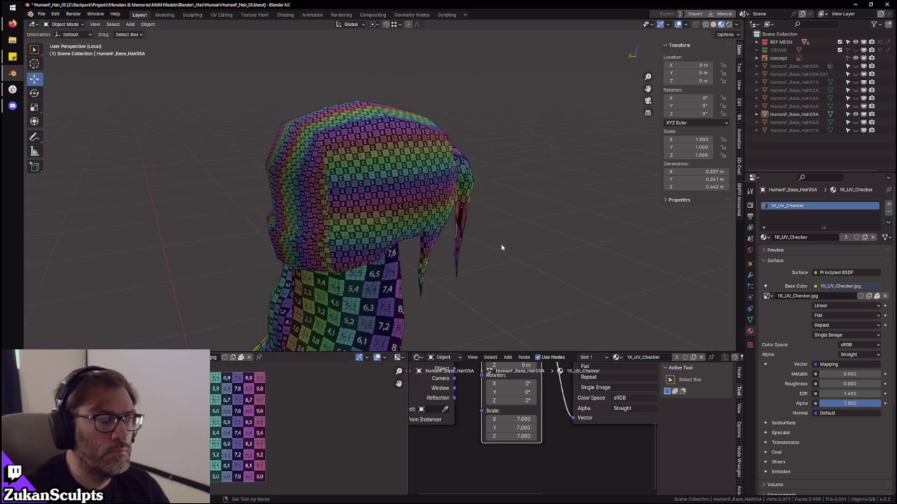
- Select the whole hair mesh in Edit Mode and set the maximized UV editor to Island selection
{"action": "left_click", "coordinate": [403, 216]}
{"action": "key", "text": "Tab"}
{"action": "key", "text": "a"}
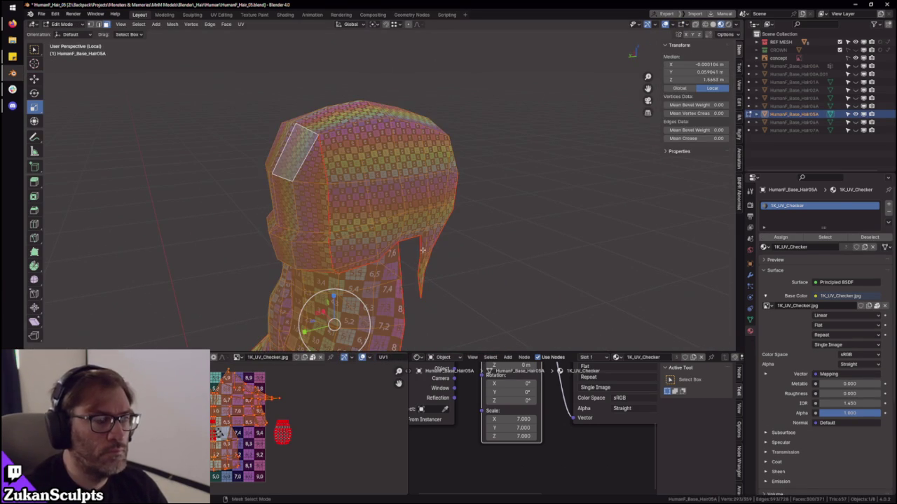
{"action": "key", "text": "ctrl+space"}
{"action": "key", "text": "ctrl+Tab"}
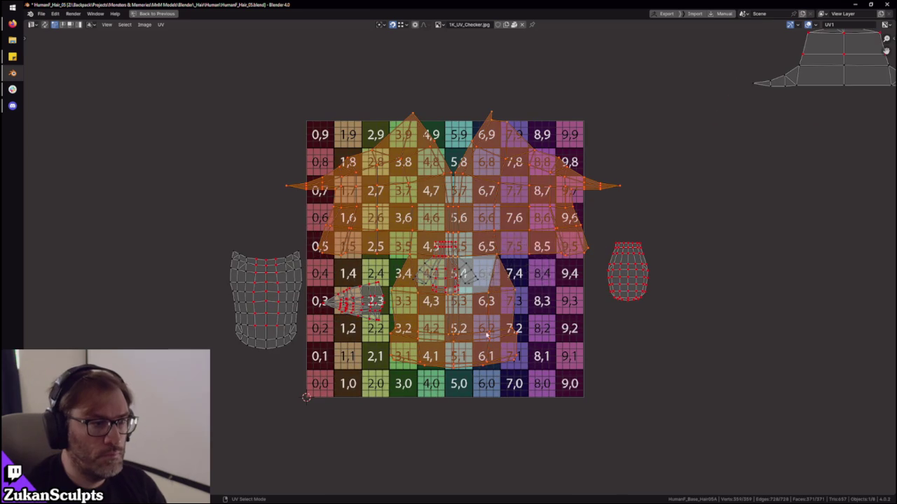
{"action": "left_click", "coordinate": [522, 276]}
- Move the large hair island and a small island off the checker tile to the upper left
{"action": "key", "text": "g"}
{"action": "left_click", "coordinate": [321, 162]}
{"action": "middle_click_drag", "start_coordinate": [321, 162], "coordinate": [345, 217]}
{"action": "left_click", "coordinate": [459, 319]}
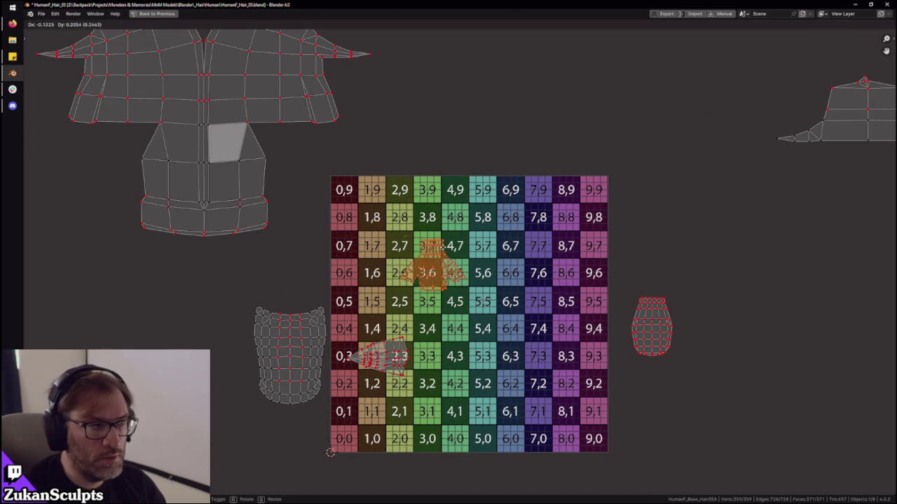
{"action": "key", "text": "g"}
{"action": "left_click", "coordinate": [336, 171]}
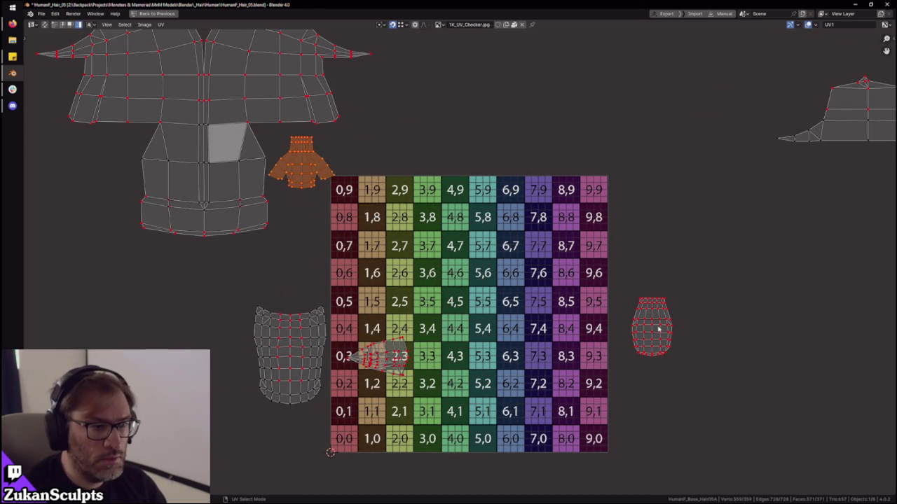
- Move the hat-shaped island above the checker tile
{"action": "left_click", "coordinate": [391, 359]}
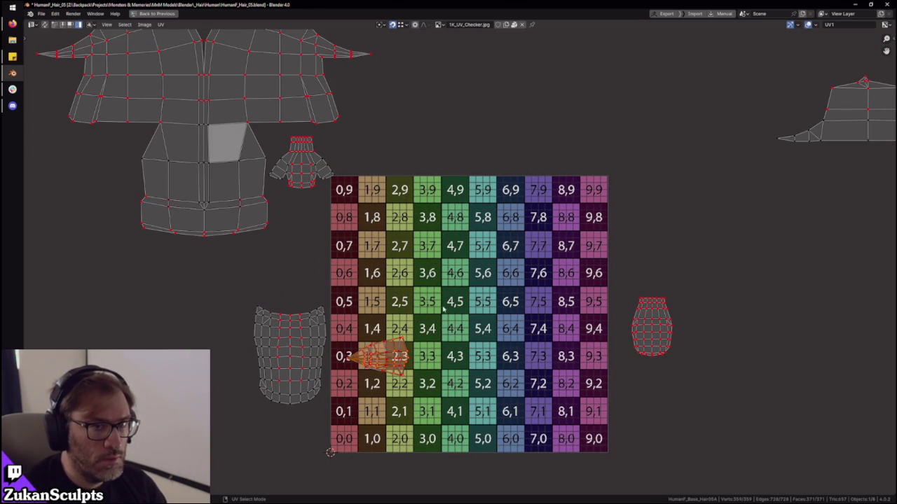
{"action": "scroll", "coordinate": [418, 316], "scroll_direction": "down", "scroll_amount": 2}
{"action": "middle_click_drag", "start_coordinate": [589, 239], "coordinate": [495, 274]}
{"action": "left_click", "coordinate": [652, 210]}
{"action": "key", "text": "g"}
{"action": "left_click", "coordinate": [410, 241]}
{"action": "middle_click_drag", "start_coordinate": [459, 318], "coordinate": [488, 320]}
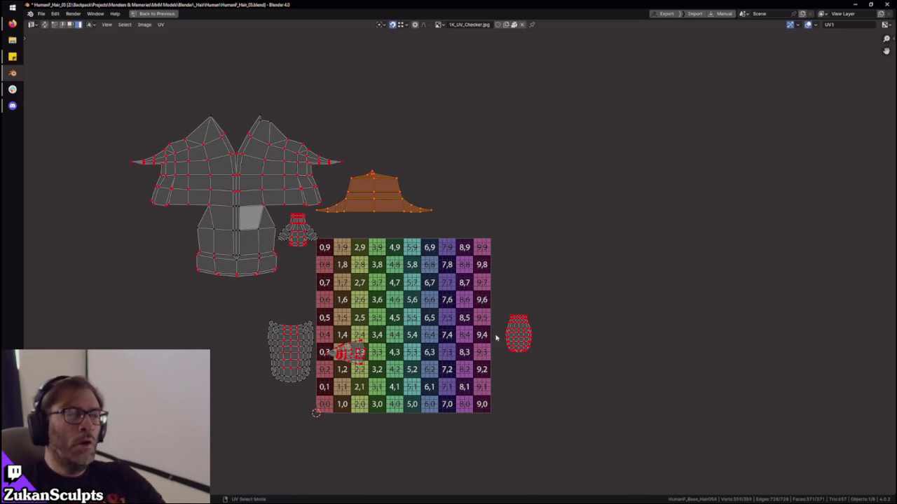
- Select the island right of the checker and restore the normal layout with a front 3D view
{"action": "key", "text": "alt+Tab"}
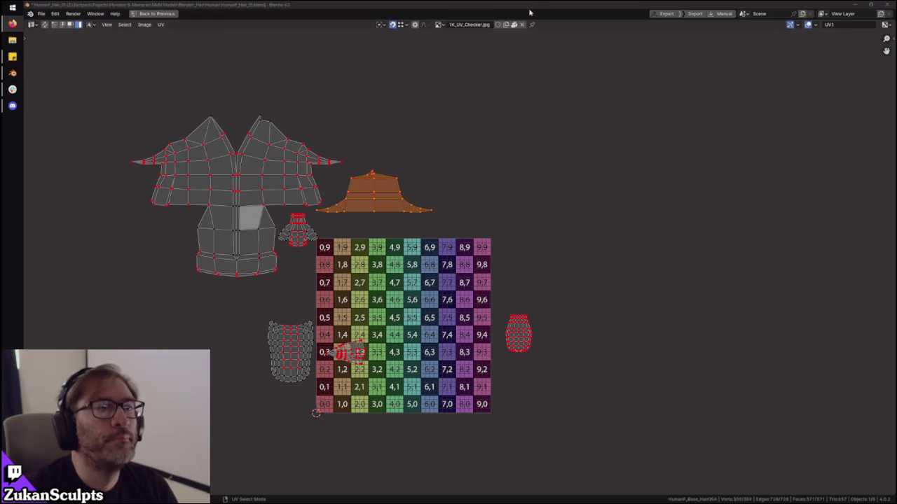
{"action": "scroll", "coordinate": [556, 293], "scroll_direction": "up", "scroll_amount": 1}
{"action": "middle_click_drag", "start_coordinate": [461, 320], "coordinate": [485, 267]}
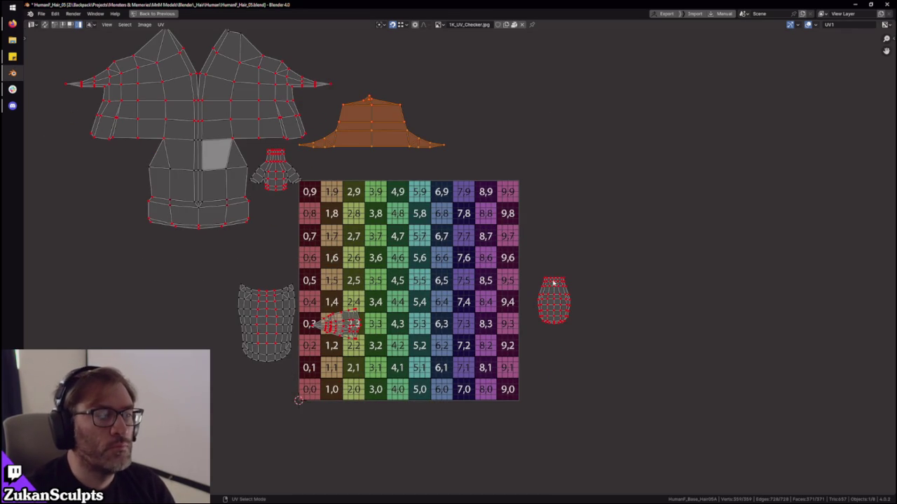
{"action": "left_click", "coordinate": [542, 310]}
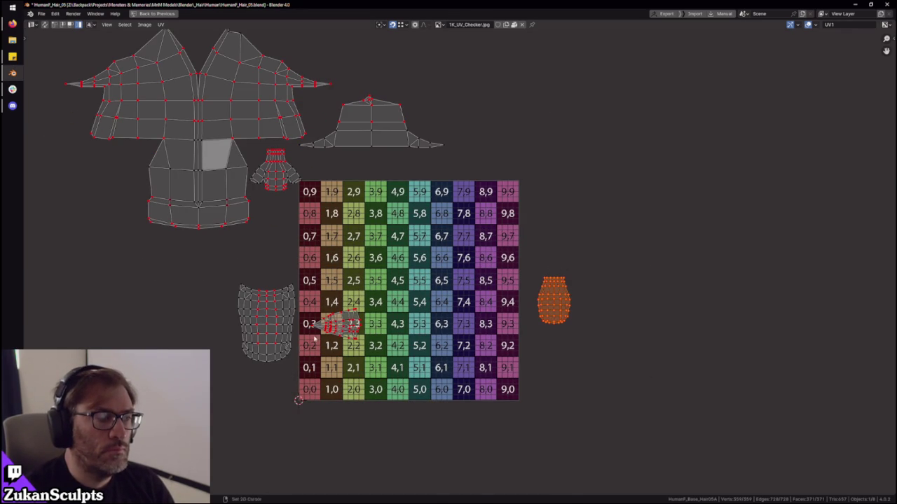
{"action": "key", "text": "ctrl+space"}
{"action": "middle_click_drag", "start_coordinate": [392, 231], "coordinate": [448, 245]}
{"action": "scroll", "coordinate": [463, 253], "scroll_direction": "up", "scroll_amount": 2}
{"action": "scroll", "coordinate": [471, 258], "scroll_direction": "up", "scroll_amount": 2}
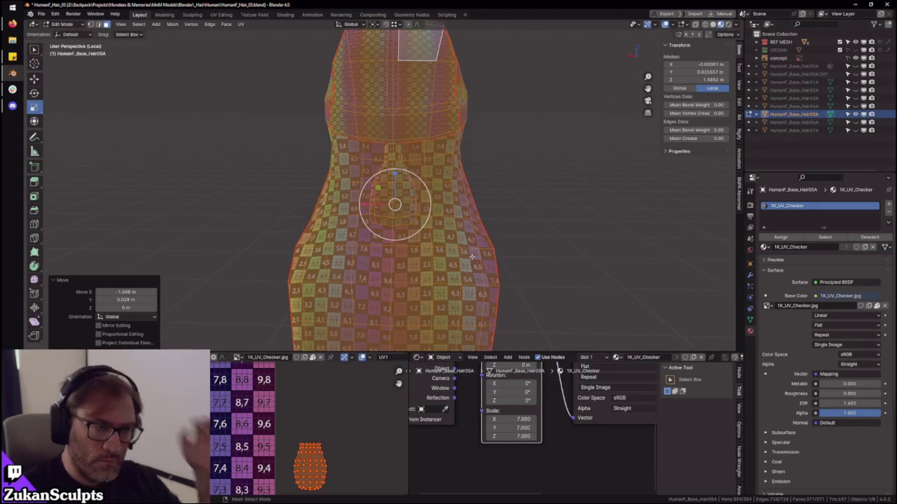
- In face select mode, select the front hair strand's faces linked up to the seams
{"action": "mouse_move", "coordinate": [470, 257]}
{"action": "middle_mouse_down"}
{"action": "mouse_move", "coordinate": [404, 234]}
{"action": "mouse_move", "coordinate": [454, 239]}
{"action": "middle_mouse_up"}
{"action": "key", "text": "ctrl+Tab"}
{"action": "left_click", "coordinate": [445, 237]}
{"action": "scroll", "coordinate": [445, 238], "scroll_direction": "down", "scroll_amount": 3}
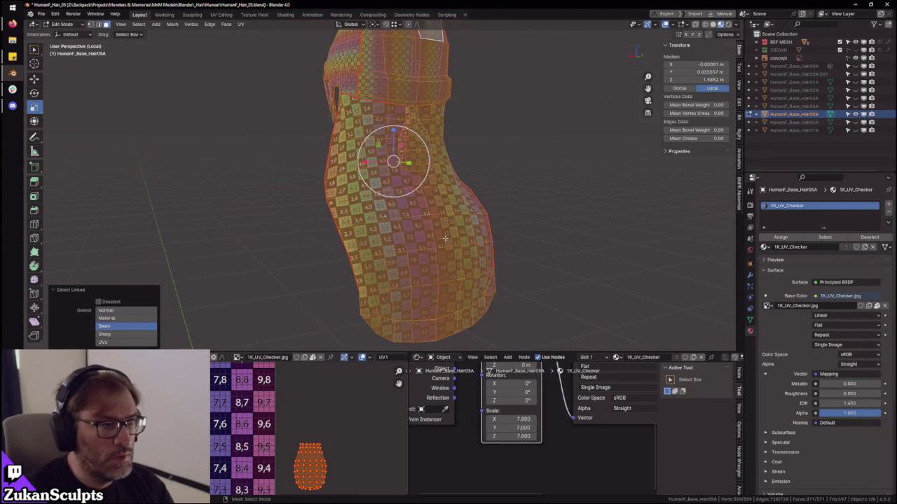
{"action": "left_click", "coordinate": [440, 230]}
{"action": "key", "text": "ctrl+l"}
{"action": "key", "text": "w"}
{"action": "mouse_move", "coordinate": [442, 231]}
{"action": "middle_mouse_down"}
{"action": "mouse_move", "coordinate": [524, 237]}
{"action": "mouse_move", "coordinate": [313, 463]}
{"action": "middle_mouse_up"}
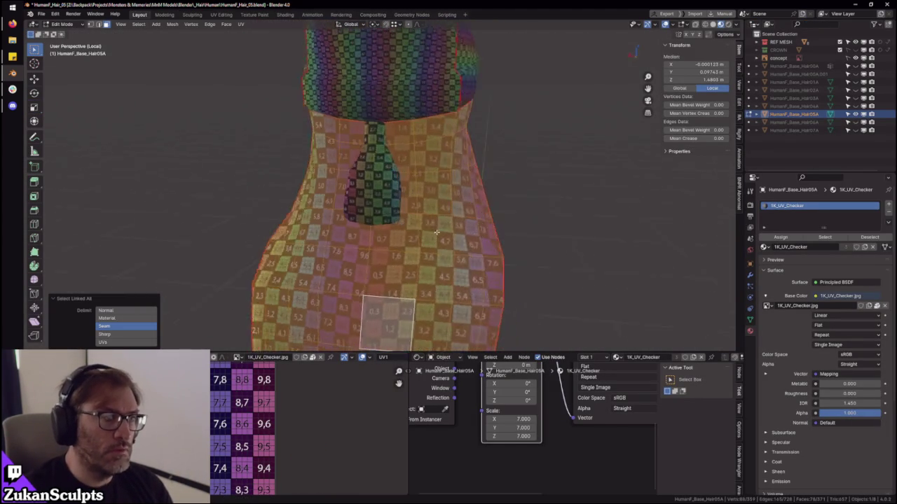
{"action": "key", "text": "ctrl+l"}
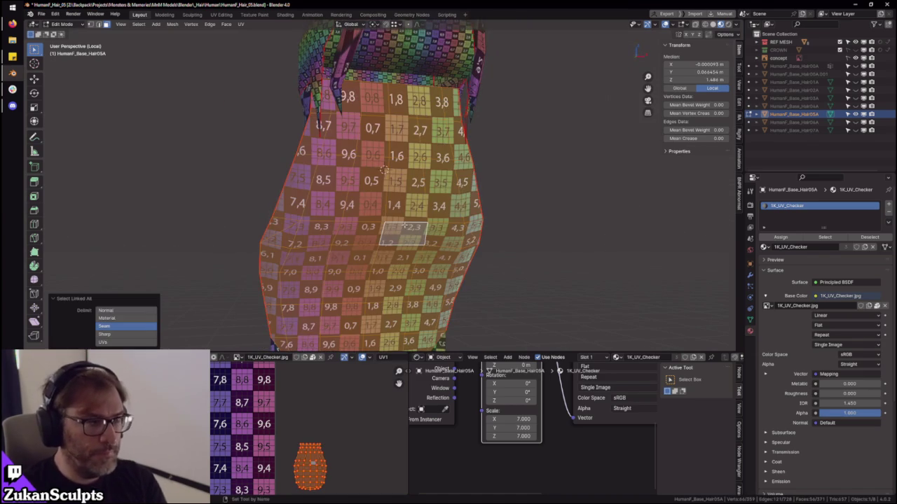
- Re-unwrap the selected strand's UVs in the maximized UV editor
{"action": "mouse_move", "coordinate": [365, 270]}
{"action": "middle_mouse_down"}
{"action": "mouse_move", "coordinate": [435, 216]}
{"action": "mouse_move", "coordinate": [399, 237]}
{"action": "middle_mouse_up"}
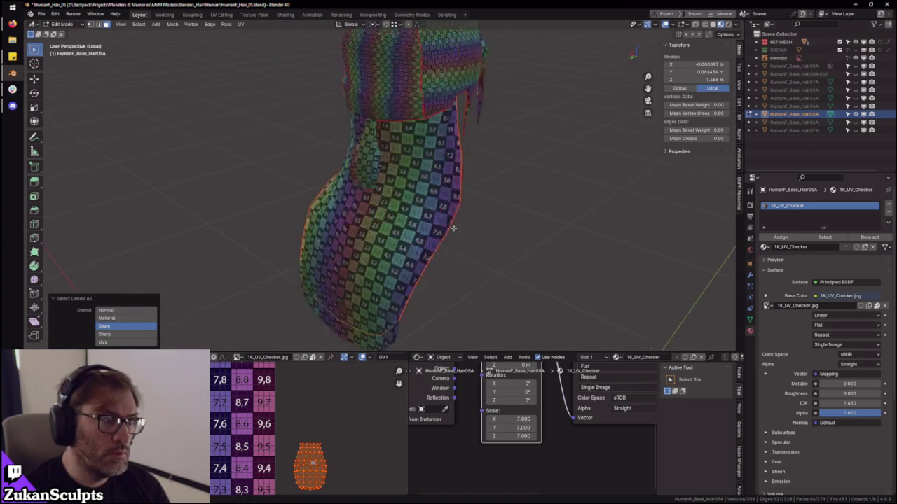
{"action": "scroll", "coordinate": [399, 237], "scroll_direction": "up", "scroll_amount": 4}
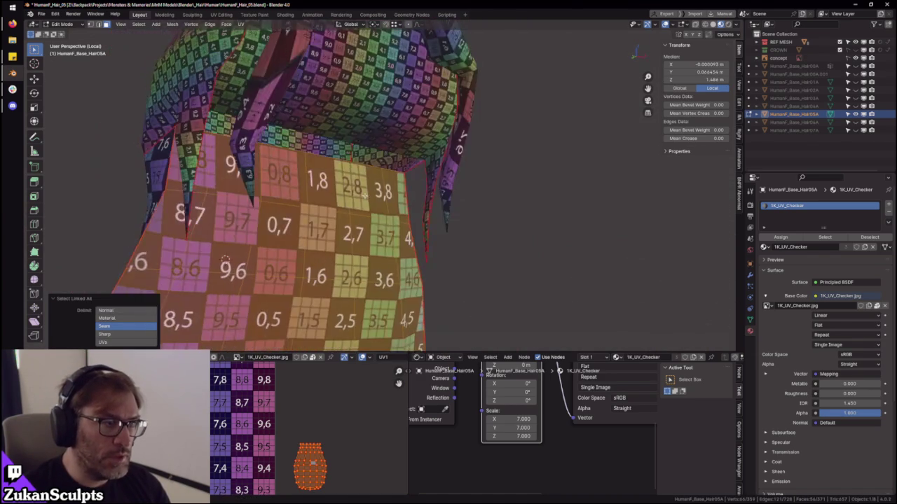
{"action": "mouse_move", "coordinate": [400, 237]}
{"action": "middle_mouse_down"}
{"action": "mouse_move", "coordinate": [78, 178]}
{"action": "mouse_move", "coordinate": [211, 169]}
{"action": "middle_mouse_up"}
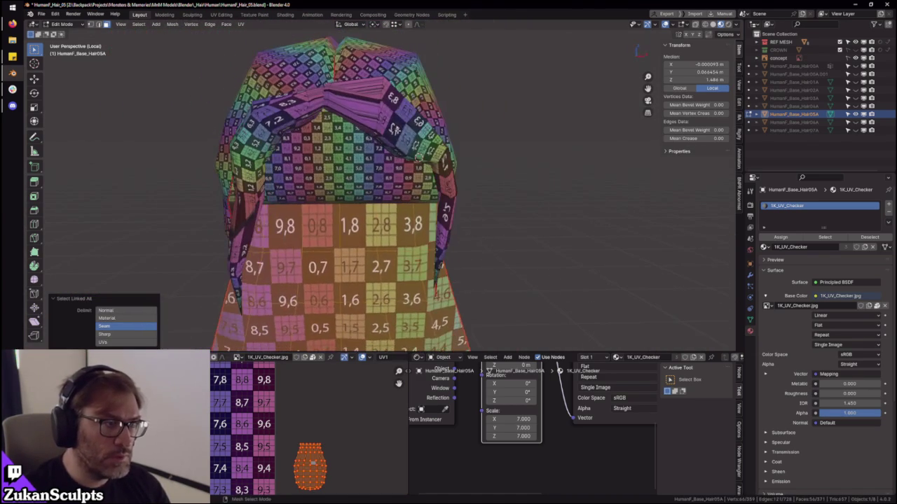
{"action": "key", "text": "ctrl+space"}
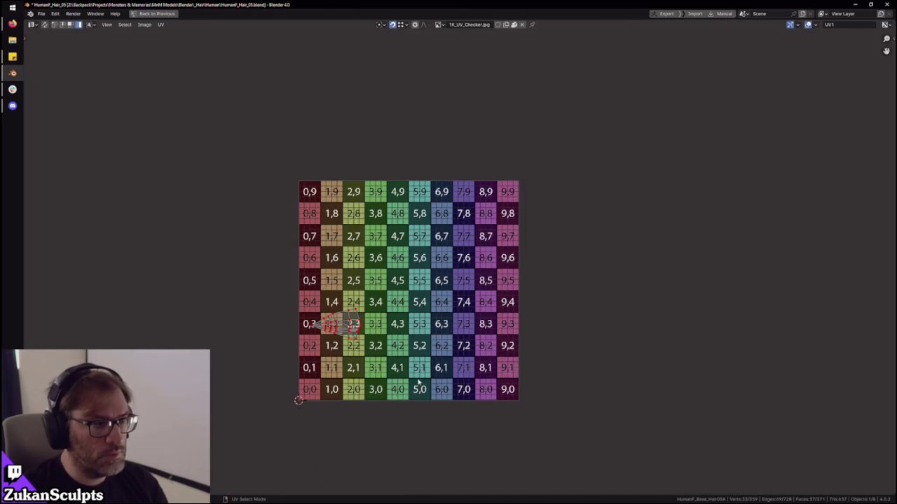
{"action": "middle_click_drag", "start_coordinate": [425, 430], "coordinate": [515, 400]}
{"action": "key", "text": "u"}
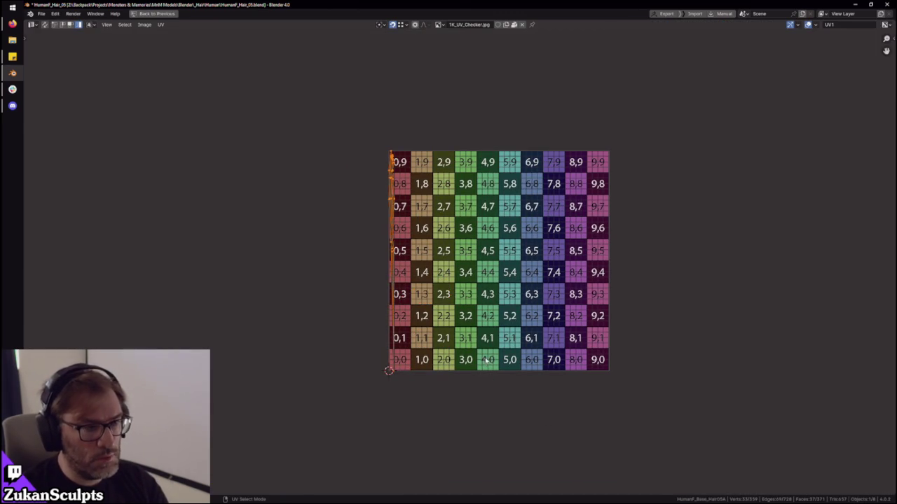
{"action": "key", "text": "ctrl+space"}
- Isolate the hair strand and zoom in until its red seam runs across the view
{"action": "middle_click_drag", "start_coordinate": [429, 207], "coordinate": [436, 198]}
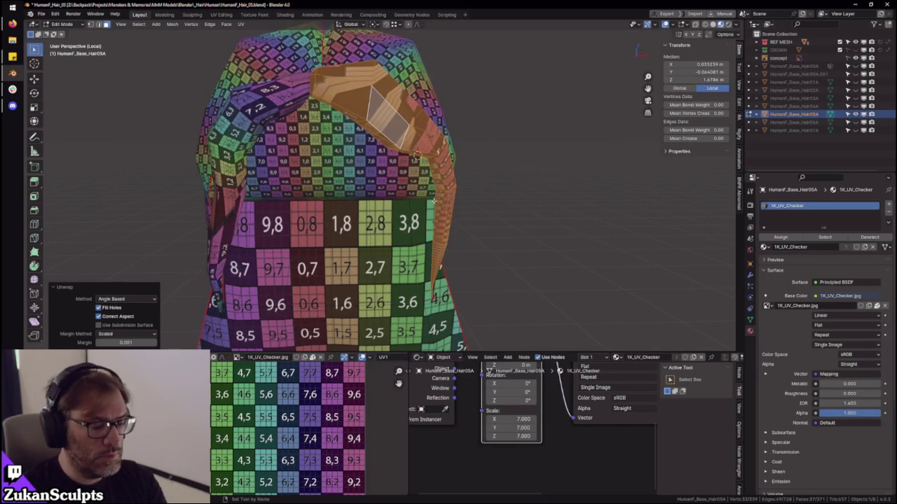
{"action": "key", "text": "a"}
{"action": "key", "text": "h"}
{"action": "scroll", "coordinate": [421, 161], "scroll_direction": "up", "scroll_amount": 6}
{"action": "key", "text": "ctrl+Tab"}
{"action": "mouse_move", "coordinate": [408, 141]}
{"action": "middle_mouse_down"}
{"action": "mouse_move", "coordinate": [420, 224]}
{"action": "mouse_move", "coordinate": [460, 240]}
{"action": "mouse_move", "coordinate": [331, 243]}
{"action": "mouse_move", "coordinate": [305, 219]}
{"action": "middle_mouse_up"}
{"action": "mouse_move", "coordinate": [435, 96]}
{"action": "middle_mouse_down"}
{"action": "mouse_move", "coordinate": [307, 174]}
{"action": "mouse_move", "coordinate": [293, 218]}
{"action": "mouse_move", "coordinate": [313, 216]}
{"action": "middle_mouse_up"}
{"action": "middle_click_drag", "start_coordinate": [342, 176], "coordinate": [392, 190]}
{"action": "scroll", "coordinate": [379, 188], "scroll_direction": "up", "scroll_amount": 3}
{"action": "scroll", "coordinate": [403, 188], "scroll_direction": "up", "scroll_amount": 3}
{"action": "scroll", "coordinate": [455, 179], "scroll_direction": "up", "scroll_amount": 3}
{"action": "middle_click_drag", "start_coordinate": [494, 172], "coordinate": [394, 181]}
- Select all the strand's faces and unwrap them onto the checker texture
{"action": "middle_click_drag", "start_coordinate": [457, 138], "coordinate": [433, 201]}
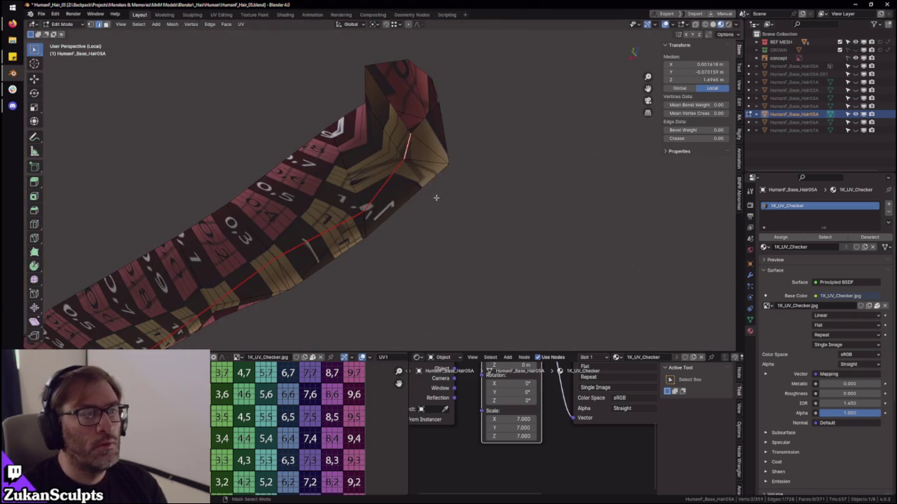
{"action": "left_click", "coordinate": [423, 206]}
{"action": "key", "text": "ctrl+l"}
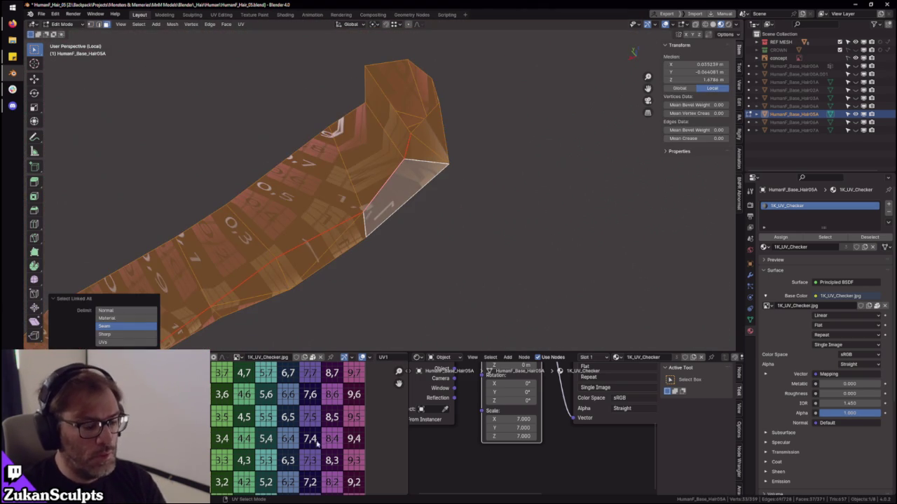
{"action": "key", "text": "u"}
{"action": "left_click", "coordinate": [313, 459]}
- Frame a single strand face and nudge its UVs to shift the checker pattern
{"action": "mouse_move", "coordinate": [491, 174]}
{"action": "middle_mouse_down"}
{"action": "mouse_move", "coordinate": [444, 224]}
{"action": "mouse_move", "coordinate": [313, 208]}
{"action": "mouse_move", "coordinate": [380, 215]}
{"action": "mouse_move", "coordinate": [416, 195]}
{"action": "middle_mouse_up"}
{"action": "left_click", "coordinate": [407, 189]}
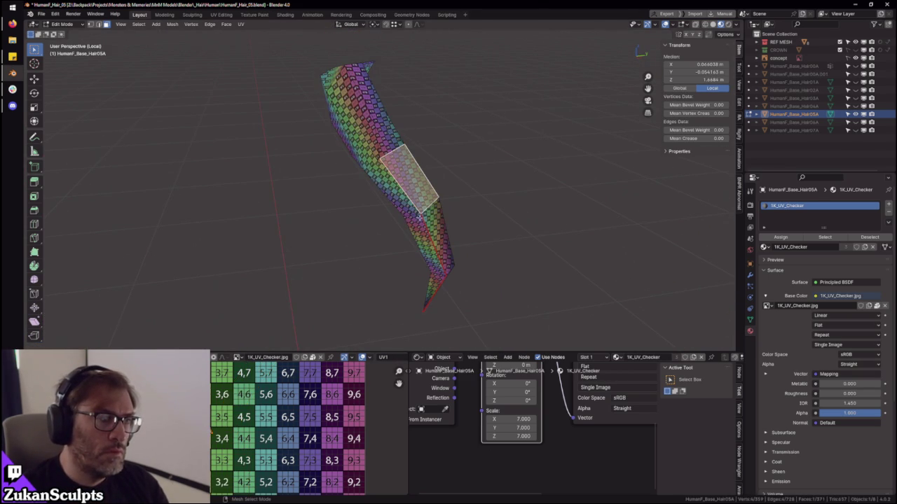
{"action": "left_click", "coordinate": [420, 204]}
{"action": "key", "text": "KP_Decimal"}
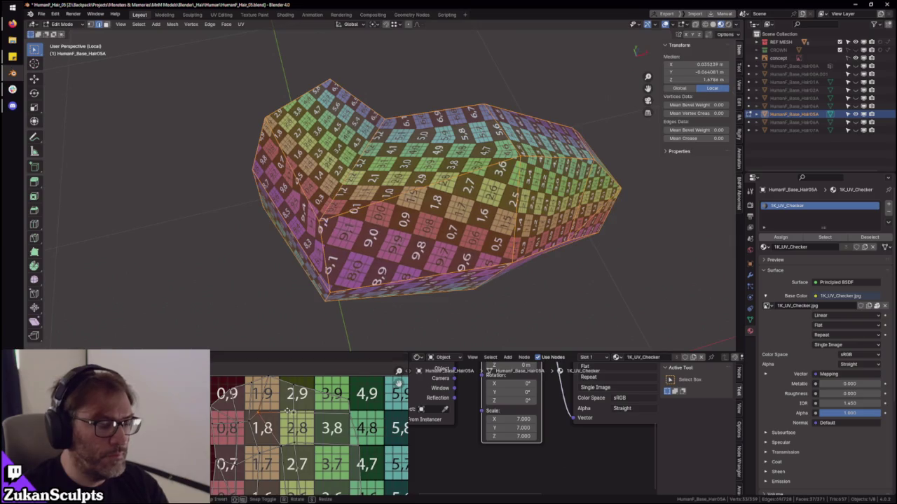
{"action": "key", "text": "u"}
{"action": "key", "text": "g"}
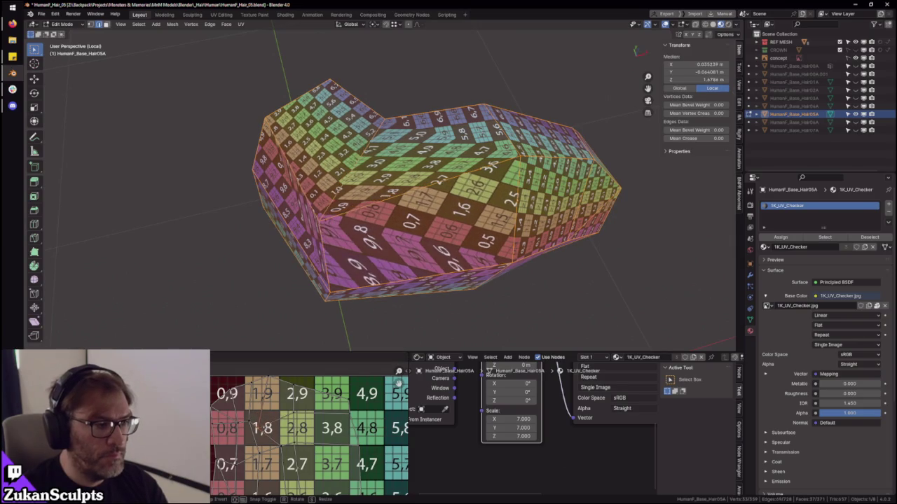
{"action": "left_click", "coordinate": [398, 384]}
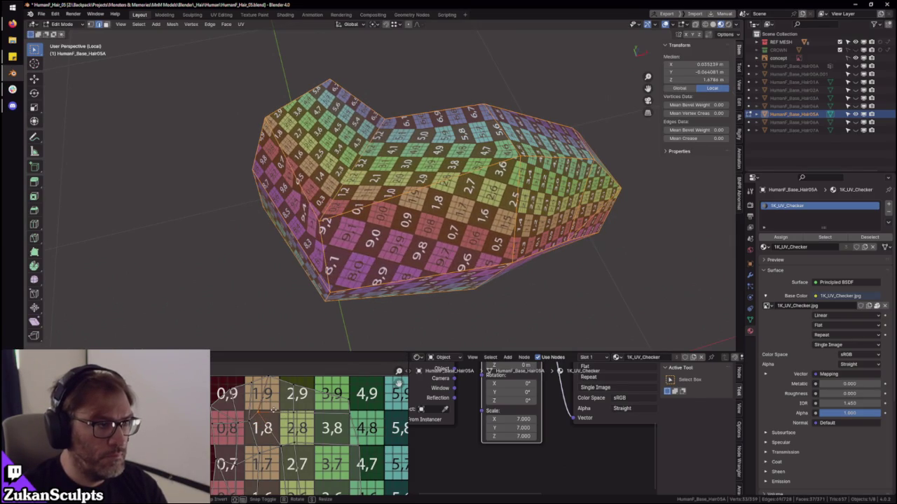
- Select a strand edge and switch the viewport to plain solid shading
{"action": "middle_click_drag", "start_coordinate": [391, 311], "coordinate": [396, 201]}
{"action": "scroll", "coordinate": [350, 219], "scroll_direction": "down", "scroll_amount": 5}
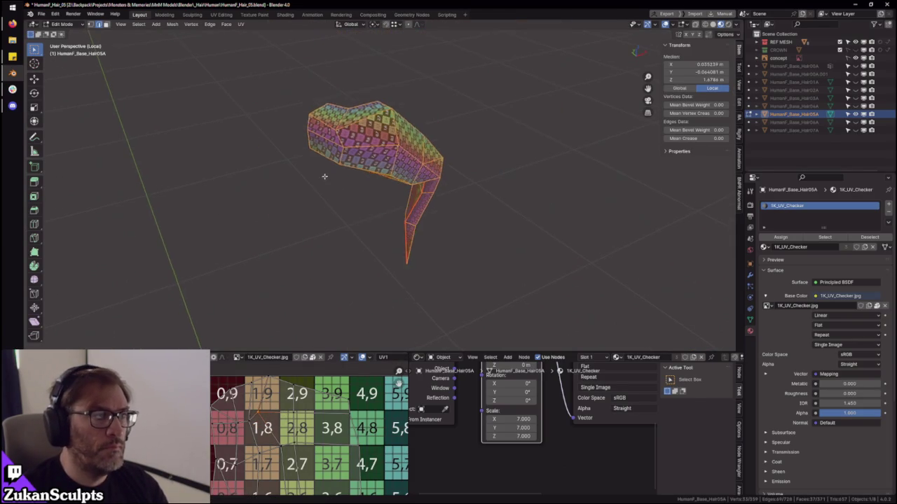
{"action": "left_click", "coordinate": [350, 220]}
{"action": "scroll", "coordinate": [347, 235], "scroll_direction": "up", "scroll_amount": 3}
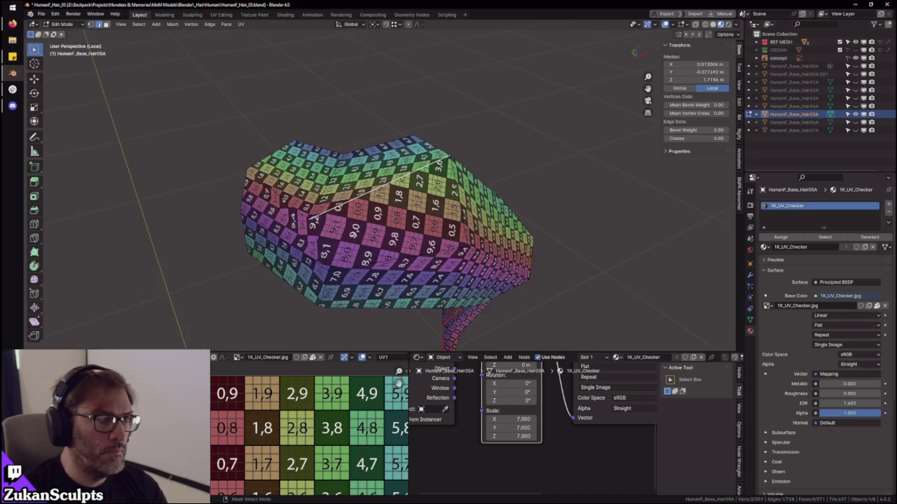
{"action": "mouse_move", "coordinate": [145, 268]}
{"action": "middle_mouse_down"}
{"action": "mouse_move", "coordinate": [358, 216]}
{"action": "mouse_move", "coordinate": [423, 230]}
{"action": "mouse_move", "coordinate": [341, 240]}
{"action": "mouse_move", "coordinate": [421, 210]}
{"action": "mouse_move", "coordinate": [453, 217]}
{"action": "middle_mouse_up"}
{"action": "key", "text": "z"}
- Exit local view and reveal the hidden hair geometry around the strand
{"action": "mouse_move", "coordinate": [378, 228]}
{"action": "middle_mouse_down"}
{"action": "mouse_move", "coordinate": [362, 259]}
{"action": "mouse_move", "coordinate": [456, 217]}
{"action": "middle_mouse_up"}
{"action": "mouse_move", "coordinate": [469, 179]}
{"action": "middle_mouse_down"}
{"action": "mouse_move", "coordinate": [441, 170]}
{"action": "mouse_move", "coordinate": [297, 180]}
{"action": "mouse_move", "coordinate": [389, 228]}
{"action": "mouse_move", "coordinate": [394, 154]}
{"action": "middle_mouse_up"}
{"action": "key", "text": "KP_Divide"}
{"action": "key", "text": "alt+h"}
{"action": "scroll", "coordinate": [388, 228], "scroll_direction": "up", "scroll_amount": 5}
{"action": "left_click", "coordinate": [441, 221]}
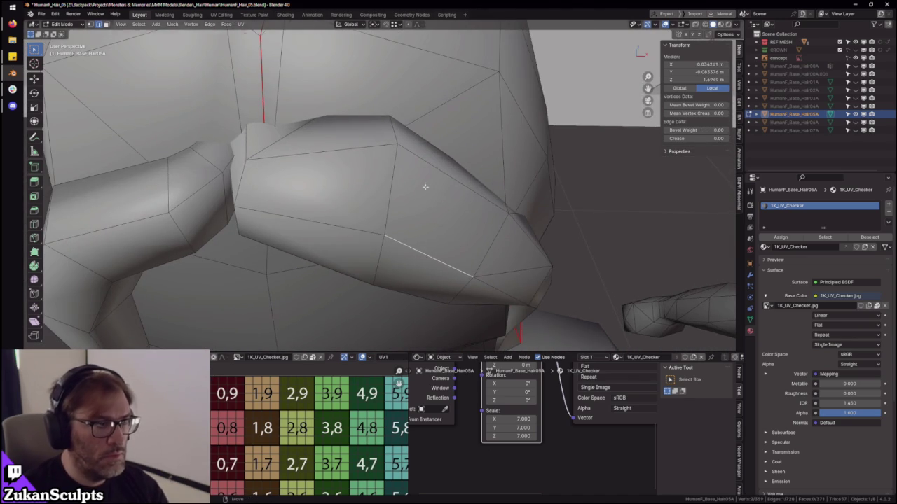
- Add an edge loop across the hair strand in an isolated close-up
{"action": "key", "text": "KP_Divide"}
{"action": "key", "text": "KP_Decimal"}
{"action": "mouse_move", "coordinate": [393, 138]}
{"action": "middle_mouse_down"}
{"action": "mouse_move", "coordinate": [425, 260]}
{"action": "mouse_move", "coordinate": [442, 189]}
{"action": "mouse_move", "coordinate": [422, 226]}
{"action": "middle_mouse_up"}
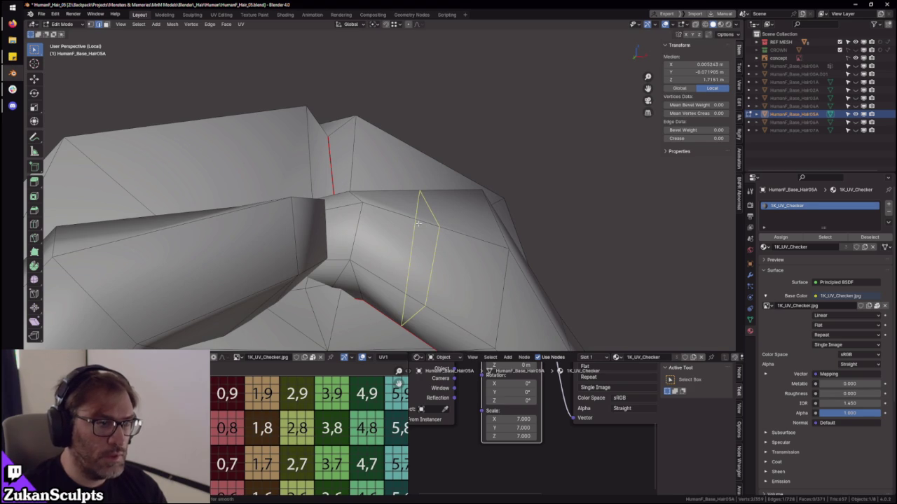
{"action": "left_click", "coordinate": [411, 220]}
{"action": "mouse_move", "coordinate": [411, 220]}
{"action": "middle_mouse_down"}
{"action": "mouse_move", "coordinate": [384, 185]}
{"action": "mouse_move", "coordinate": [390, 250]}
{"action": "mouse_move", "coordinate": [374, 266]}
{"action": "mouse_move", "coordinate": [412, 252]}
{"action": "mouse_move", "coordinate": [394, 226]}
{"action": "mouse_move", "coordinate": [434, 218]}
{"action": "middle_mouse_up"}
{"action": "scroll", "coordinate": [428, 222], "scroll_direction": "up", "scroll_amount": 3}
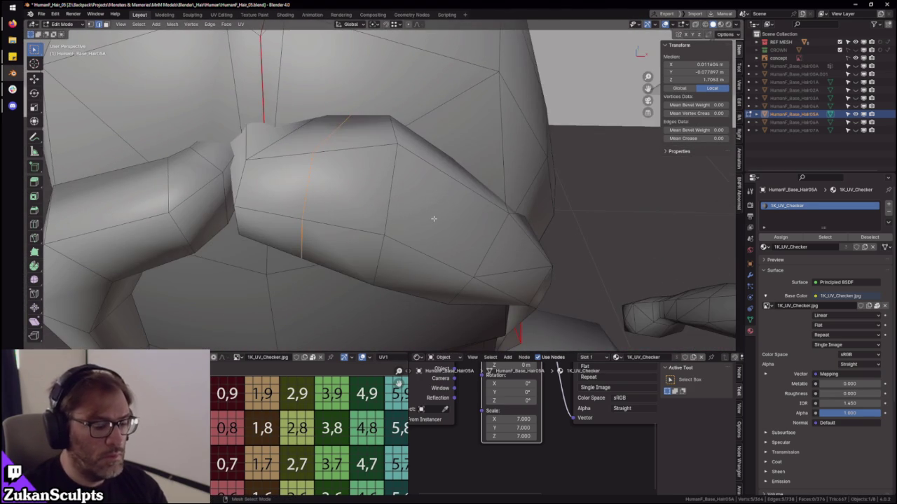
{"action": "key", "text": "KP_Divide"}
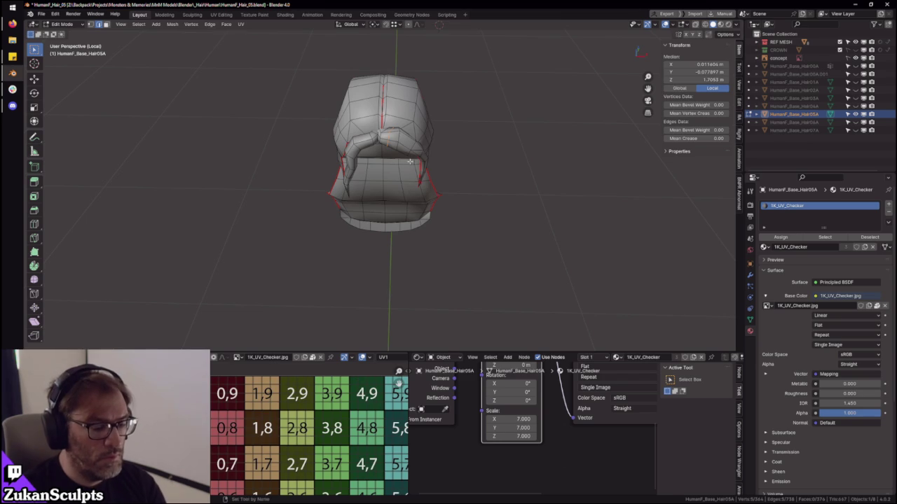
- Hide everything except the front hair strand
{"action": "left_click", "coordinate": [413, 163]}
{"action": "key", "text": "ctrl+l"}
{"action": "key", "text": "ctrl+i"}
{"action": "key", "text": "h"}
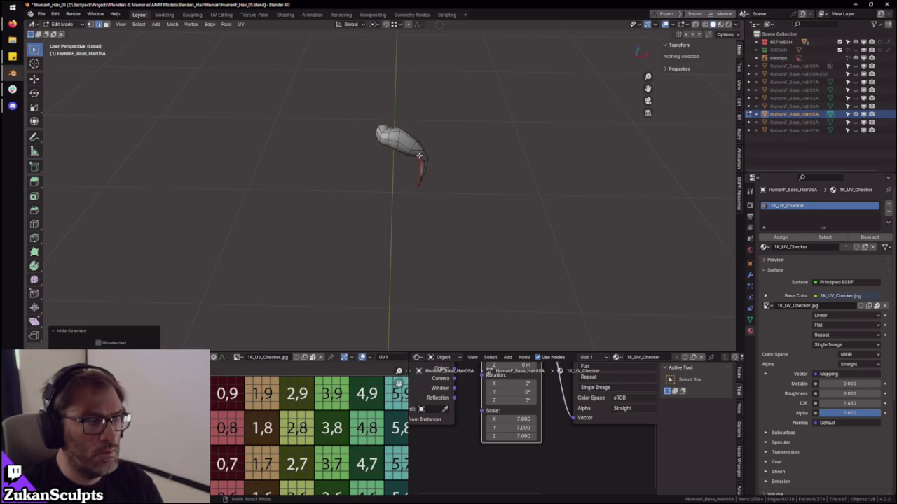
{"action": "left_click", "coordinate": [382, 130]}
{"action": "scroll", "coordinate": [382, 129], "scroll_direction": "up", "scroll_amount": 8}
{"action": "mouse_move", "coordinate": [382, 130]}
{"action": "middle_mouse_down"}
{"action": "mouse_move", "coordinate": [387, 162]}
{"action": "mouse_move", "coordinate": [372, 165]}
{"action": "middle_mouse_up"}
- In vertex select mode, merge two stray vertex pairs At Last
{"action": "key", "text": "ctrl+Tab"}
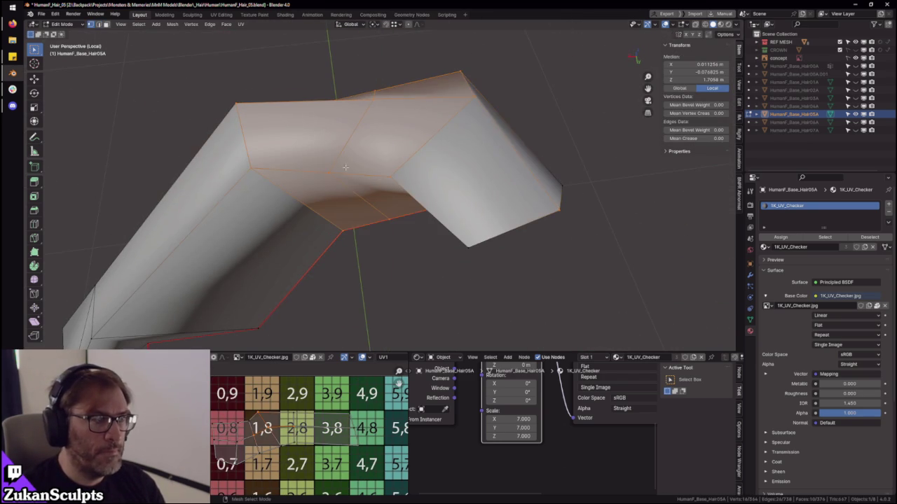
{"action": "left_click", "coordinate": [336, 173]}
{"action": "left_click", "coordinate": [399, 174]}
{"action": "scroll", "coordinate": [416, 226], "scroll_direction": "up", "scroll_amount": 3}
{"action": "middle_click_drag", "start_coordinate": [416, 226], "coordinate": [396, 231]}
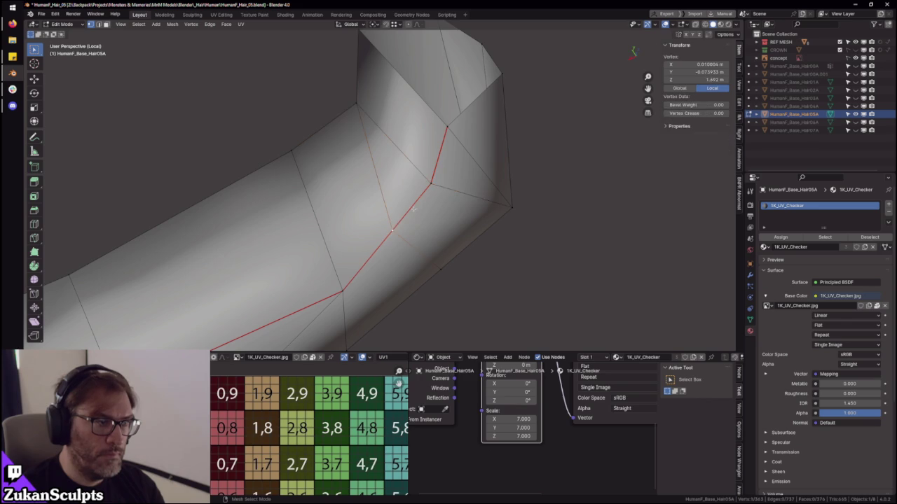
{"action": "left_click", "coordinate": [434, 188]}
{"action": "scroll", "coordinate": [434, 188], "scroll_direction": "down", "scroll_amount": 3}
{"action": "mouse_move", "coordinate": [516, 248]}
{"action": "middle_mouse_down"}
{"action": "mouse_move", "coordinate": [376, 207]}
{"action": "mouse_move", "coordinate": [425, 180]}
{"action": "mouse_move", "coordinate": [406, 171]}
{"action": "middle_mouse_up"}
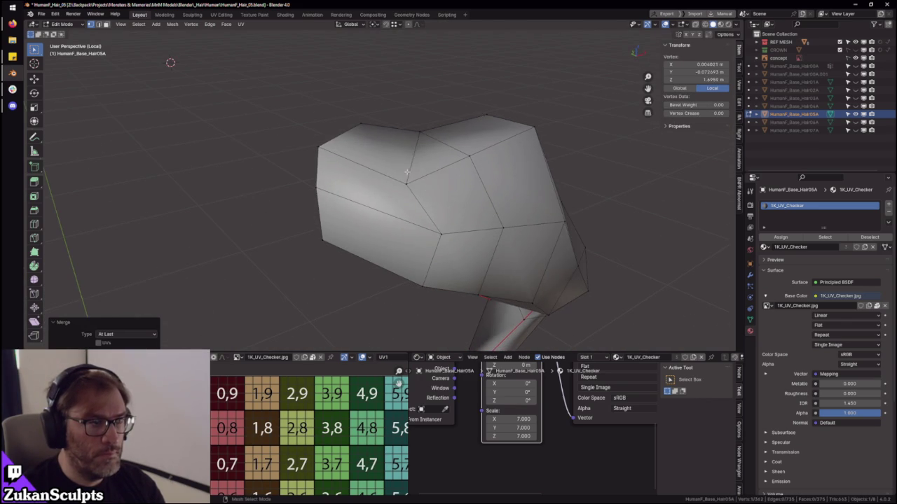
- Nudge several vertices near the tip to reshape the strand's end
{"action": "mouse_move", "coordinate": [454, 213]}
{"action": "middle_mouse_down"}
{"action": "mouse_move", "coordinate": [390, 140]}
{"action": "mouse_move", "coordinate": [404, 136]}
{"action": "mouse_move", "coordinate": [426, 165]}
{"action": "mouse_move", "coordinate": [445, 239]}
{"action": "mouse_move", "coordinate": [415, 199]}
{"action": "mouse_move", "coordinate": [411, 178]}
{"action": "mouse_move", "coordinate": [400, 220]}
{"action": "mouse_move", "coordinate": [370, 208]}
{"action": "mouse_move", "coordinate": [429, 219]}
{"action": "mouse_move", "coordinate": [369, 254]}
{"action": "mouse_move", "coordinate": [420, 224]}
{"action": "mouse_move", "coordinate": [467, 220]}
{"action": "middle_mouse_up"}
{"action": "left_click", "coordinate": [417, 128]}
{"action": "left_click", "coordinate": [415, 199]}
{"action": "left_click", "coordinate": [403, 183]}
{"action": "key", "text": "alt+a"}
{"action": "left_click", "coordinate": [384, 229]}
{"action": "mouse_move", "coordinate": [389, 240]}
{"action": "middle_mouse_down"}
{"action": "mouse_move", "coordinate": [428, 237]}
{"action": "mouse_move", "coordinate": [385, 226]}
{"action": "mouse_move", "coordinate": [324, 180]}
{"action": "mouse_move", "coordinate": [362, 200]}
{"action": "middle_mouse_up"}
{"action": "left_click", "coordinate": [390, 229]}
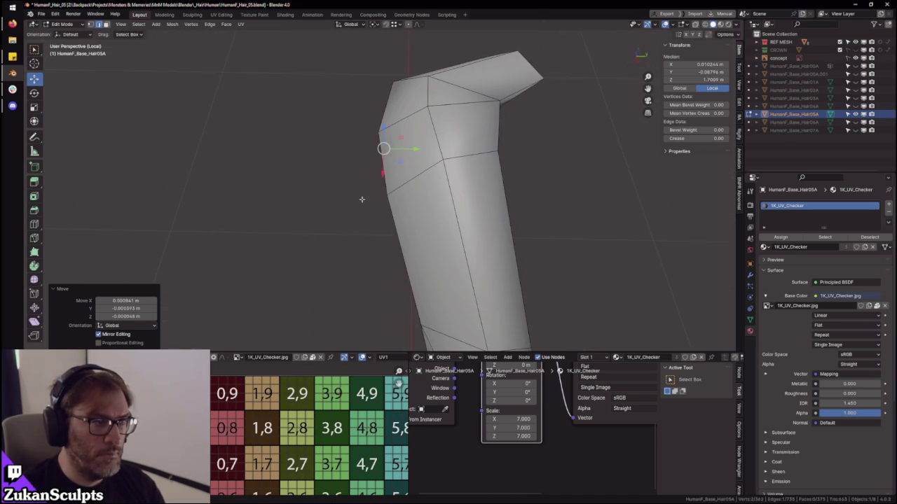
- Finish nudging the strand's vertices, sliding one along the Y axis
{"action": "mouse_move", "coordinate": [423, 212]}
{"action": "middle_mouse_down"}
{"action": "mouse_move", "coordinate": [342, 170]}
{"action": "mouse_move", "coordinate": [390, 243]}
{"action": "mouse_move", "coordinate": [382, 191]}
{"action": "mouse_move", "coordinate": [382, 226]}
{"action": "middle_mouse_up"}
{"action": "key", "text": "g"}
{"action": "left_click", "coordinate": [387, 220]}
{"action": "key", "text": "ctrl+Tab"}
{"action": "left_click", "coordinate": [350, 188]}
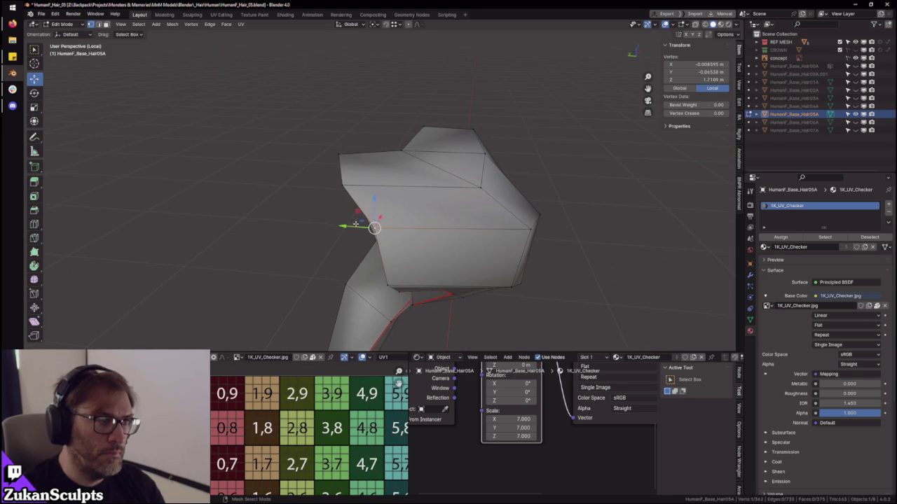
{"action": "left_click_drag", "start_coordinate": [323, 180], "coordinate": [329, 172]}
{"action": "left_click", "coordinate": [397, 233]}
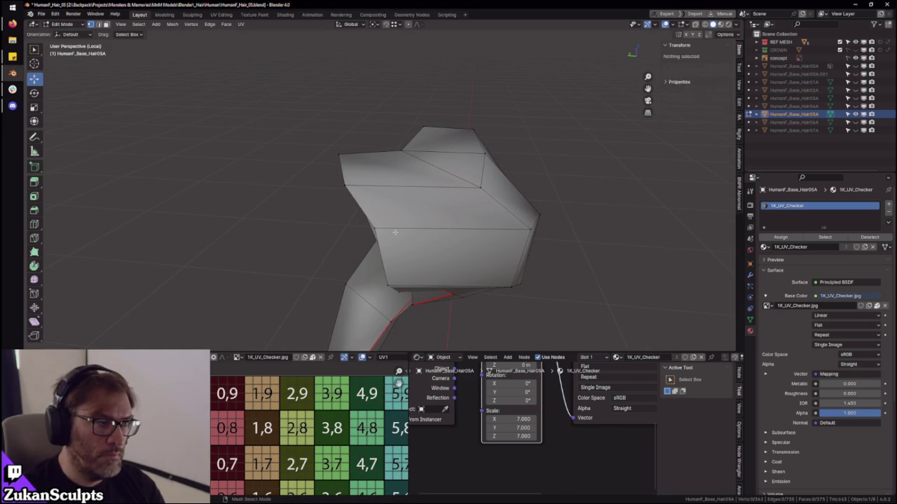
{"action": "left_click", "coordinate": [347, 225]}
{"action": "mouse_move", "coordinate": [362, 224]}
{"action": "middle_mouse_down"}
{"action": "mouse_move", "coordinate": [380, 184]}
{"action": "mouse_move", "coordinate": [405, 205]}
{"action": "mouse_move", "coordinate": [390, 216]}
{"action": "middle_mouse_up"}
{"action": "left_click", "coordinate": [379, 184]}
{"action": "middle_click_drag", "start_coordinate": [455, 195], "coordinate": [375, 258]}
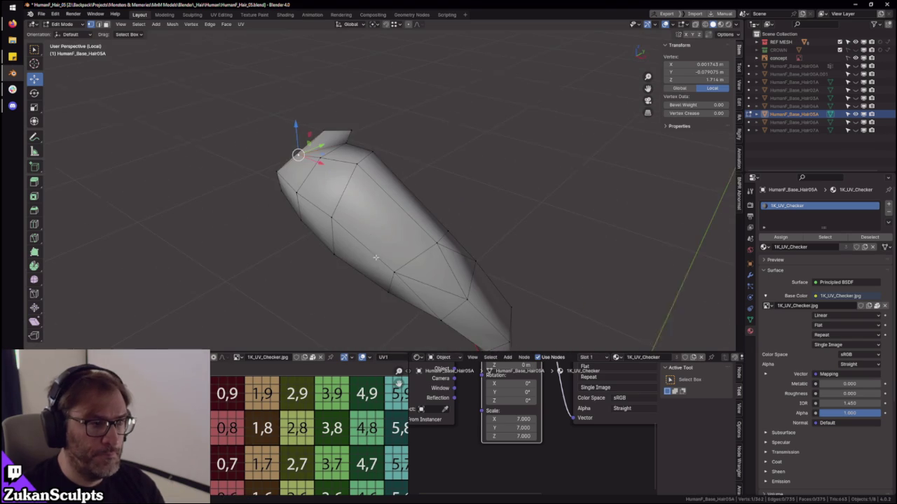
- Preview a level-2 Subdivision modifier in wireframe, then delete it and resume Edit Mode
{"action": "key", "text": "Tab"}
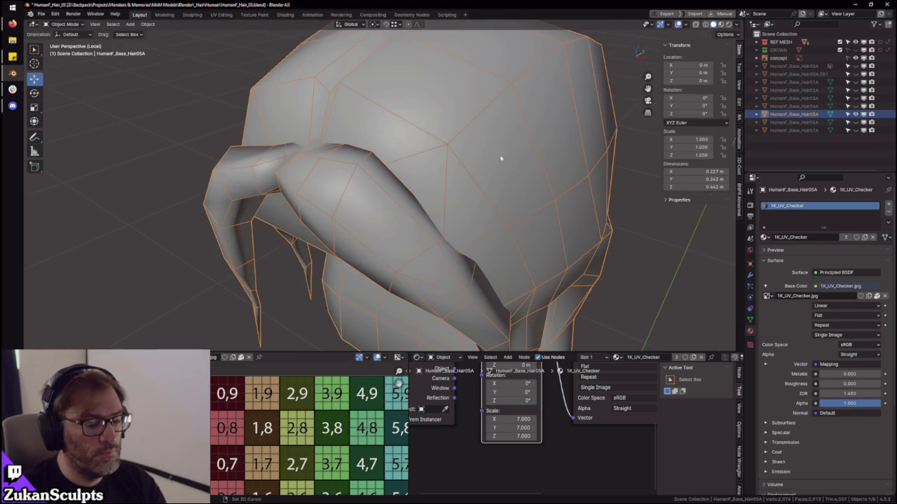
{"action": "key", "text": "shift+z"}
{"action": "key", "text": "ctrl+2"}
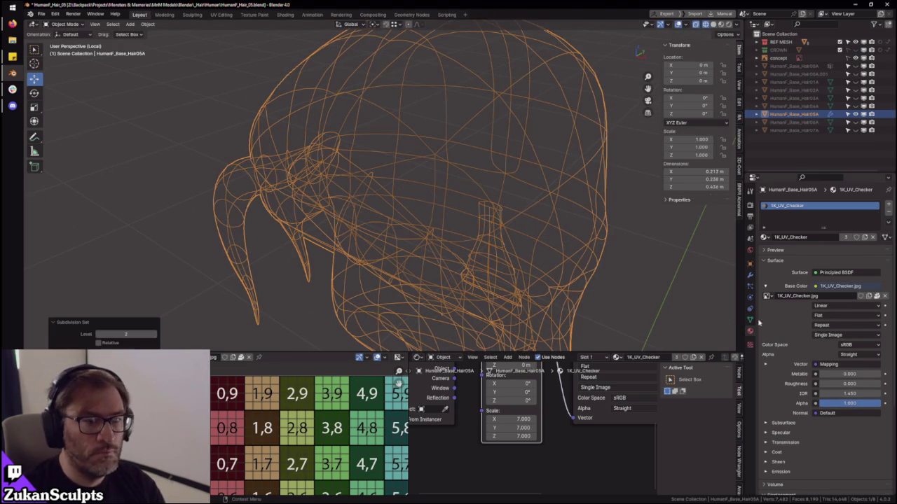
{"action": "left_click", "coordinate": [749, 275]}
{"action": "left_click", "coordinate": [875, 235]}
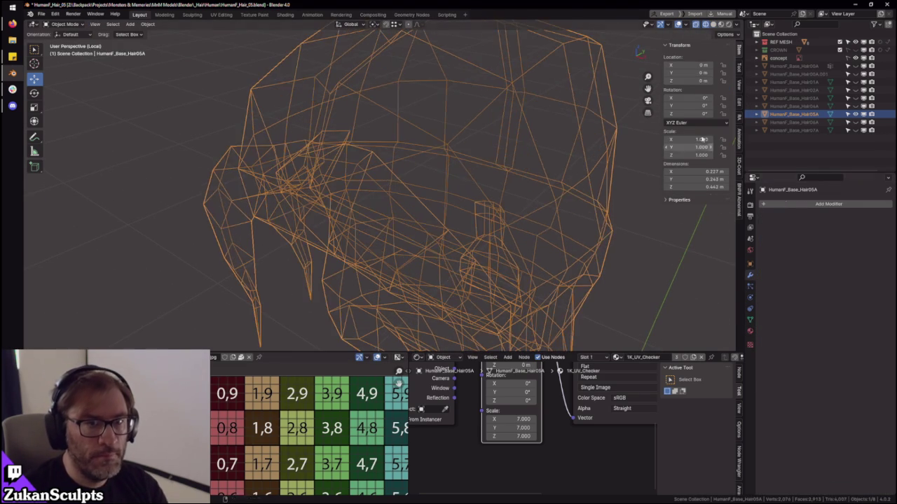
{"action": "key", "text": "shift+z"}
{"action": "middle_click_drag", "start_coordinate": [421, 210], "coordinate": [439, 218]}
{"action": "key", "text": "Tab"}
{"action": "scroll", "coordinate": [439, 219], "scroll_direction": "down", "scroll_amount": 3}
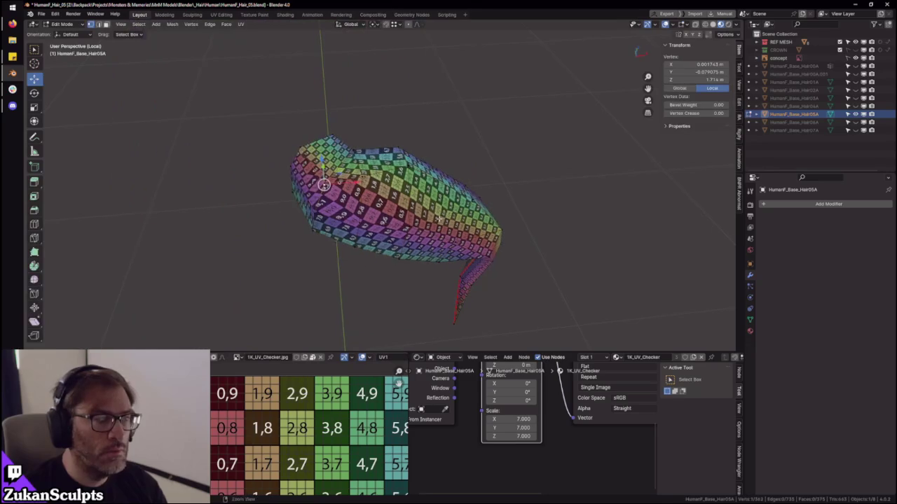
- Select the connected hair piece from a single face and unwrap it onto the checker
{"action": "left_click", "coordinate": [405, 234]}
{"action": "left_click", "coordinate": [409, 215]}
{"action": "key", "text": "ctrl+l"}
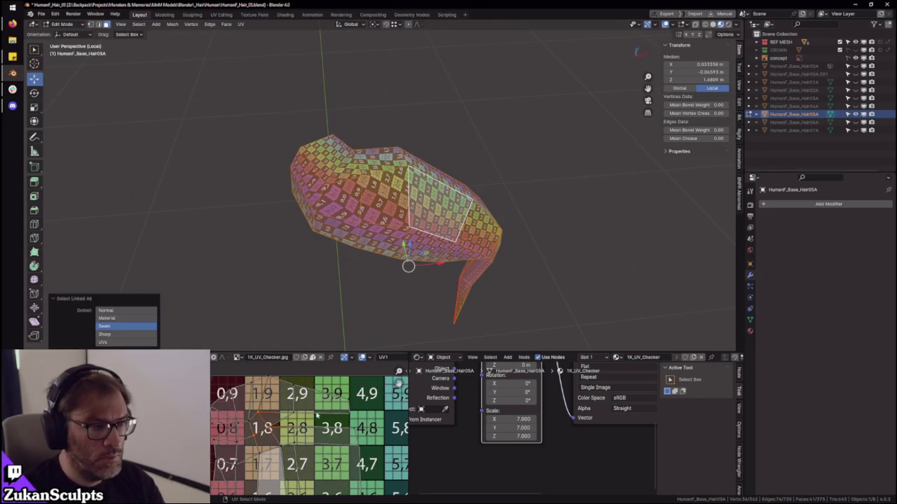
{"action": "key", "text": "u"}
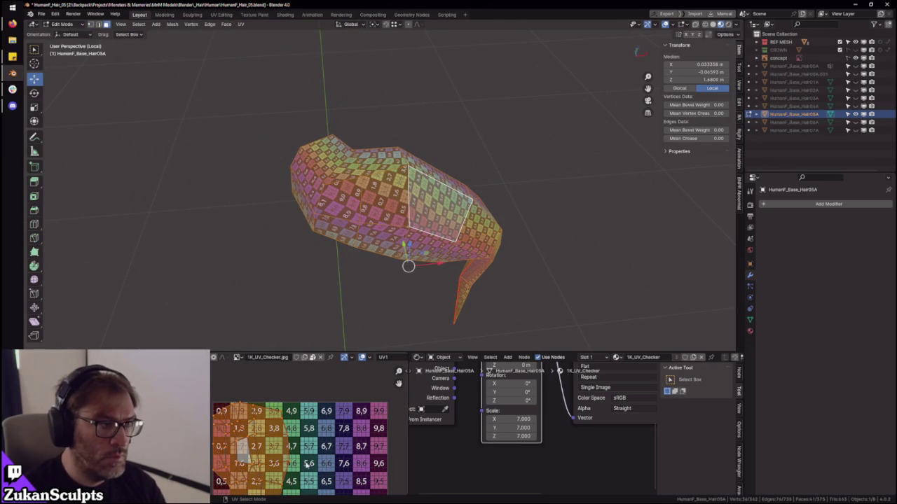
{"action": "scroll", "coordinate": [328, 457], "scroll_direction": "up", "scroll_amount": 3}
{"action": "mouse_move", "coordinate": [415, 246]}
{"action": "middle_mouse_down"}
{"action": "mouse_move", "coordinate": [437, 221]}
{"action": "mouse_move", "coordinate": [434, 242]}
{"action": "mouse_move", "coordinate": [423, 224]}
{"action": "middle_mouse_up"}
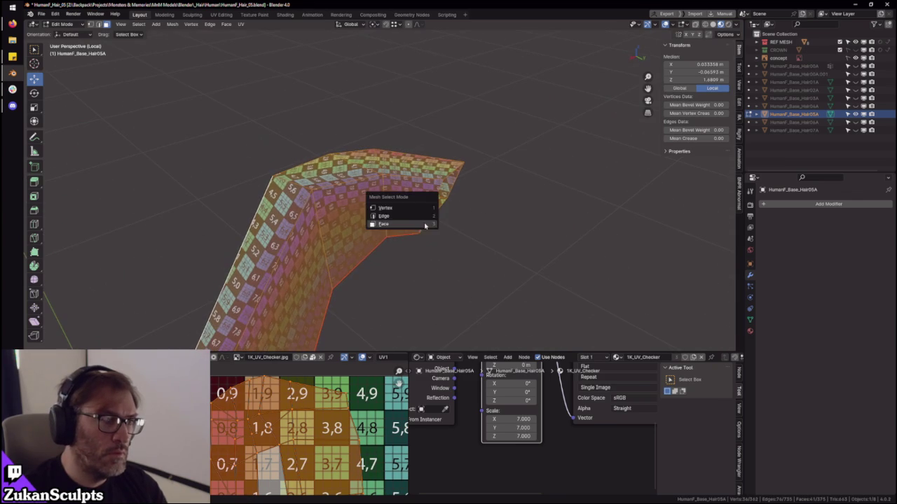
- Select the entire hair mesh in edge mode and zoom in on its tip
{"action": "left_click", "coordinate": [384, 216]}
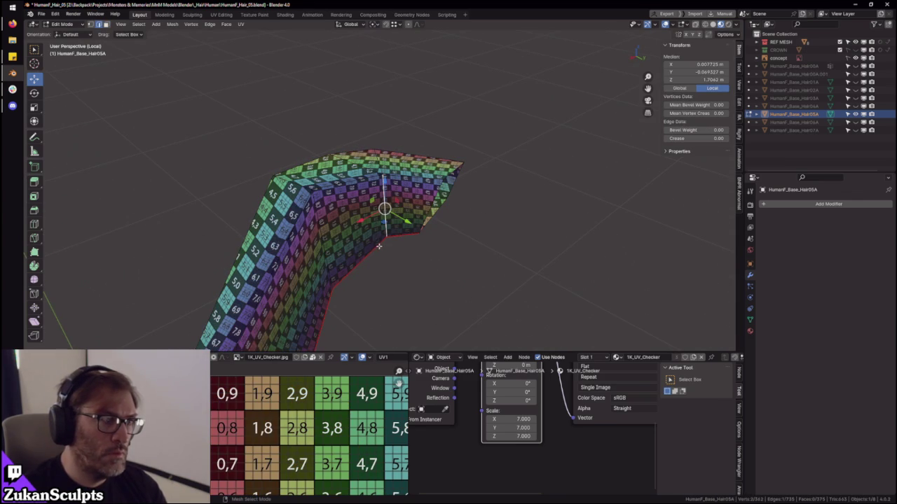
{"action": "middle_click_drag", "start_coordinate": [401, 233], "coordinate": [393, 199]}
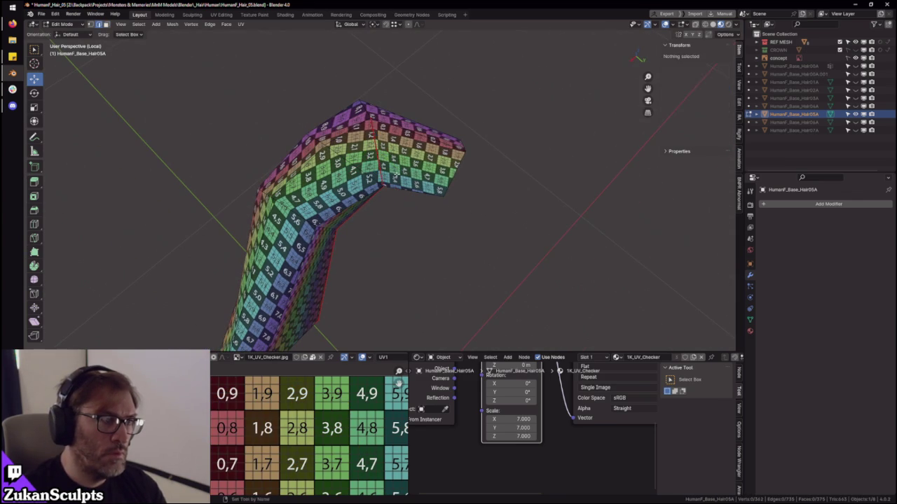
{"action": "key", "text": "a"}
{"action": "mouse_move", "coordinate": [346, 344]}
{"action": "middle_mouse_down", "text": "ctrl"}
{"action": "mouse_move", "coordinate": [168, 44]}
{"action": "mouse_move", "coordinate": [183, 49]}
{"action": "middle_mouse_up", "text": "ctrl"}
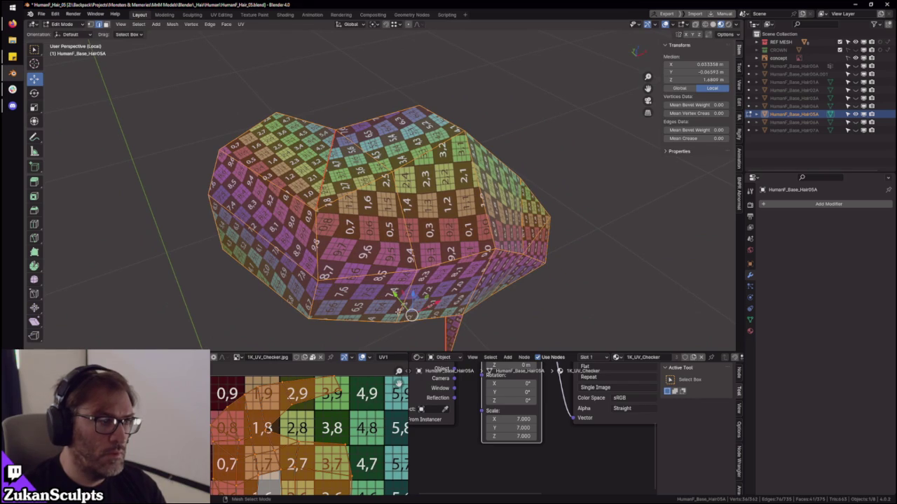
{"action": "middle_click_drag", "start_coordinate": [393, 254], "coordinate": [400, 228]}
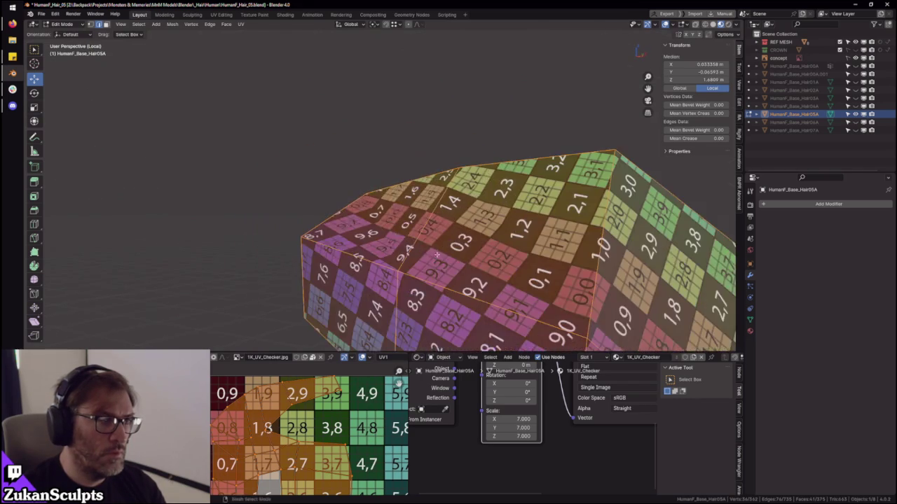
{"action": "key", "text": "ctrl+Tab"}
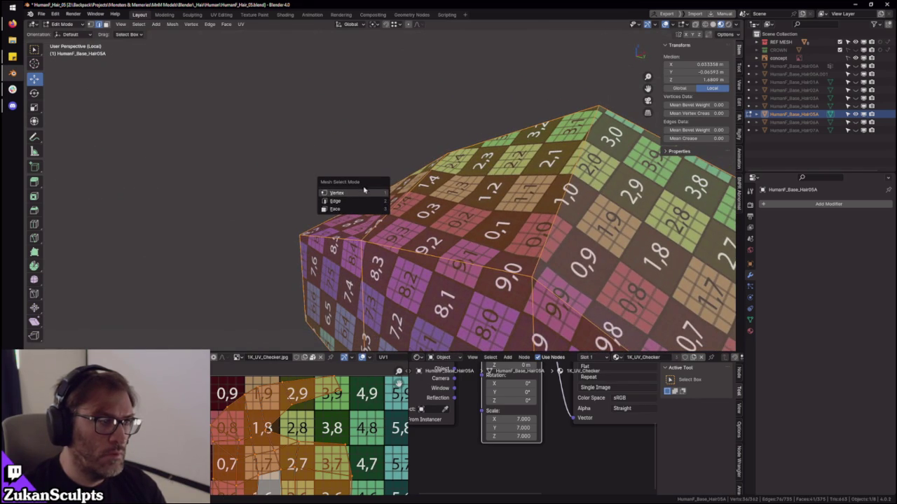
- Nudge two neighbouring corner vertices at the hair tip in vertex mode
{"action": "left_click", "coordinate": [367, 193]}
{"action": "mouse_move", "coordinate": [368, 192]}
{"action": "middle_mouse_down"}
{"action": "mouse_move", "coordinate": [428, 225]}
{"action": "mouse_move", "coordinate": [72, 224]}
{"action": "middle_mouse_up"}
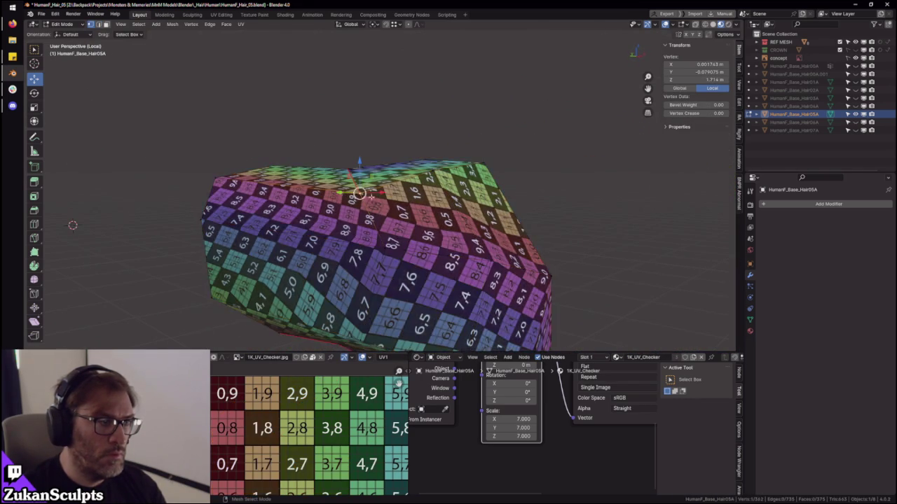
{"action": "left_click", "coordinate": [334, 199]}
{"action": "middle_click_drag", "start_coordinate": [334, 199], "coordinate": [351, 210]}
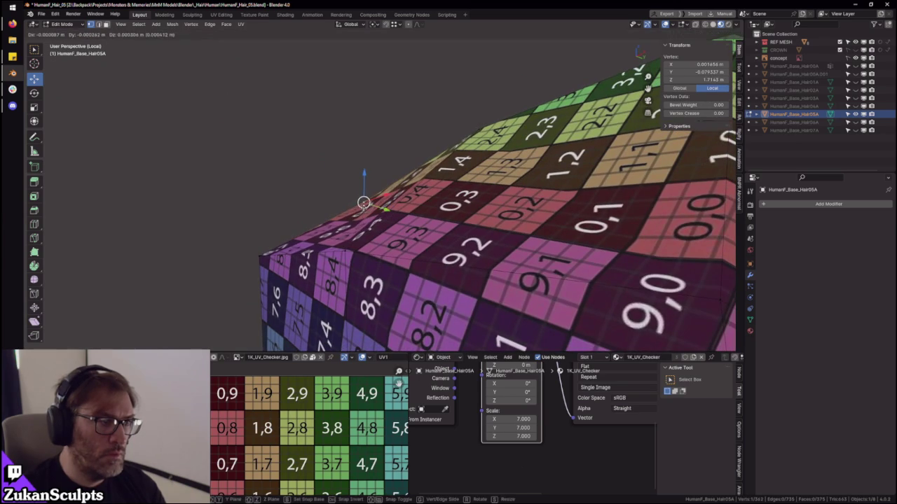
{"action": "left_click", "coordinate": [347, 256]}
{"action": "left_click", "coordinate": [268, 253]}
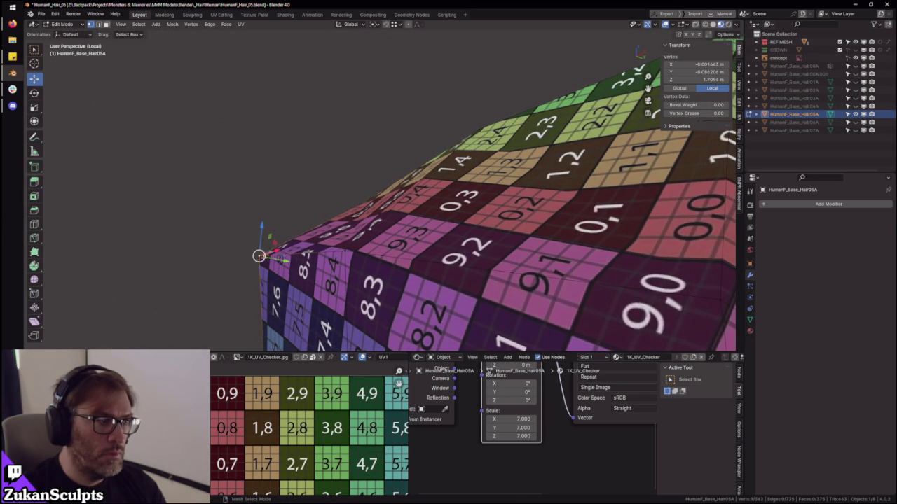
{"action": "left_click", "coordinate": [259, 256]}
- Nudge a few more vertices on the tip slightly, viewed from other angles
{"action": "middle_click_drag", "start_coordinate": [340, 261], "coordinate": [399, 232]}
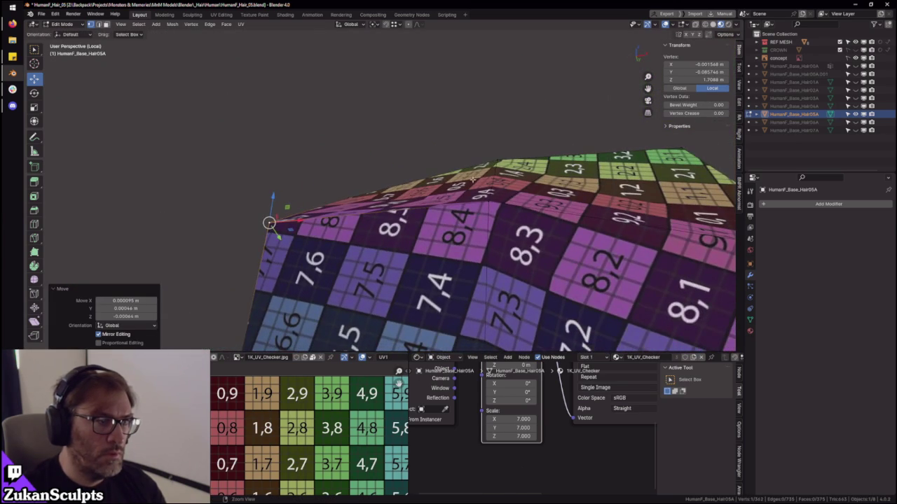
{"action": "middle_click_drag", "start_coordinate": [399, 232], "coordinate": [487, 138]}
{"action": "left_click_drag", "start_coordinate": [487, 137], "coordinate": [489, 140]}
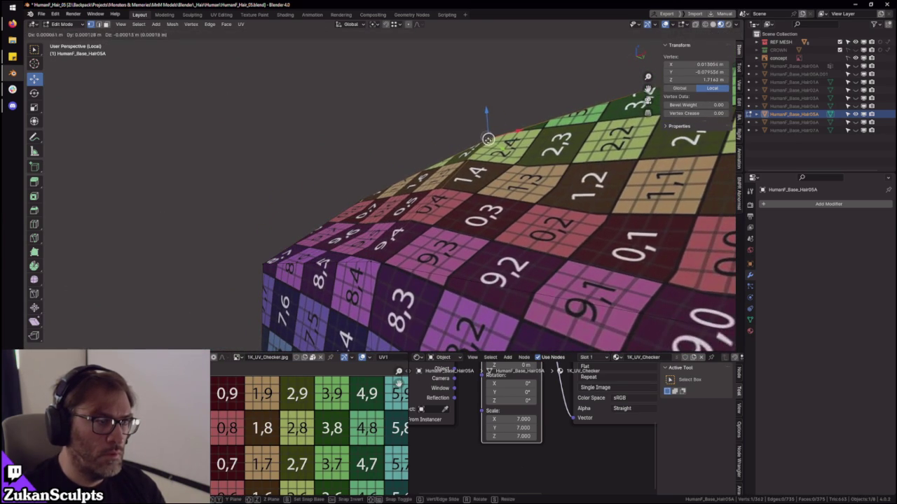
{"action": "middle_click_drag", "start_coordinate": [368, 267], "coordinate": [392, 231]}
{"action": "left_click_drag", "start_coordinate": [392, 225], "coordinate": [393, 226]}
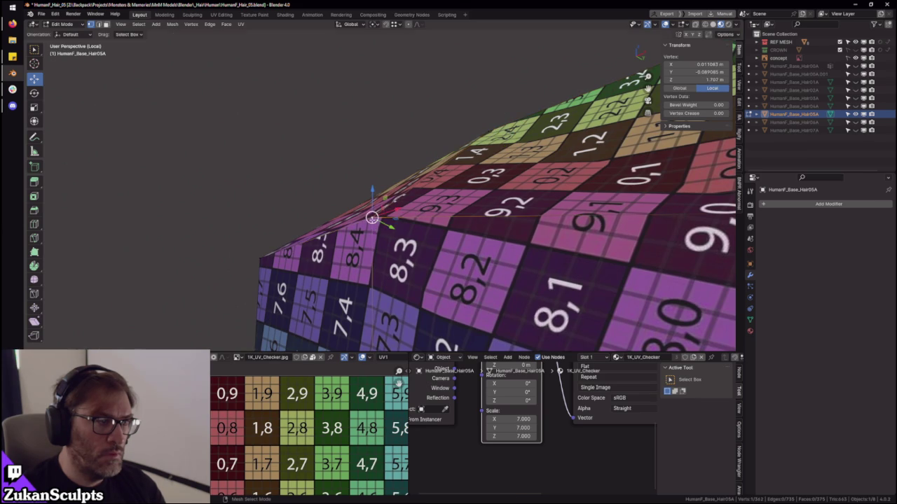
{"action": "mouse_move", "coordinate": [394, 225]}
{"action": "middle_mouse_down"}
{"action": "mouse_move", "coordinate": [398, 236]}
{"action": "mouse_move", "coordinate": [238, 115]}
{"action": "middle_mouse_up"}
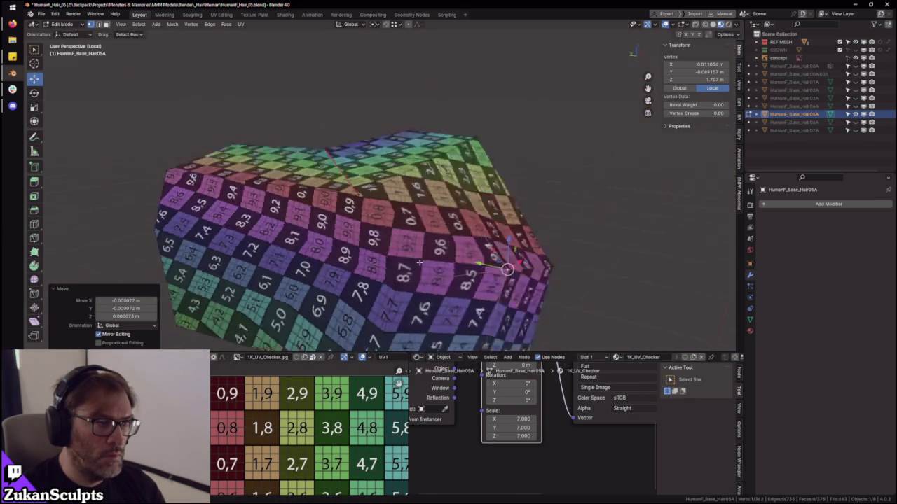
- Re-unwrap the whole hair mesh, then select a single vertex
{"action": "key", "text": "a"}
{"action": "key", "text": "u"}
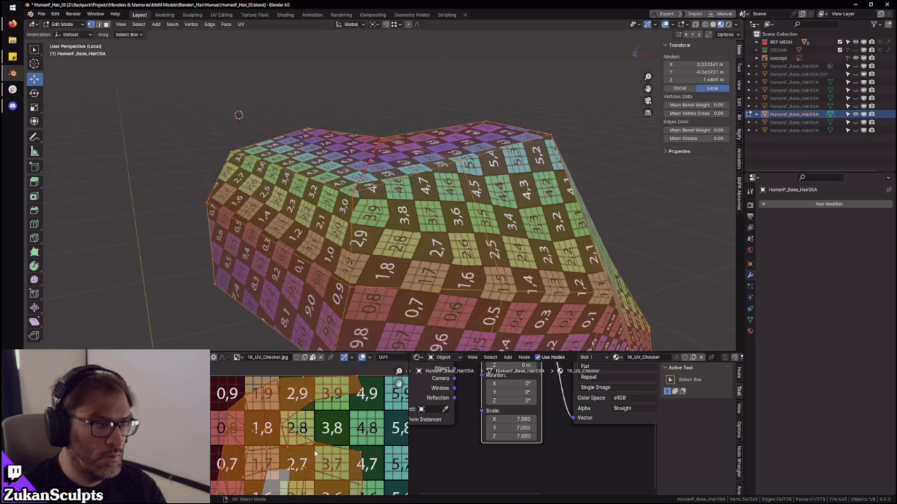
{"action": "middle_click_drag", "start_coordinate": [409, 297], "coordinate": [405, 270], "text": "ctrl"}
{"action": "middle_click_drag", "start_coordinate": [403, 234], "coordinate": [342, 250]}
{"action": "key", "text": "ctrl+Tab"}
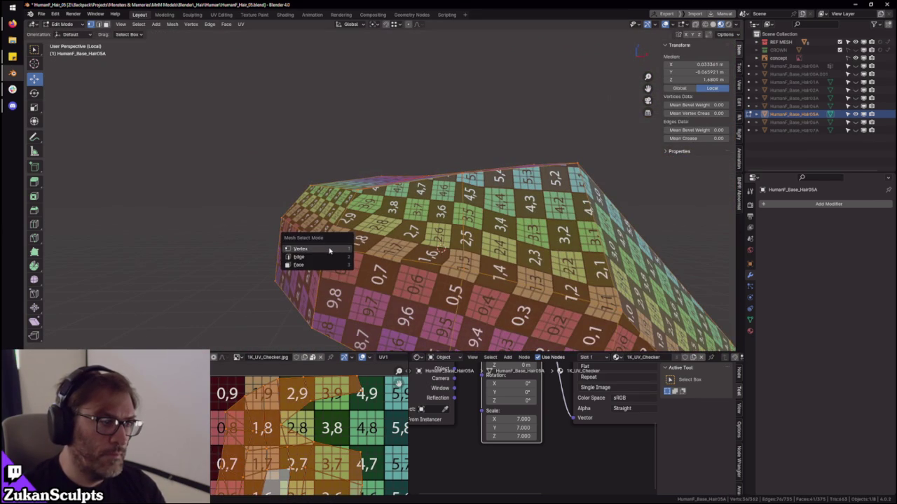
{"action": "left_click", "coordinate": [327, 249]}
{"action": "middle_click_drag", "start_coordinate": [327, 249], "coordinate": [325, 260]}
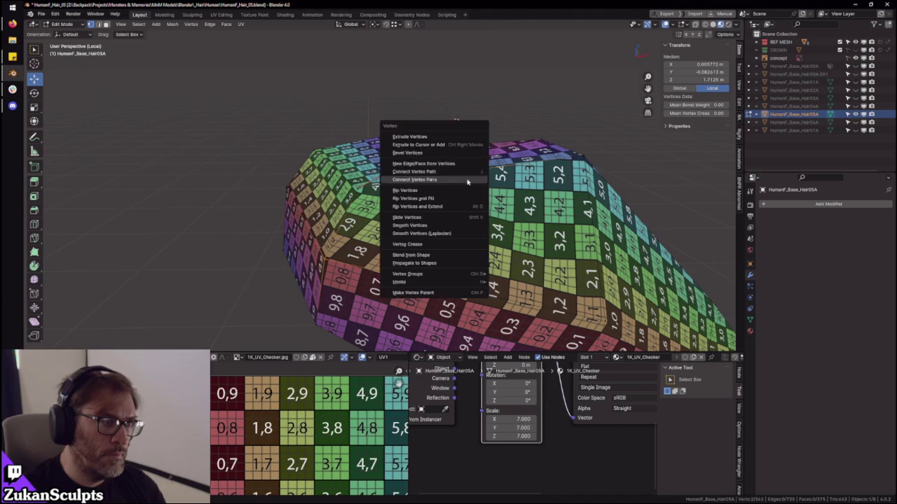
- Connect the selected vertex pair with a new edge across the hair mesh
{"action": "left_click", "coordinate": [467, 182]}
{"action": "middle_click_drag", "start_coordinate": [468, 182], "coordinate": [402, 297]}
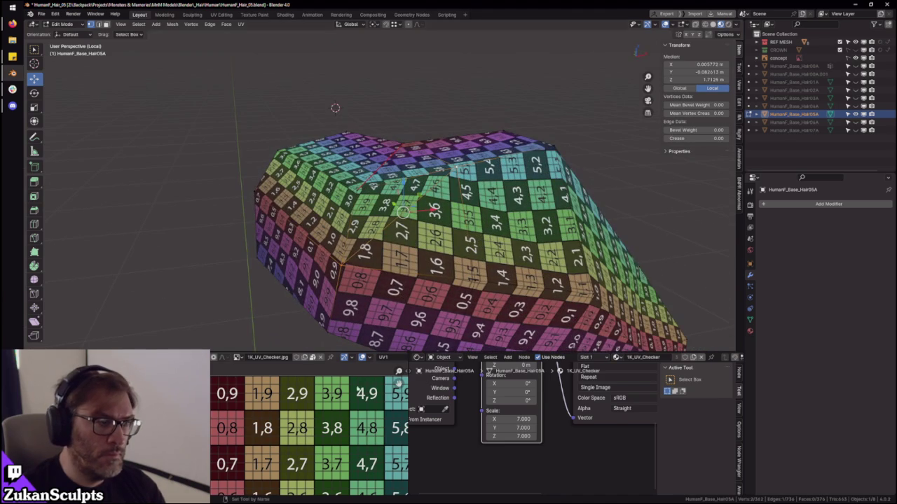
{"action": "key", "text": "a"}
{"action": "middle_click_drag", "start_coordinate": [335, 108], "coordinate": [360, 84]}
{"action": "scroll", "coordinate": [393, 258], "scroll_direction": "up", "scroll_amount": 2}
{"action": "scroll", "coordinate": [361, 256], "scroll_direction": "up", "scroll_amount": 2}
{"action": "middle_click_drag", "start_coordinate": [360, 257], "coordinate": [348, 268]}
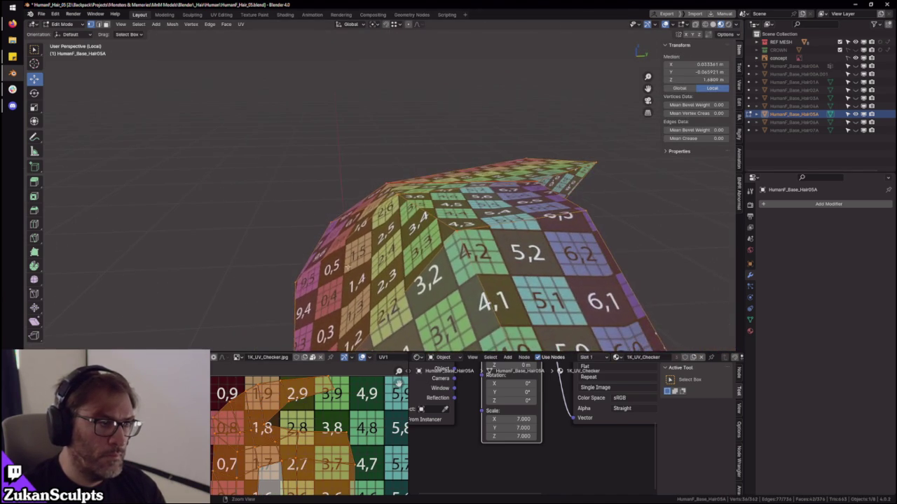
- Move a single vertex, then select the whole mesh and re-unwrap it
{"action": "left_click", "coordinate": [332, 230]}
{"action": "mouse_move", "coordinate": [331, 230]}
{"action": "middle_mouse_down"}
{"action": "mouse_move", "coordinate": [343, 209]}
{"action": "mouse_move", "coordinate": [426, 228]}
{"action": "mouse_move", "coordinate": [373, 232]}
{"action": "middle_mouse_up"}
{"action": "left_click", "coordinate": [335, 215]}
{"action": "key", "text": "a"}
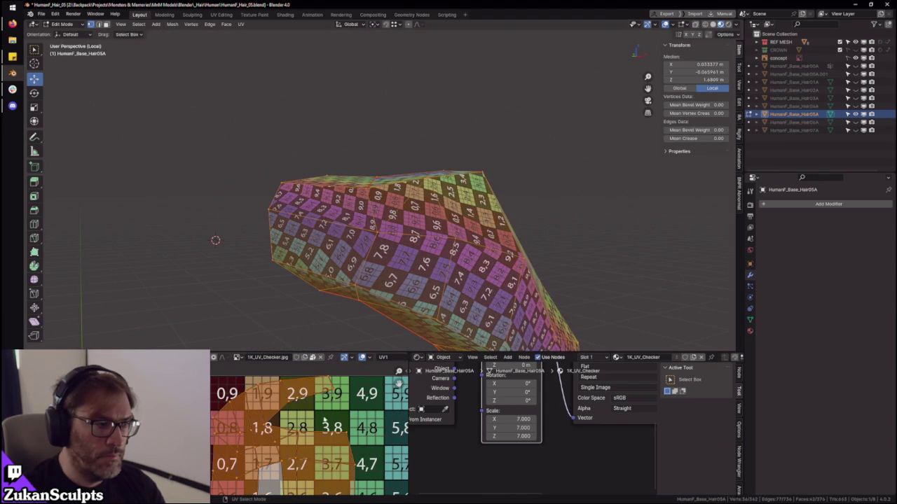
{"action": "mouse_move", "coordinate": [476, 194]}
{"action": "middle_mouse_down"}
{"action": "mouse_move", "coordinate": [434, 267]}
{"action": "mouse_move", "coordinate": [382, 187]}
{"action": "middle_mouse_up"}
{"action": "key", "text": "Tab"}
{"action": "key", "text": "Tab"}
{"action": "key", "text": "ctrl+z"}
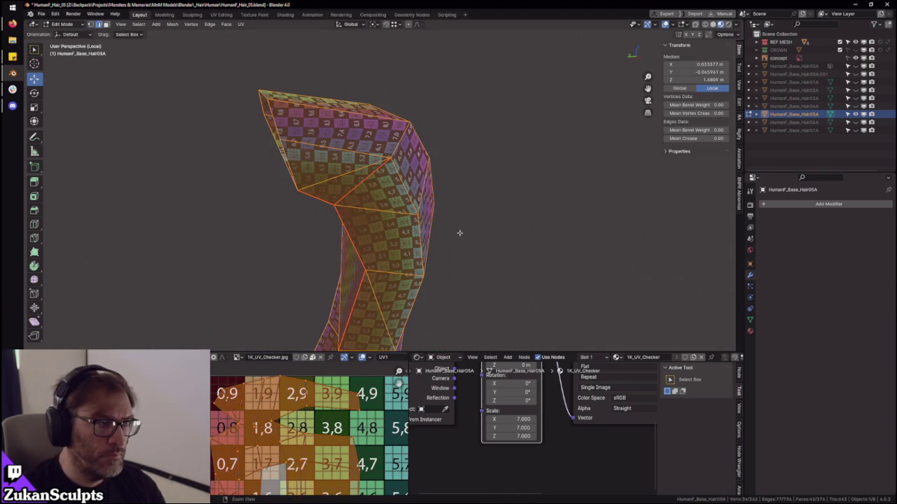
- Maximise the UV editor and box-select the lower UV faces
{"action": "middle_click_drag", "start_coordinate": [467, 231], "coordinate": [435, 231]}
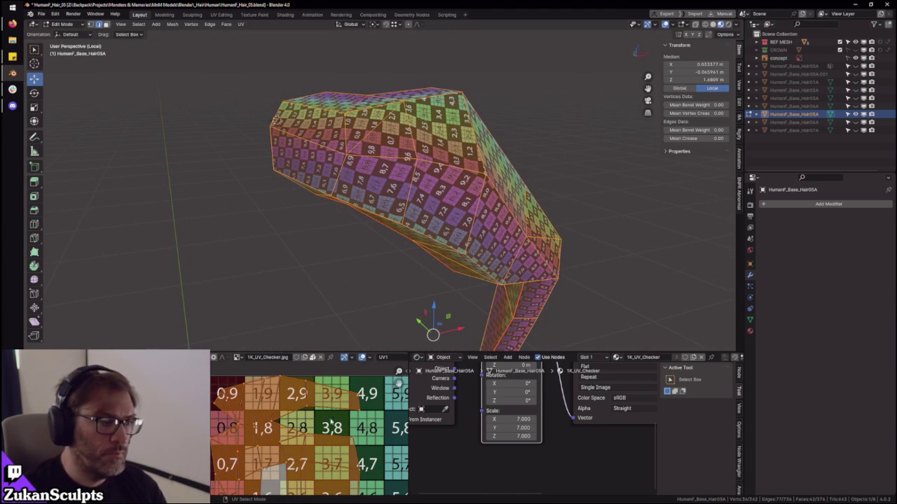
{"action": "middle_click_drag", "start_coordinate": [451, 157], "coordinate": [384, 367]}
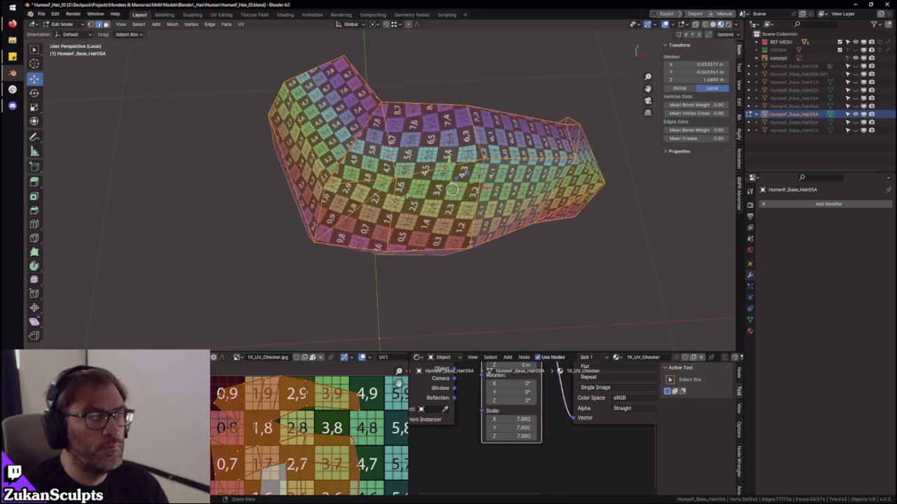
{"action": "scroll", "coordinate": [384, 367], "scroll_direction": "down", "scroll_amount": 2}
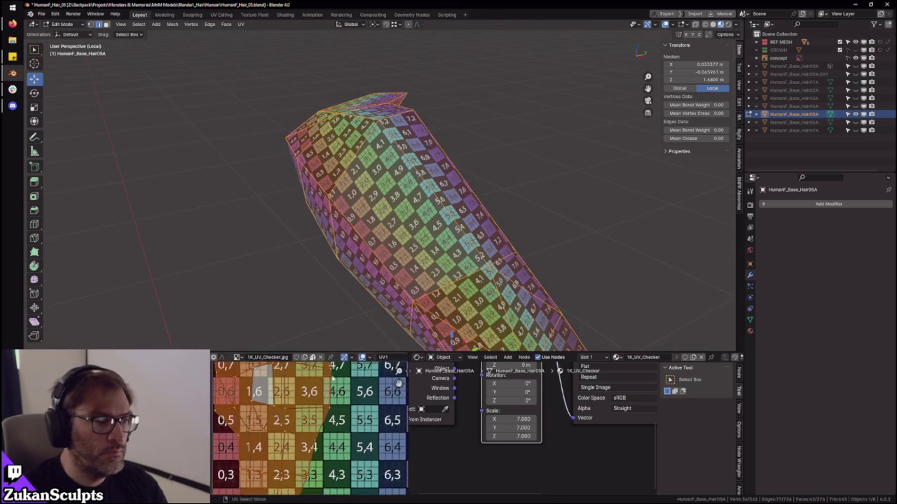
{"action": "key", "text": "ctrl+space"}
{"action": "scroll", "coordinate": [379, 351], "scroll_direction": "up", "scroll_amount": 2}
{"action": "left_click_drag", "start_coordinate": [373, 347], "coordinate": [510, 379]}
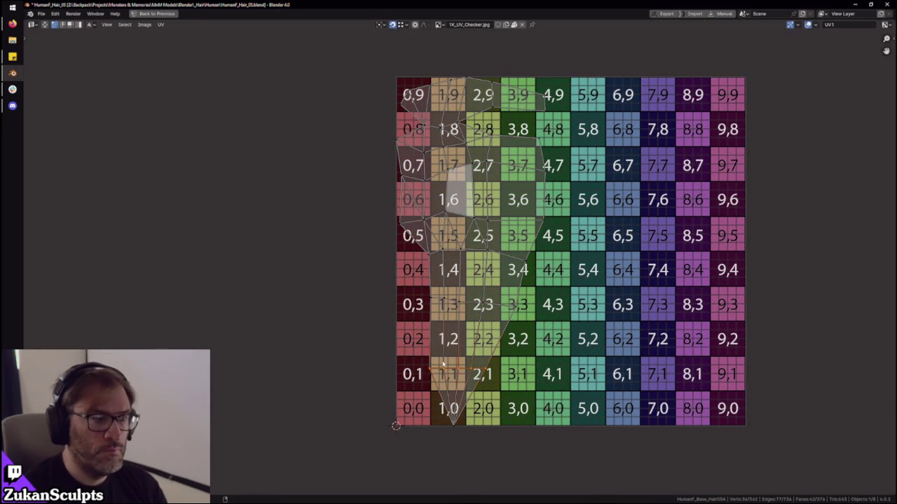
- Box-select the UV faces around tiles 1,2 to 2,3 and switch to island selection
{"action": "middle_click_drag", "start_coordinate": [442, 369], "coordinate": [426, 379]}
{"action": "left_click_drag", "start_coordinate": [365, 350], "coordinate": [503, 335]}
{"action": "scroll", "coordinate": [498, 318], "scroll_direction": "down", "scroll_amount": 2}
{"action": "scroll", "coordinate": [448, 295], "scroll_direction": "down", "scroll_amount": 1}
{"action": "scroll", "coordinate": [383, 380], "scroll_direction": "up", "scroll_amount": 3}
{"action": "left_click_drag", "start_coordinate": [367, 322], "coordinate": [487, 419]}
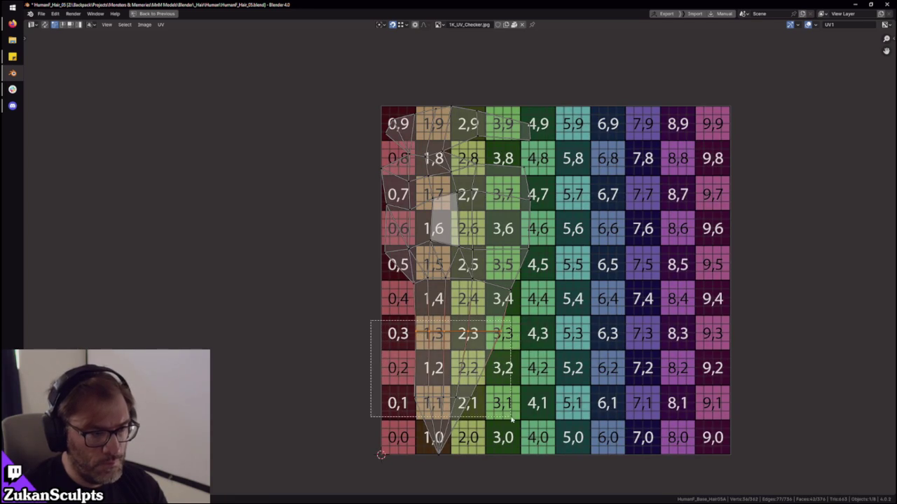
{"action": "key", "text": "ctrl+Tab"}
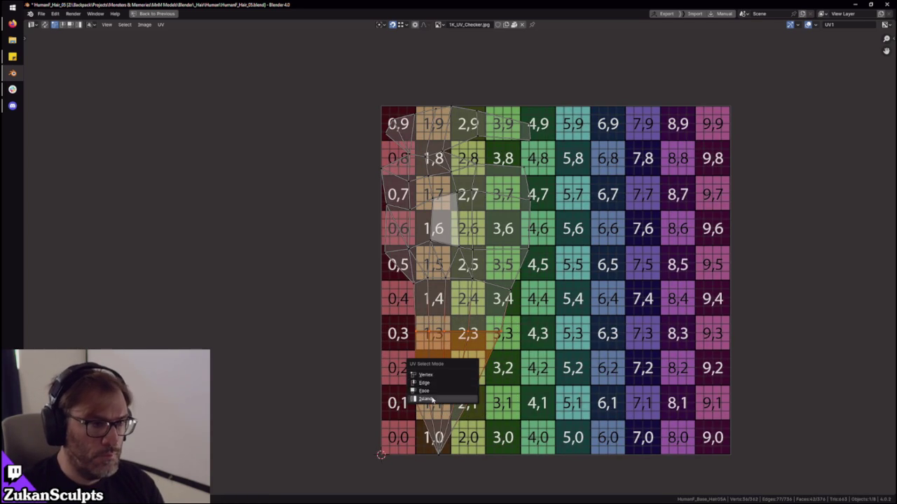
{"action": "left_click", "coordinate": [426, 399]}
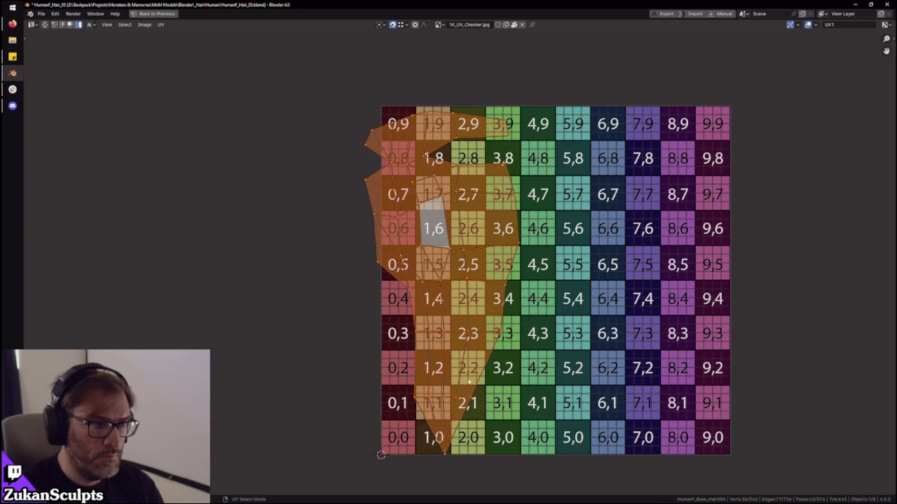
- Back in the normal layout, move the strand's UV island to a new position
{"action": "key", "text": "ctrl+space"}
{"action": "mouse_move", "coordinate": [441, 231]}
{"action": "middle_mouse_down"}
{"action": "mouse_move", "coordinate": [450, 198]}
{"action": "mouse_move", "coordinate": [466, 207]}
{"action": "middle_mouse_up"}
{"action": "scroll", "coordinate": [466, 206], "scroll_direction": "up", "scroll_amount": 2}
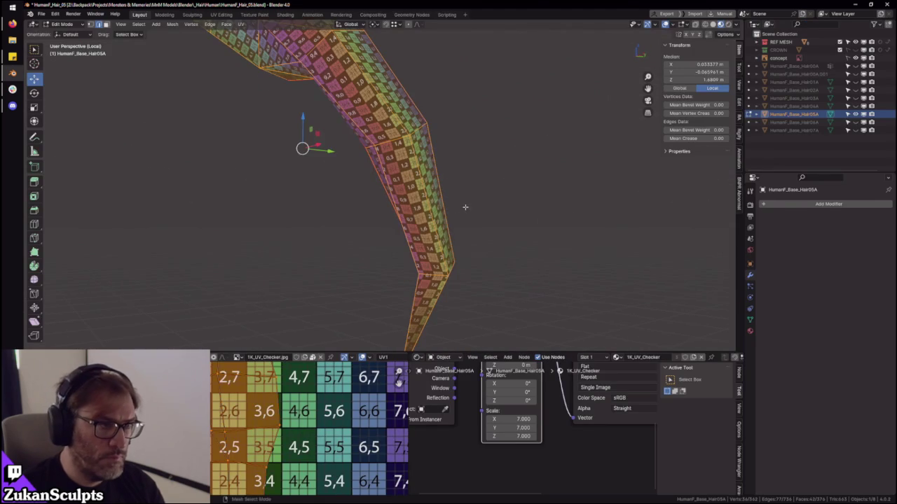
{"action": "middle_click_drag", "start_coordinate": [294, 448], "coordinate": [273, 392]}
{"action": "scroll", "coordinate": [268, 436], "scroll_direction": "down", "scroll_amount": 1}
{"action": "key", "text": "g"}
{"action": "left_click", "coordinate": [317, 445]}
- Pull a UV vertex and shift the island's lower edge to reduce checker stretching
{"action": "scroll", "coordinate": [295, 462], "scroll_direction": "up", "scroll_amount": 2}
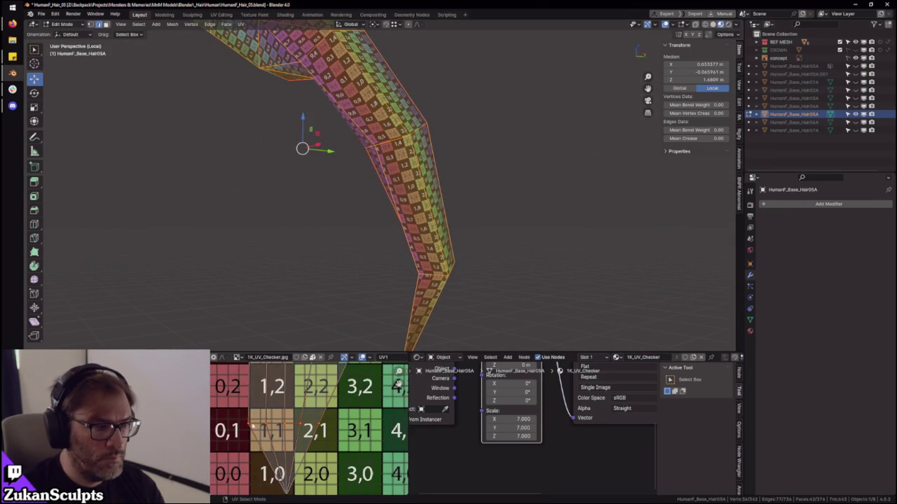
{"action": "left_click_drag", "start_coordinate": [267, 438], "coordinate": [298, 429]}
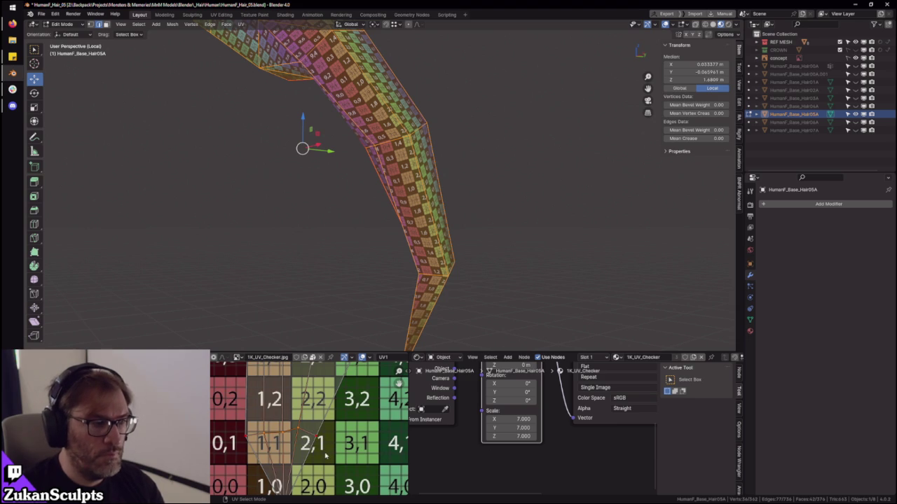
{"action": "scroll", "coordinate": [325, 435], "scroll_direction": "down", "scroll_amount": 2}
{"action": "scroll", "coordinate": [307, 421], "scroll_direction": "down", "scroll_amount": 2}
{"action": "key", "text": "ctrl+z"}
{"action": "key", "text": "KP_Decimal"}
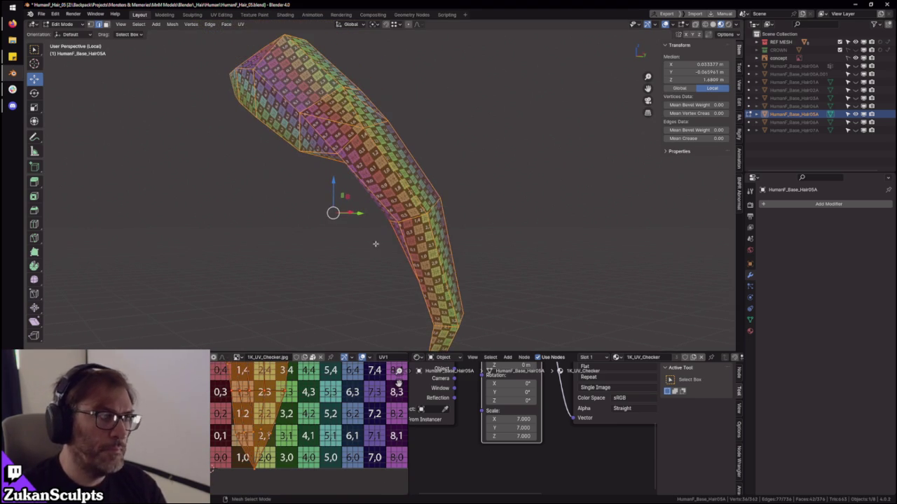
{"action": "scroll", "coordinate": [270, 413], "scroll_direction": "down", "scroll_amount": 2}
{"action": "scroll", "coordinate": [270, 413], "scroll_direction": "down", "scroll_amount": 1}
{"action": "scroll", "coordinate": [270, 414], "scroll_direction": "up", "scroll_amount": 3}
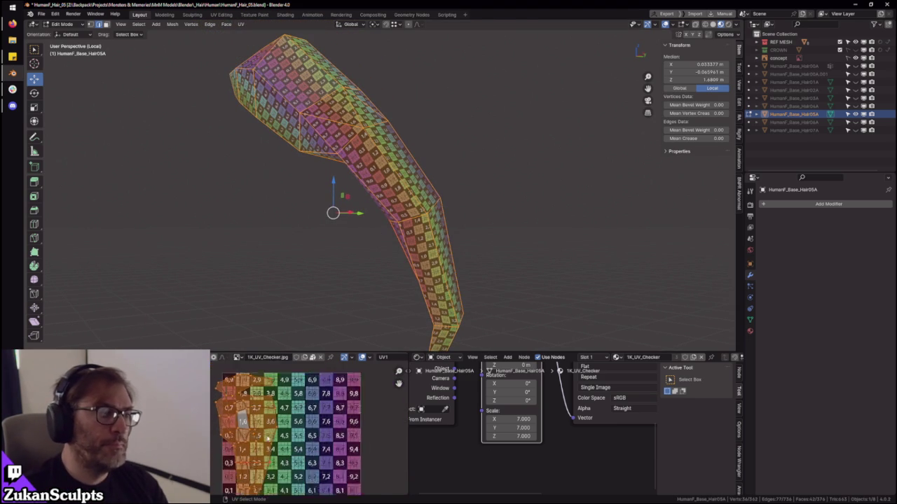
- Rotate the UV island slightly in the maximised UV editor
{"action": "key", "text": "ctrl+space"}
{"action": "scroll", "coordinate": [518, 309], "scroll_direction": "up", "scroll_amount": 2}
{"action": "key", "text": "g"}
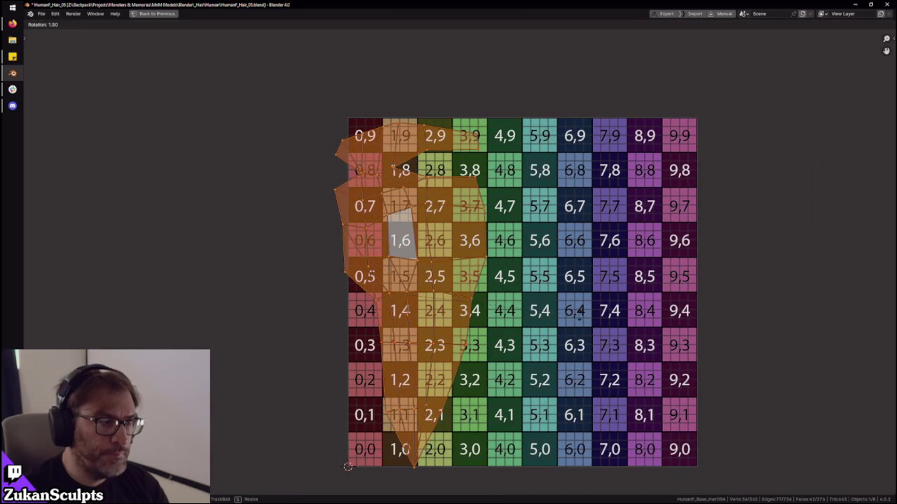
{"action": "left_click", "coordinate": [447, 267]}
{"action": "key", "text": "ctrl+space"}
- Reveal the rest of the hidden hair geometry with Alt+H
{"action": "middle_click_drag", "start_coordinate": [447, 268], "coordinate": [434, 272]}
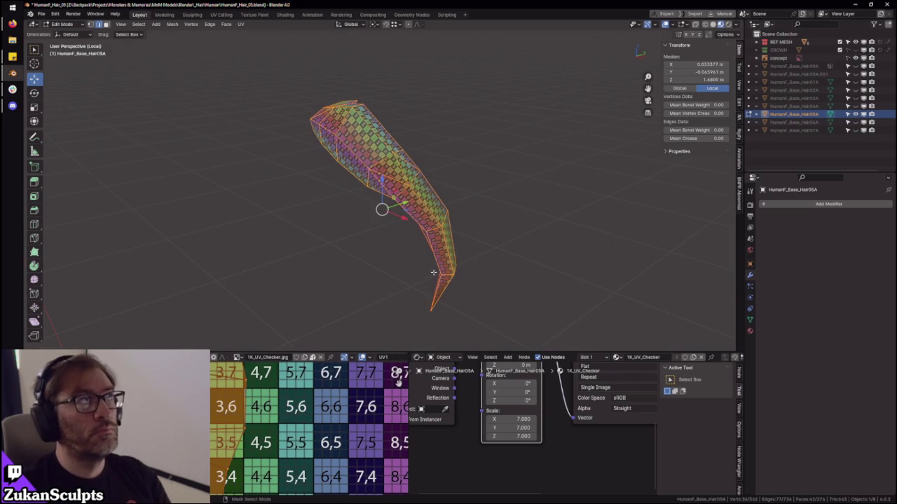
{"action": "scroll", "coordinate": [448, 210], "scroll_direction": "up", "scroll_amount": 5}
{"action": "mouse_move", "coordinate": [447, 210]}
{"action": "middle_mouse_down"}
{"action": "mouse_move", "coordinate": [479, 177]}
{"action": "mouse_move", "coordinate": [418, 194]}
{"action": "mouse_move", "coordinate": [371, 228]}
{"action": "mouse_move", "coordinate": [433, 199]}
{"action": "mouse_move", "coordinate": [421, 188]}
{"action": "middle_mouse_up"}
{"action": "key", "text": "alt+h"}
{"action": "scroll", "coordinate": [479, 177], "scroll_direction": "down", "scroll_amount": 4}
- Switch to face select mode and pick a face on the hair mesh
{"action": "key", "text": "ctrl+Tab"}
{"action": "left_click", "coordinate": [389, 168]}
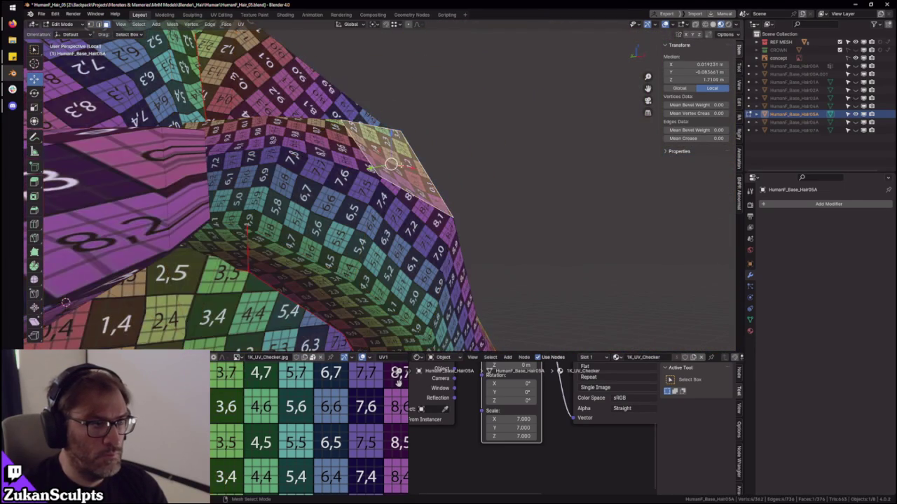
{"action": "middle_click_drag", "start_coordinate": [563, 210], "coordinate": [482, 223], "text": "ctrl"}
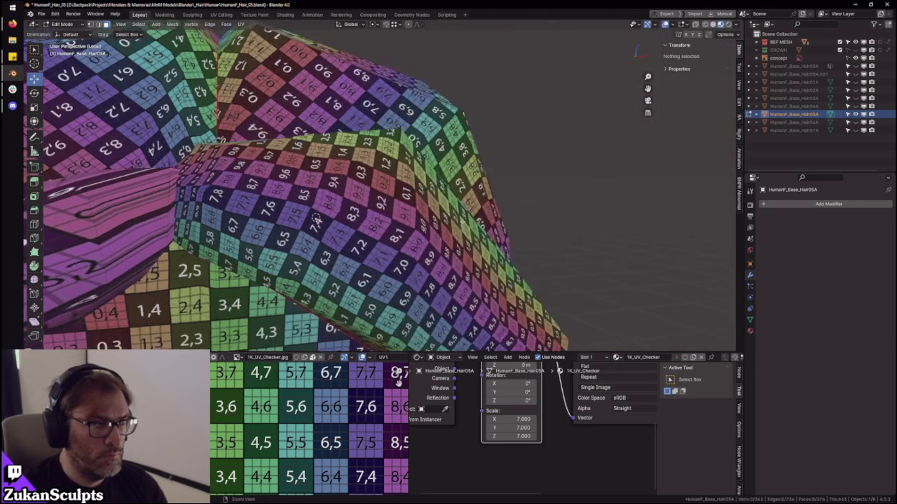
{"action": "middle_click_drag", "start_coordinate": [315, 218], "coordinate": [448, 224]}
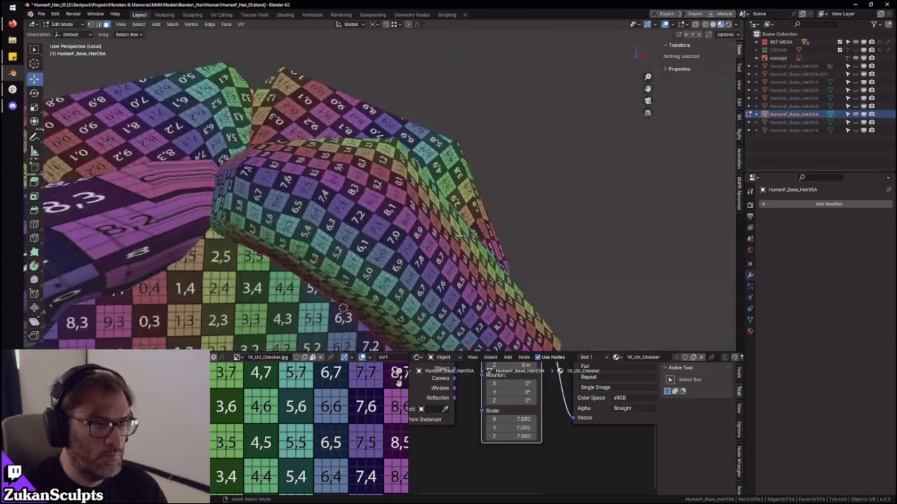
{"action": "left_click", "coordinate": [459, 223]}
{"action": "mouse_move", "coordinate": [343, 308]}
{"action": "middle_mouse_down"}
{"action": "mouse_move", "coordinate": [567, 240]}
{"action": "mouse_move", "coordinate": [609, 260]}
{"action": "middle_mouse_up"}
{"action": "key", "text": "ctrl+Tab"}
{"action": "left_click", "coordinate": [611, 251]}
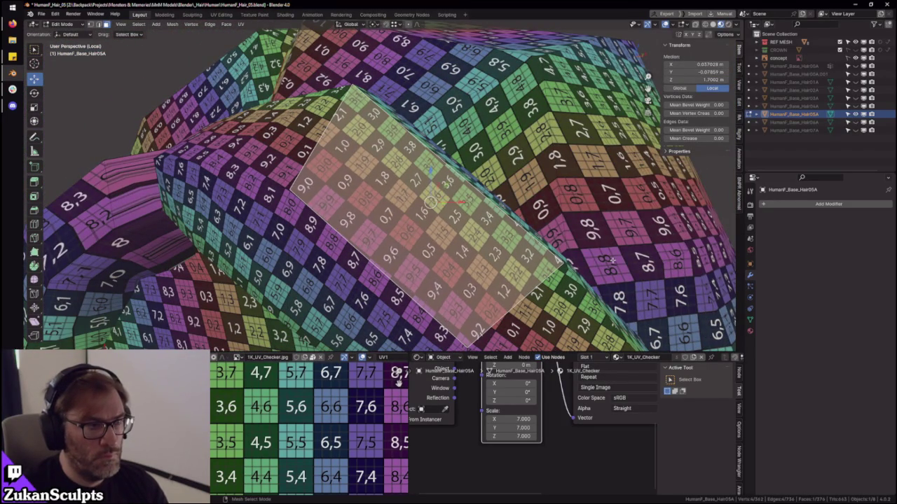
{"action": "scroll", "coordinate": [611, 260], "scroll_direction": "down", "scroll_amount": 5}
- Toggle Edit Mode off and on, then select the face with oversized checker squares
{"action": "key", "text": "Tab"}
{"action": "mouse_move", "coordinate": [611, 261]}
{"action": "middle_mouse_down"}
{"action": "mouse_move", "coordinate": [379, 227]}
{"action": "mouse_move", "coordinate": [520, 217]}
{"action": "mouse_move", "coordinate": [389, 230]}
{"action": "mouse_move", "coordinate": [392, 196]}
{"action": "middle_mouse_up"}
{"action": "key", "text": "Tab"}
{"action": "left_click", "coordinate": [394, 190]}
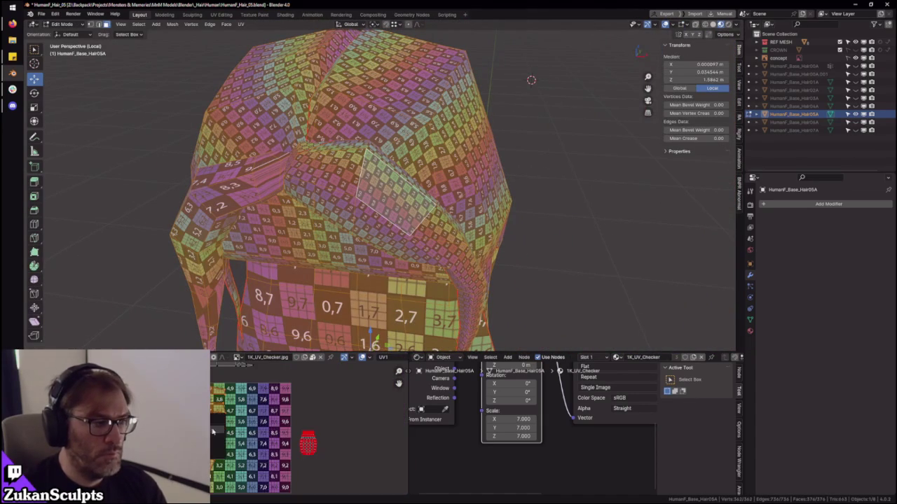
- Scale the central face's UV island up to match the neighbouring checker size
{"action": "middle_click_drag", "start_coordinate": [531, 80], "coordinate": [445, 72]}
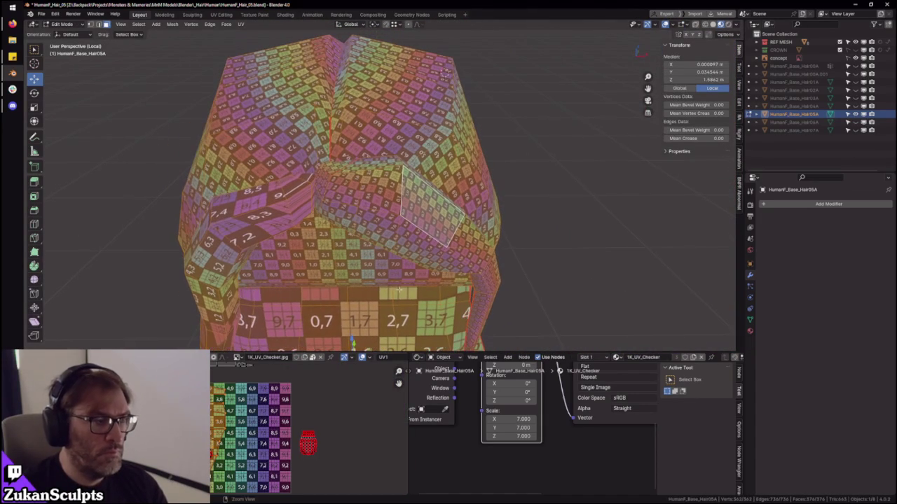
{"action": "scroll", "coordinate": [273, 428], "scroll_direction": "down", "scroll_amount": 2}
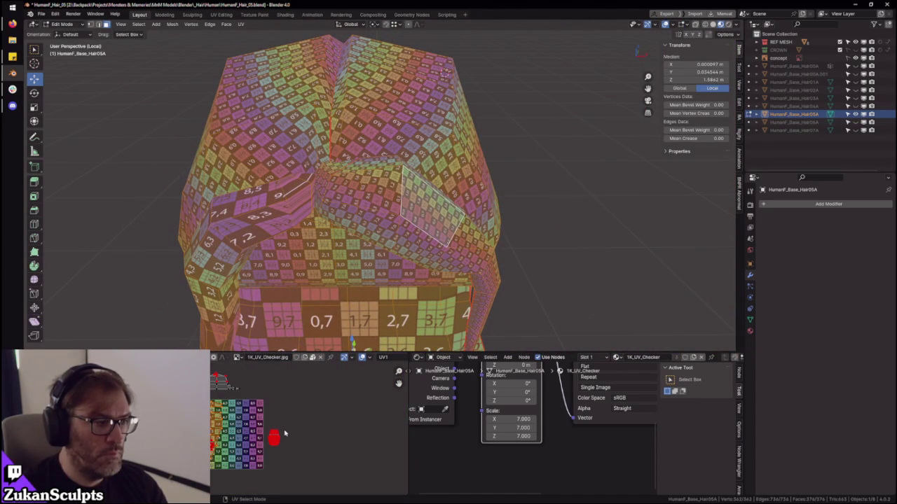
{"action": "key", "text": "s"}
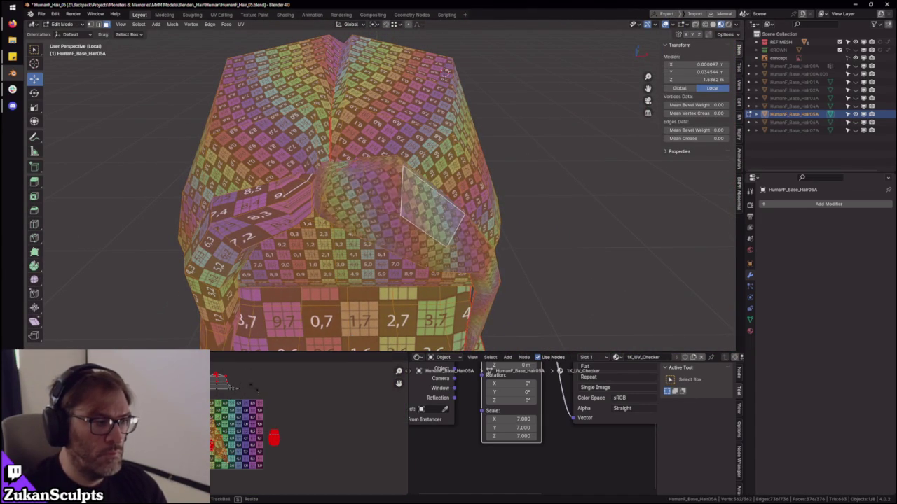
{"action": "left_click", "coordinate": [297, 416]}
{"action": "key", "text": "s"}
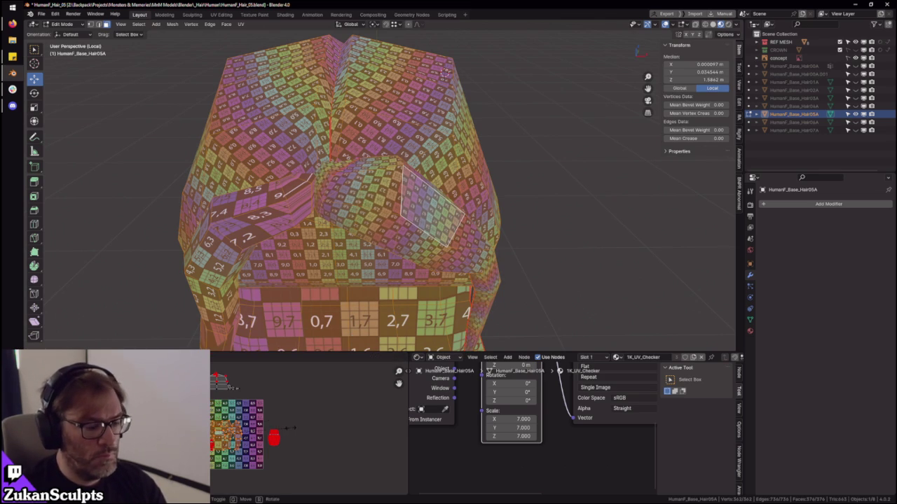
{"action": "right_click", "coordinate": [298, 428]}
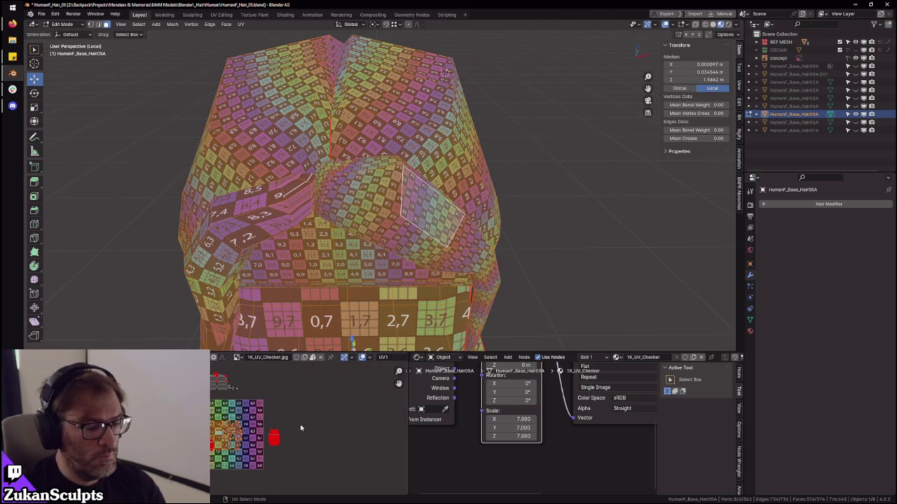
{"action": "key", "text": "s"}
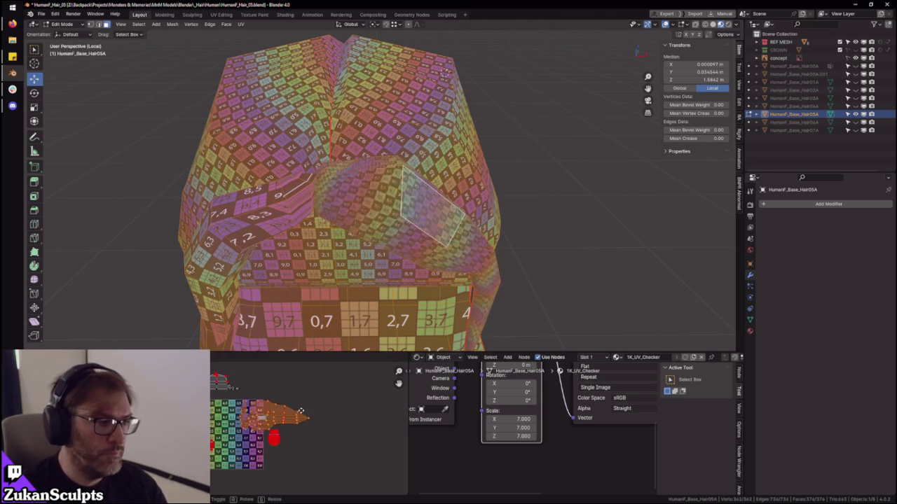
{"action": "left_click", "coordinate": [315, 402]}
{"action": "scroll", "coordinate": [433, 241], "scroll_direction": "up", "scroll_amount": 2}
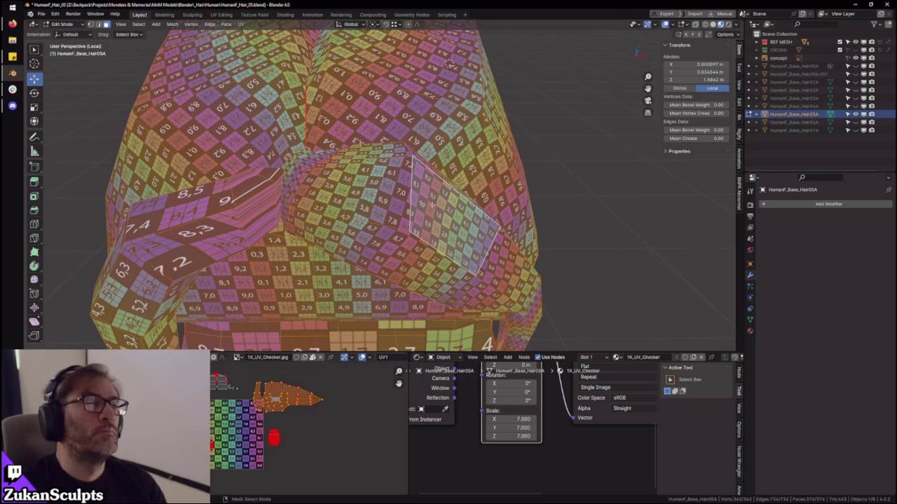
- Move the island up and left, enlarge it slightly, and reposition it
{"action": "middle_click_drag", "start_coordinate": [276, 426], "coordinate": [295, 446]}
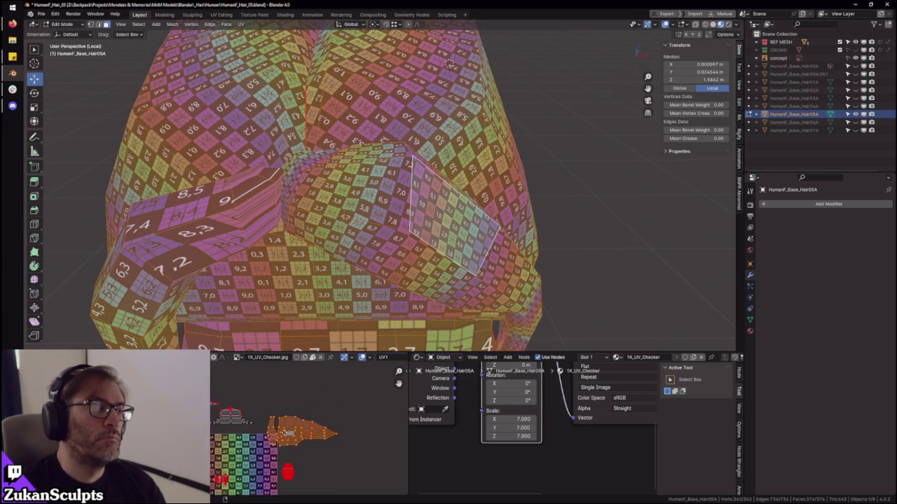
{"action": "key", "text": "g"}
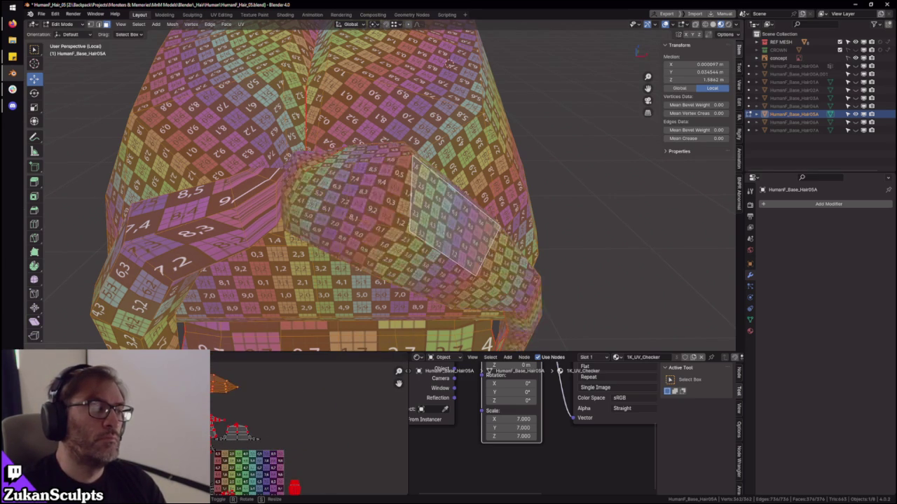
{"action": "key", "text": "s"}
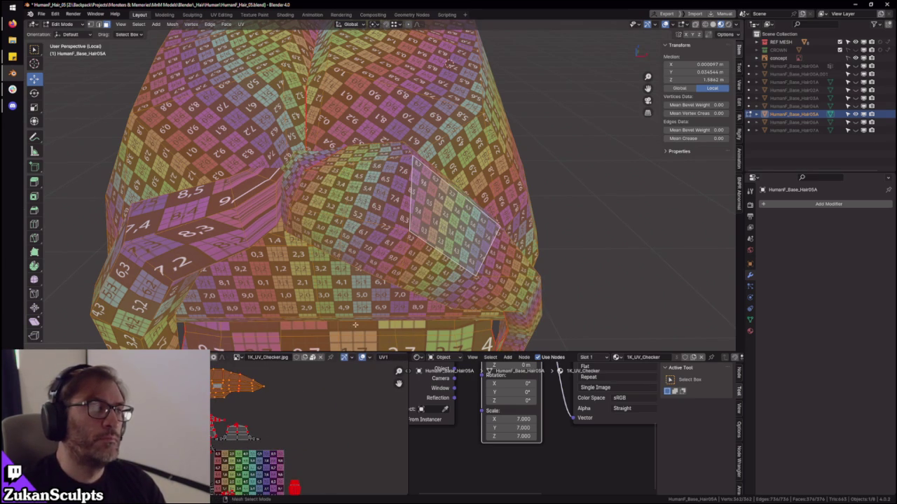
{"action": "middle_click_drag", "start_coordinate": [355, 325], "coordinate": [398, 250]}
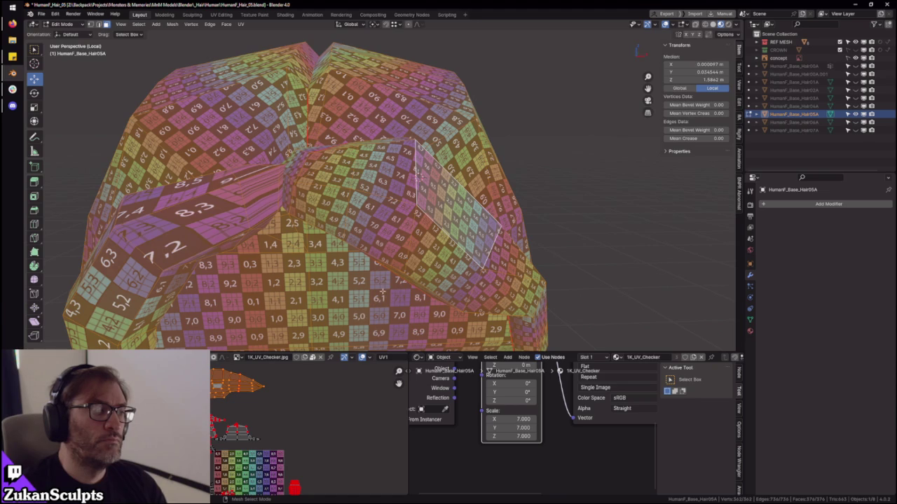
{"action": "middle_click_drag", "start_coordinate": [421, 282], "coordinate": [393, 231]}
{"action": "middle_click_drag", "start_coordinate": [214, 421], "coordinate": [232, 386]}
{"action": "mouse_move", "coordinate": [237, 396]}
{"action": "left_mouse_down"}
{"action": "mouse_move", "coordinate": [261, 401]}
{"action": "mouse_move", "coordinate": [247, 438]}
{"action": "left_mouse_up"}
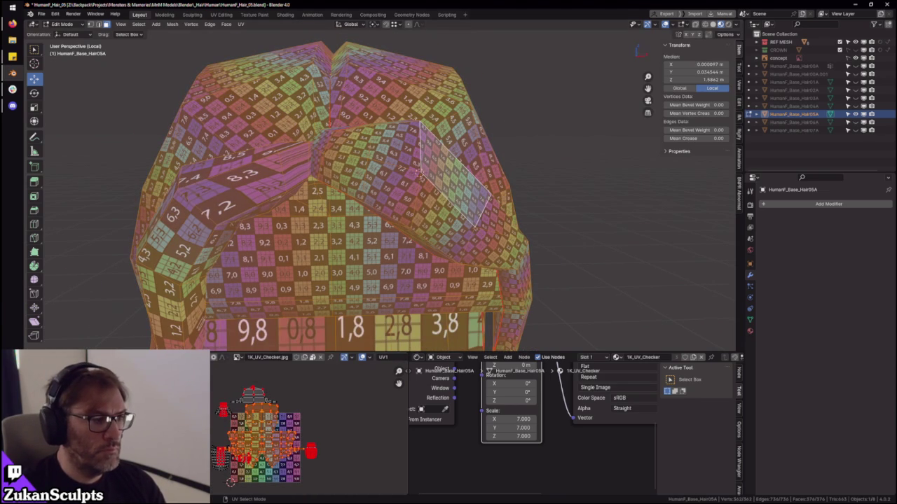
- In the full-window UV editor, move the left island to the right of the checker grid
{"action": "key", "text": "ctrl+alt+space"}
{"action": "mouse_move", "coordinate": [437, 298]}
{"action": "left_mouse_down"}
{"action": "mouse_move", "coordinate": [462, 356]}
{"action": "mouse_move", "coordinate": [445, 353]}
{"action": "left_mouse_up"}
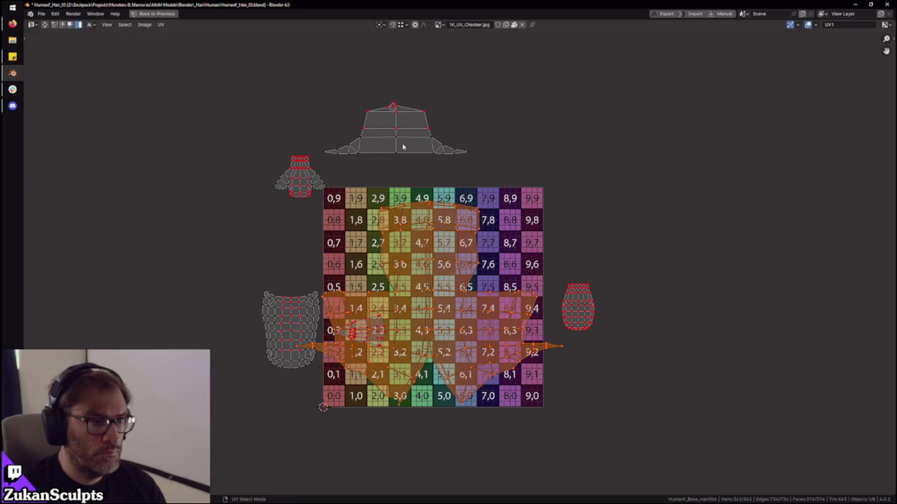
{"action": "middle_click_drag", "start_coordinate": [454, 372], "coordinate": [442, 294]}
{"action": "scroll", "coordinate": [430, 344], "scroll_direction": "down", "scroll_amount": 1}
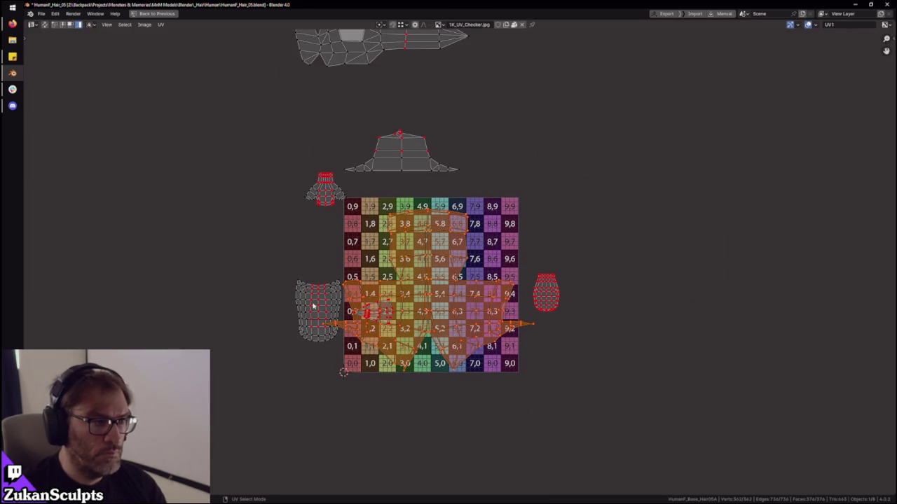
{"action": "left_click_drag", "start_coordinate": [314, 306], "coordinate": [587, 284]}
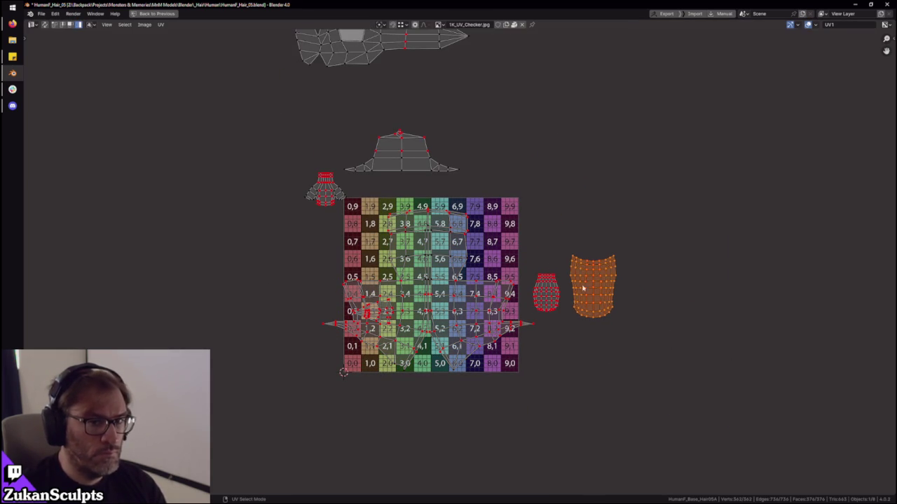
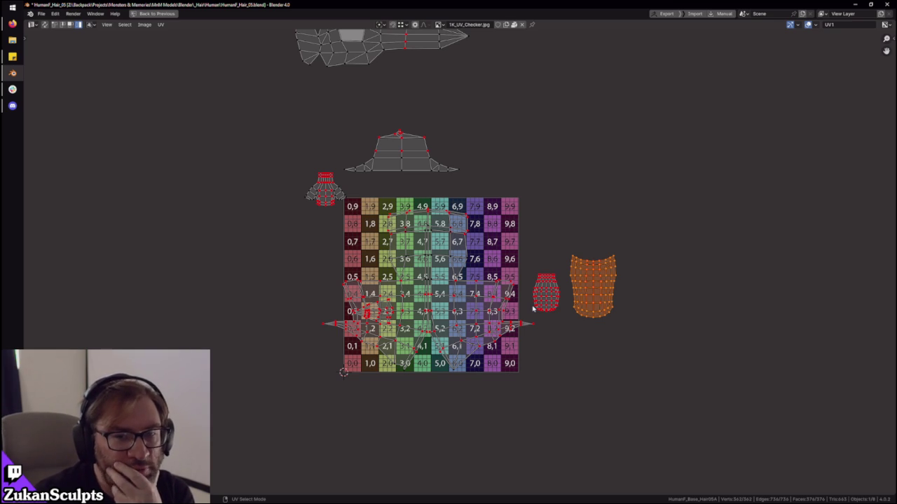
- Move the large UV island left, off the checker tile
{"action": "scroll", "coordinate": [532, 308], "scroll_direction": "up", "scroll_amount": 2}
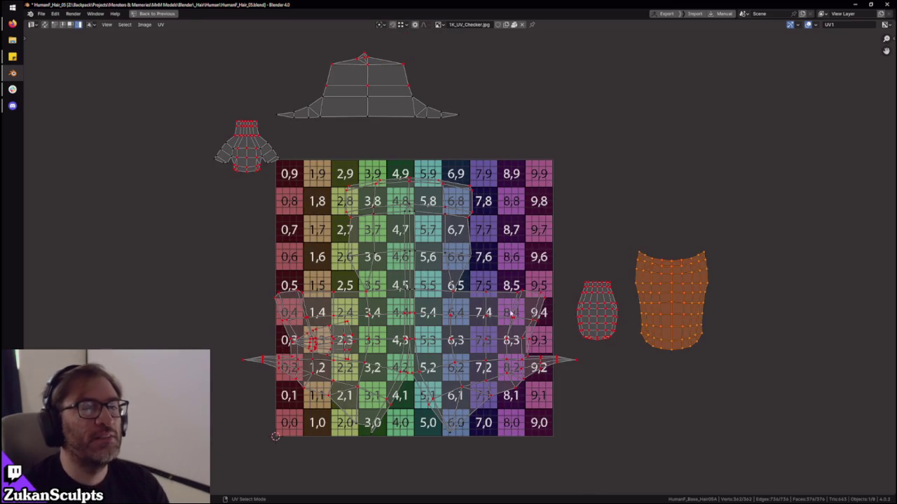
{"action": "left_click", "coordinate": [495, 317]}
{"action": "scroll", "coordinate": [483, 295], "scroll_direction": "down", "scroll_amount": 2}
{"action": "left_click_drag", "start_coordinate": [483, 294], "coordinate": [261, 326]}
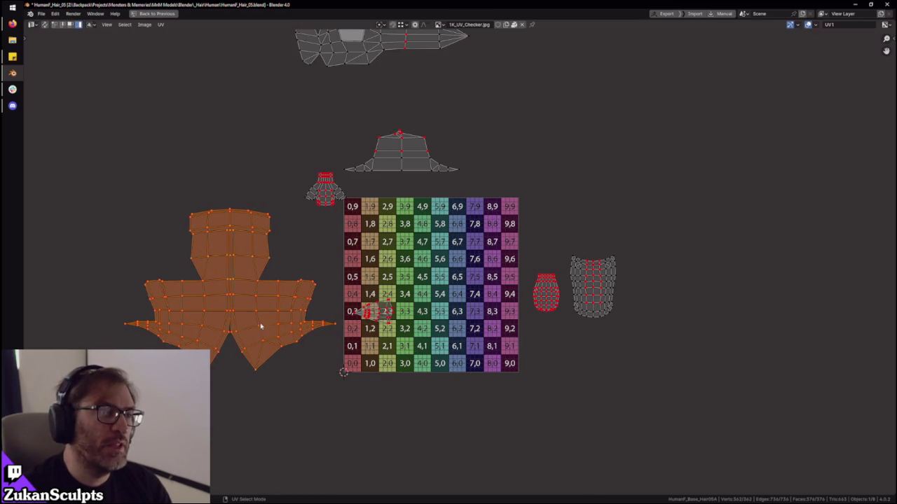
- Rotate the large island 180° with R180
{"action": "scroll", "coordinate": [388, 336], "scroll_direction": "up", "scroll_amount": 1}
{"action": "left_click", "coordinate": [350, 353]}
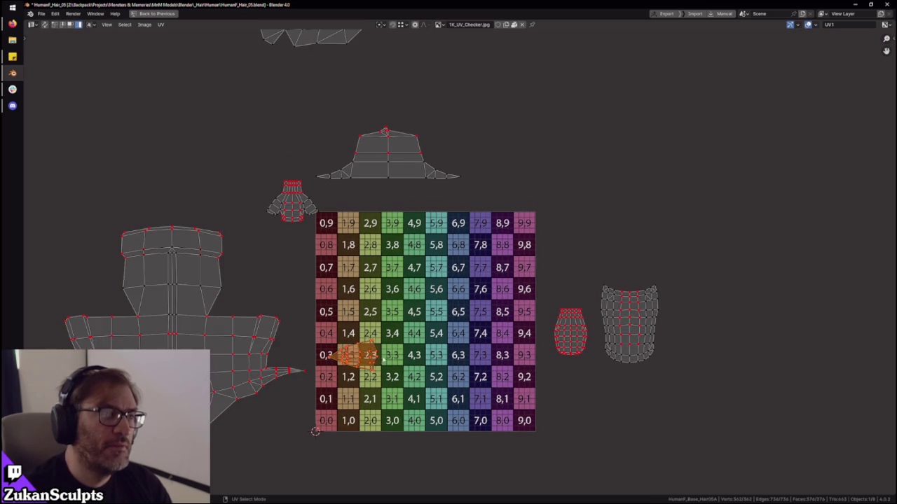
{"action": "scroll", "coordinate": [408, 352], "scroll_direction": "down", "scroll_amount": 2}
{"action": "scroll", "coordinate": [408, 352], "scroll_direction": "up", "scroll_amount": 1}
{"action": "scroll", "coordinate": [374, 325], "scroll_direction": "up", "scroll_amount": 1}
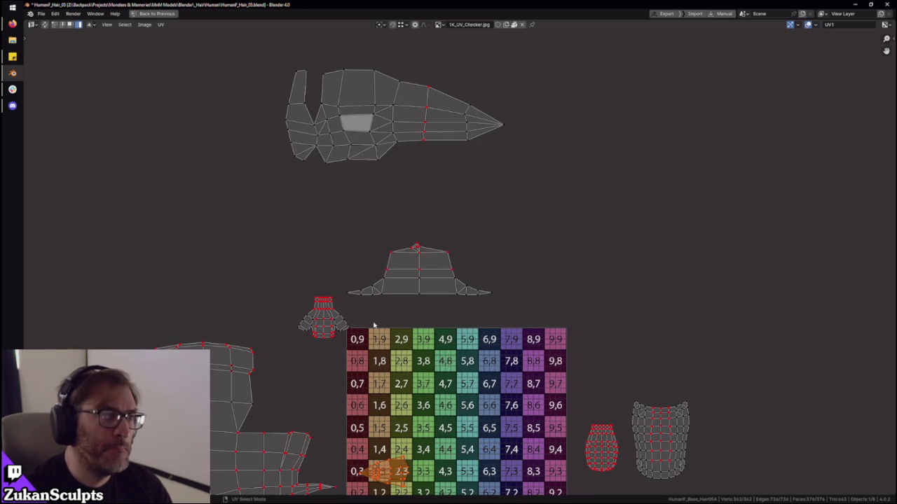
{"action": "scroll", "coordinate": [374, 324], "scroll_direction": "down", "scroll_amount": 2}
{"action": "scroll", "coordinate": [373, 325], "scroll_direction": "down", "scroll_amount": 2}
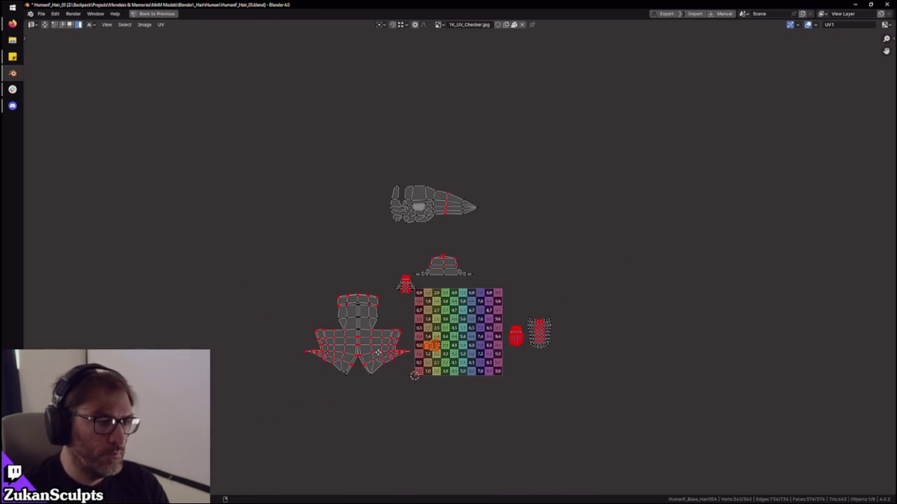
{"action": "left_click", "coordinate": [419, 364]}
{"action": "type", "text": "r180"}
{"action": "key", "text": "Return"}
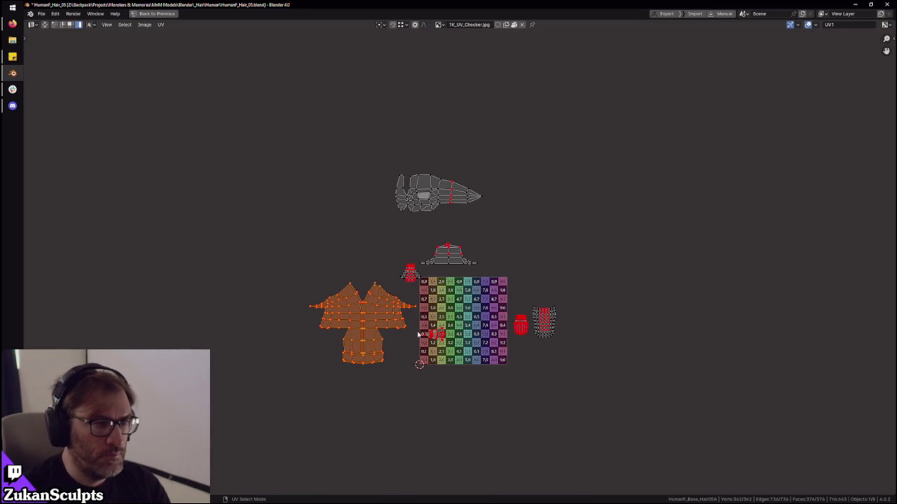
- Park the small island left of the large island and restore the full layout
{"action": "scroll", "coordinate": [418, 336], "scroll_direction": "up", "scroll_amount": 1}
{"action": "scroll", "coordinate": [428, 333], "scroll_direction": "up", "scroll_amount": 2}
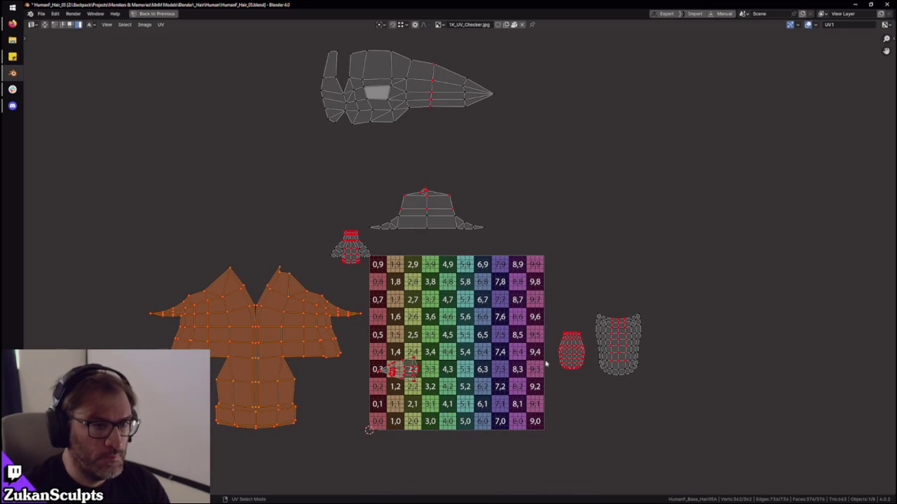
{"action": "left_click", "coordinate": [351, 247]}
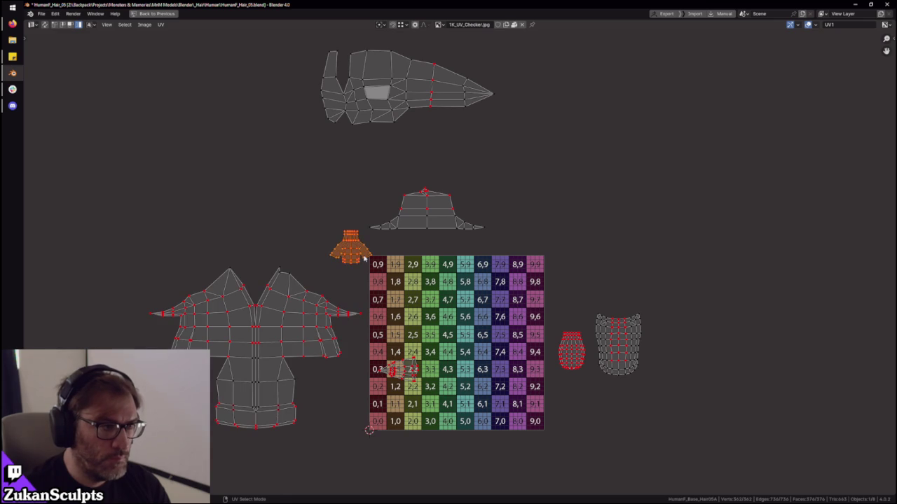
{"action": "key", "text": "g"}
{"action": "left_click", "coordinate": [210, 392]}
{"action": "middle_click_drag", "start_coordinate": [499, 415], "coordinate": [527, 371]}
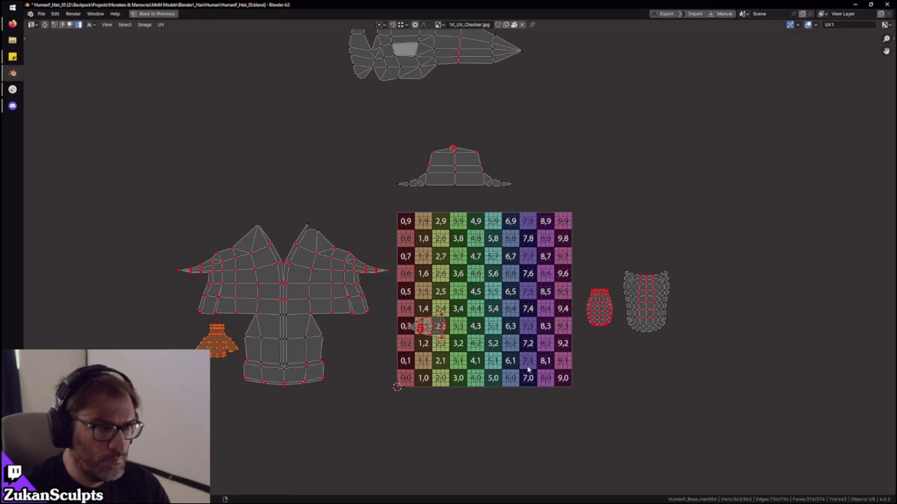
{"action": "key", "text": "ctrl+space"}
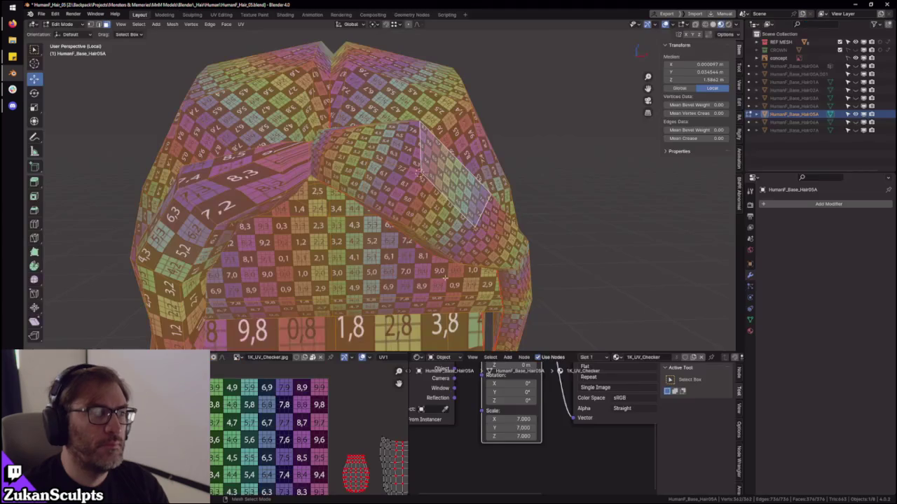
- Select a single face on one hair strand, orbiting to check it
{"action": "mouse_move", "coordinate": [420, 172]}
{"action": "middle_mouse_down"}
{"action": "mouse_move", "coordinate": [437, 175]}
{"action": "mouse_move", "coordinate": [384, 212]}
{"action": "mouse_move", "coordinate": [448, 238]}
{"action": "mouse_move", "coordinate": [537, 218]}
{"action": "mouse_move", "coordinate": [544, 226]}
{"action": "middle_mouse_up"}
{"action": "scroll", "coordinate": [428, 177], "scroll_direction": "up", "scroll_amount": 2}
{"action": "key", "text": "ctrl+Tab"}
{"action": "left_click", "coordinate": [448, 238]}
{"action": "key", "text": "F3"}
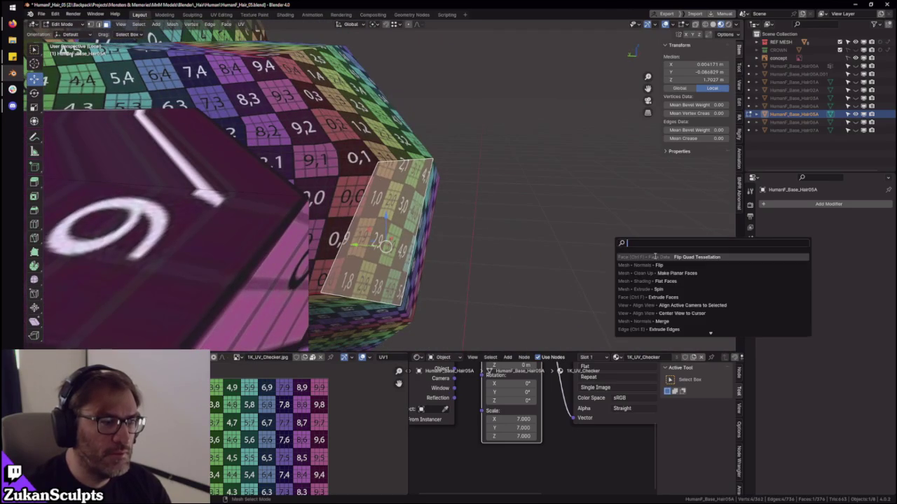
{"action": "key", "text": "Escape"}
{"action": "middle_click_drag", "start_coordinate": [655, 257], "coordinate": [595, 245]}
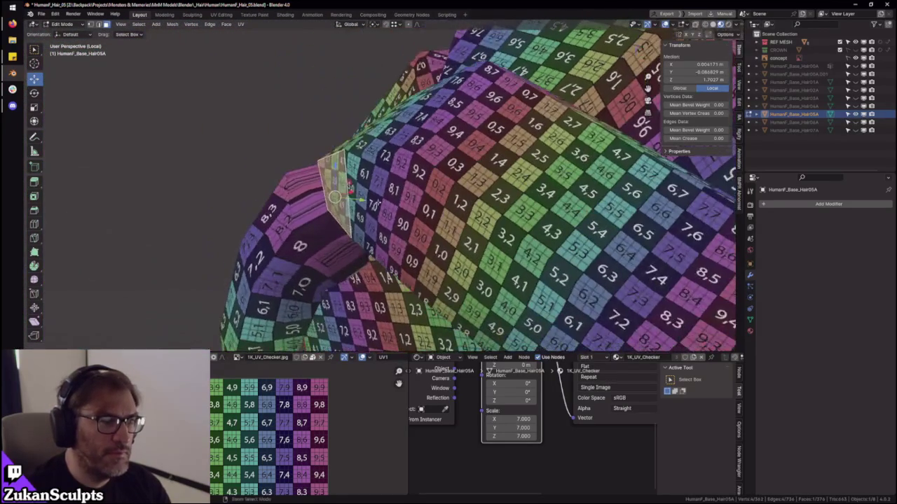
{"action": "mouse_move", "coordinate": [436, 226]}
{"action": "middle_mouse_down"}
{"action": "mouse_move", "coordinate": [457, 144]}
{"action": "mouse_move", "coordinate": [444, 176]}
{"action": "mouse_move", "coordinate": [349, 254]}
{"action": "mouse_move", "coordinate": [356, 218]}
{"action": "middle_mouse_up"}
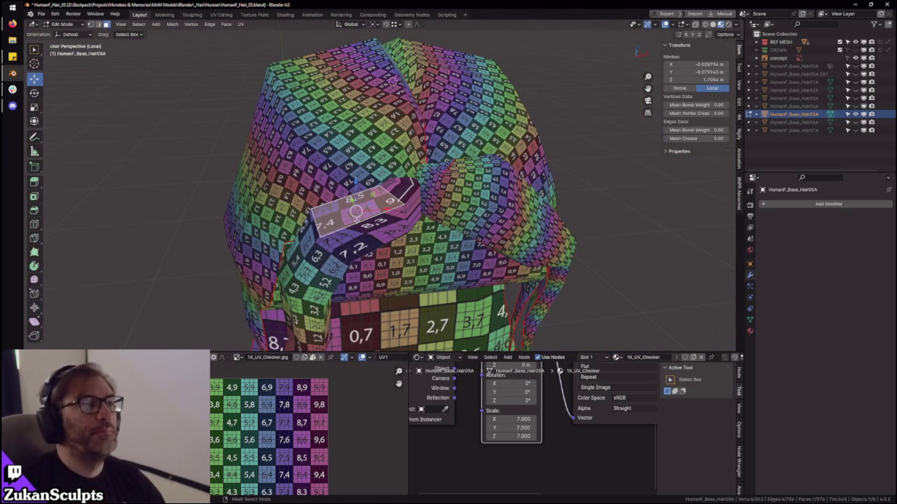
- Grow the selection to the linked strand, inspect its UVs enlarged, then invert the selection
{"action": "key", "text": "ctrl+l"}
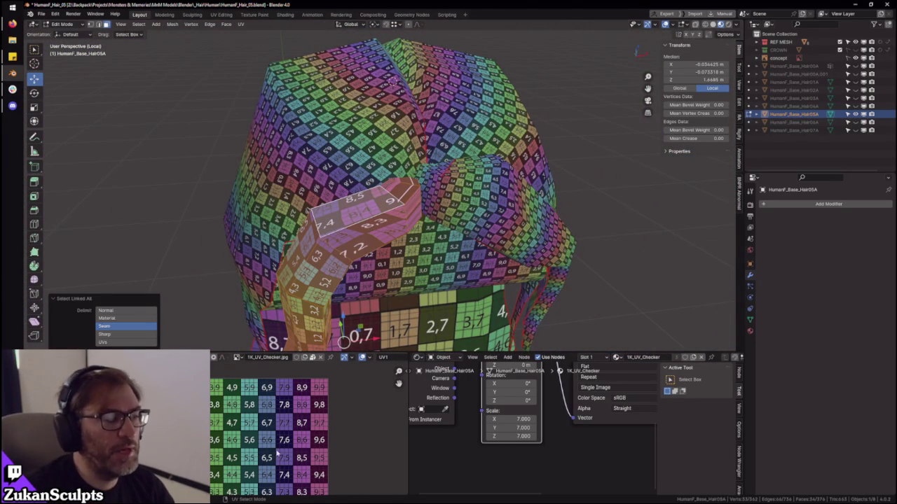
{"action": "key", "text": "ctrl+space"}
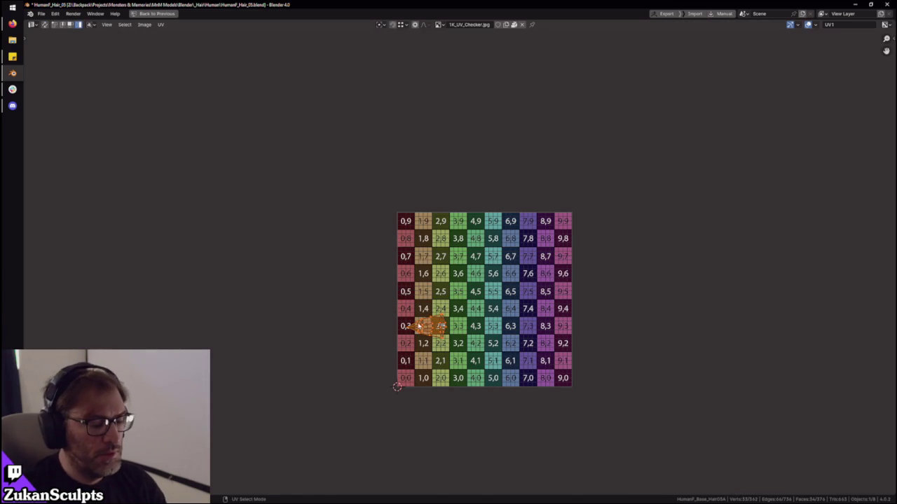
{"action": "key", "text": "ctrl+space"}
{"action": "key", "text": "ctrl+i"}
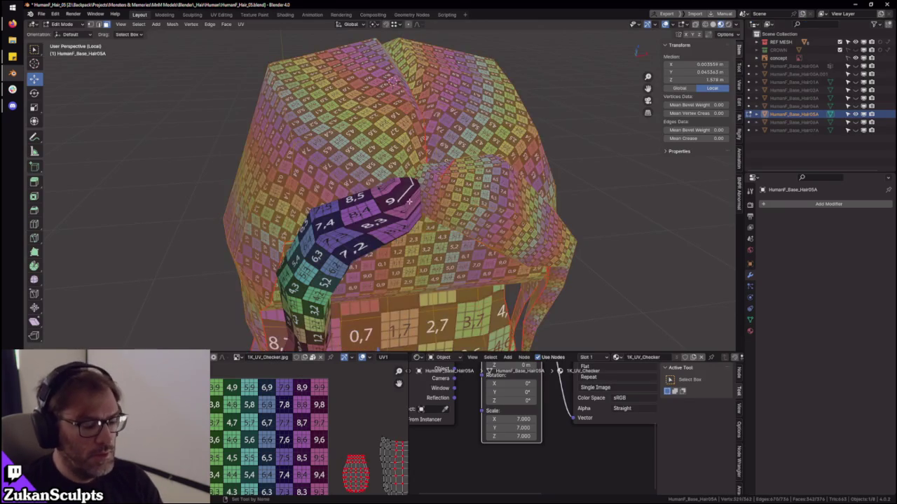
- Hide the rest of the hair and frame the remaining strand
{"action": "key", "text": "h"}
{"action": "left_click", "coordinate": [365, 235]}
{"action": "key", "text": "KP_Decimal"}
{"action": "mouse_move", "coordinate": [295, 195]}
{"action": "middle_mouse_down"}
{"action": "mouse_move", "coordinate": [378, 182]}
{"action": "mouse_move", "coordinate": [434, 191]}
{"action": "mouse_move", "coordinate": [458, 246]}
{"action": "mouse_move", "coordinate": [465, 200]}
{"action": "mouse_move", "coordinate": [491, 260]}
{"action": "mouse_move", "coordinate": [518, 259]}
{"action": "mouse_move", "coordinate": [432, 240]}
{"action": "middle_mouse_up"}
{"action": "scroll", "coordinate": [378, 182], "scroll_direction": "down", "scroll_amount": 4}
{"action": "scroll", "coordinate": [435, 191], "scroll_direction": "up", "scroll_amount": 2}
{"action": "scroll", "coordinate": [430, 183], "scroll_direction": "down", "scroll_amount": 3}
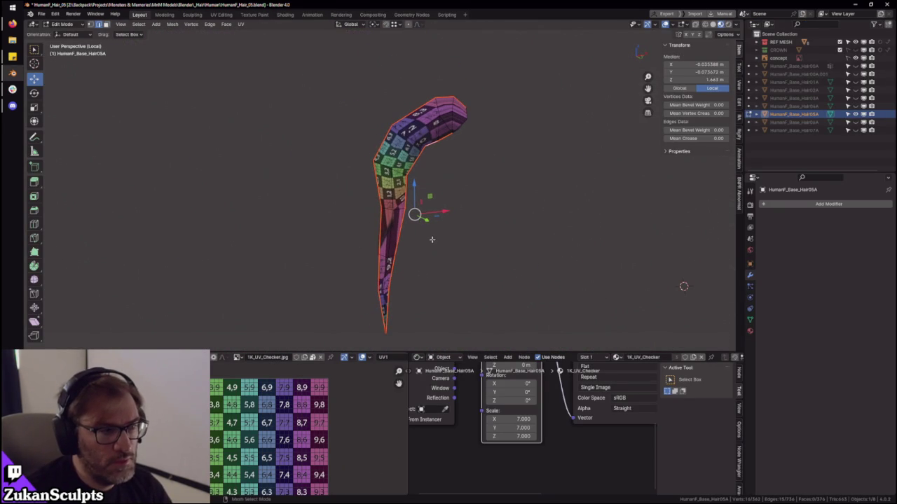
- In edge mode with wireframe, mark a seam along the strand's side edges
{"action": "key", "text": "ctrl+Tab"}
{"action": "left_click", "coordinate": [367, 275]}
{"action": "key", "text": "shift+z"}
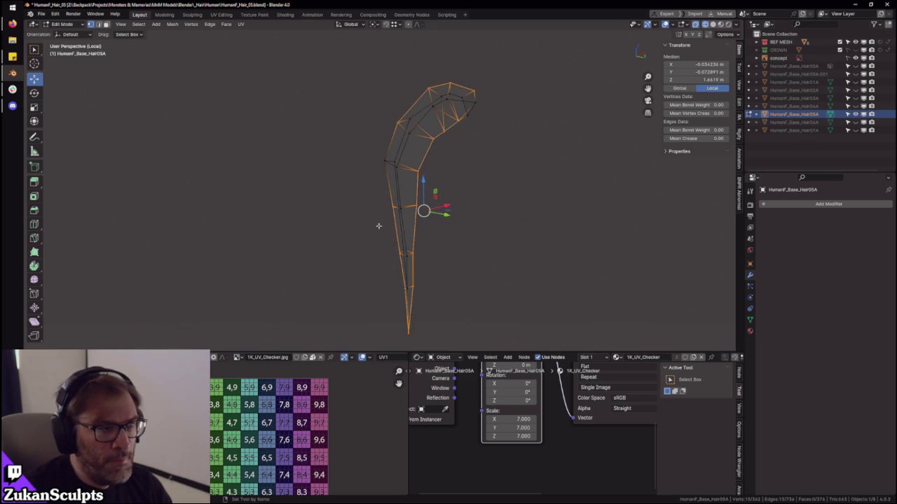
{"action": "left_click_drag", "start_coordinate": [402, 254], "coordinate": [389, 246], "text": "ctrl"}
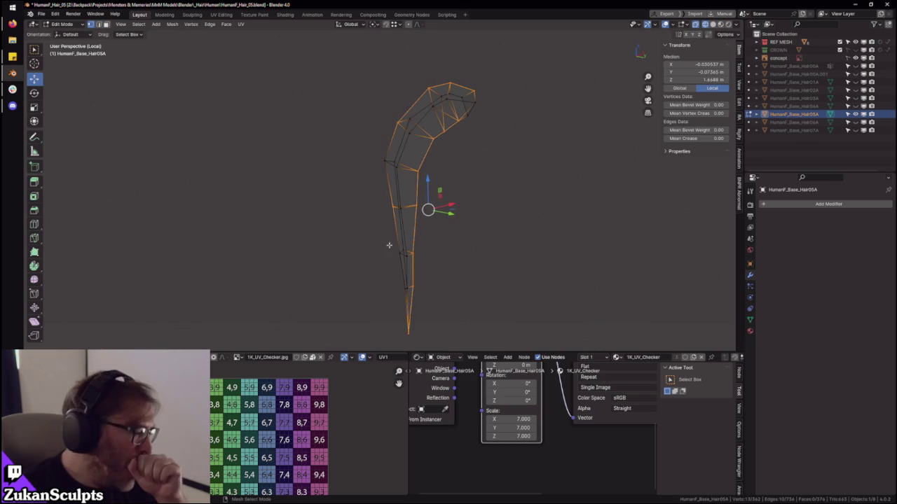
{"action": "scroll", "coordinate": [384, 235], "scroll_direction": "up", "scroll_amount": 2}
{"action": "middle_click_drag", "start_coordinate": [416, 167], "coordinate": [349, 203]}
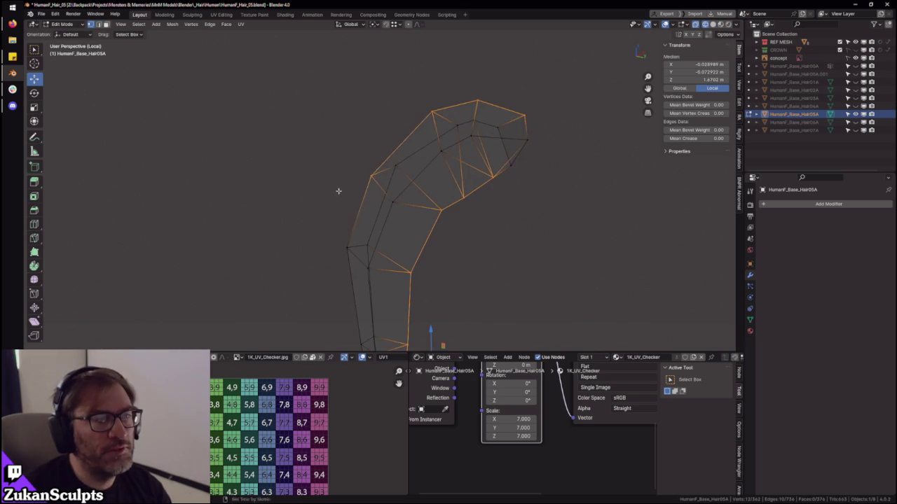
{"action": "right_click", "coordinate": [511, 213]}
{"action": "left_click", "coordinate": [505, 219]}
- Inspect the seam, select the whole strand, and switch to Material Preview
{"action": "mouse_move", "coordinate": [487, 230]}
{"action": "middle_mouse_down"}
{"action": "mouse_move", "coordinate": [449, 270]}
{"action": "mouse_move", "coordinate": [395, 206]}
{"action": "middle_mouse_up"}
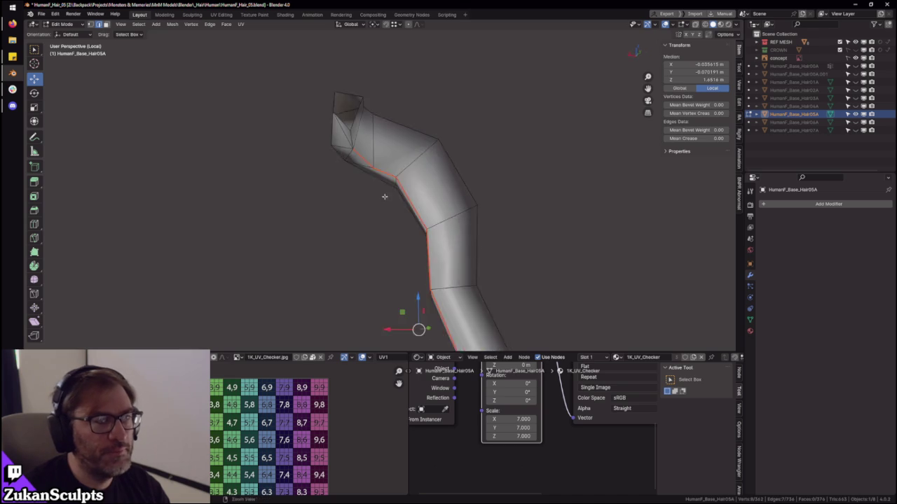
{"action": "scroll", "coordinate": [371, 201], "scroll_direction": "up", "scroll_amount": 3}
{"action": "mouse_move", "coordinate": [328, 171]}
{"action": "middle_mouse_down", "text": "ctrl"}
{"action": "mouse_move", "coordinate": [453, 201]}
{"action": "mouse_move", "coordinate": [451, 251]}
{"action": "mouse_move", "coordinate": [452, 216]}
{"action": "mouse_move", "coordinate": [411, 196]}
{"action": "mouse_move", "coordinate": [408, 216]}
{"action": "middle_mouse_up", "text": "ctrl"}
{"action": "scroll", "coordinate": [440, 189], "scroll_direction": "down", "scroll_amount": 5}
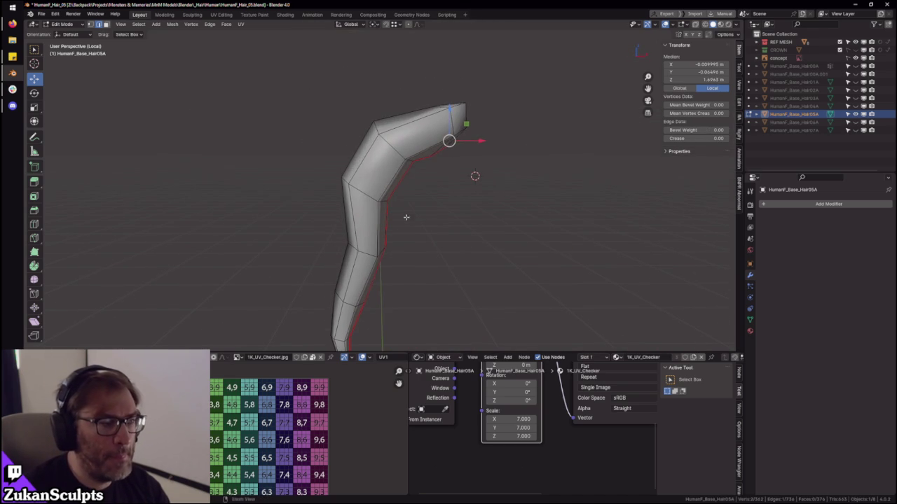
{"action": "key", "text": "a"}
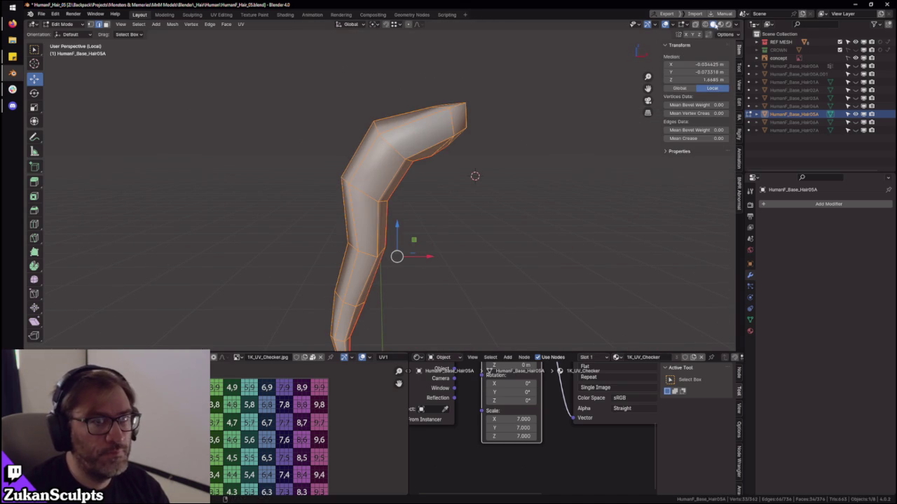
{"action": "left_click", "coordinate": [720, 24]}
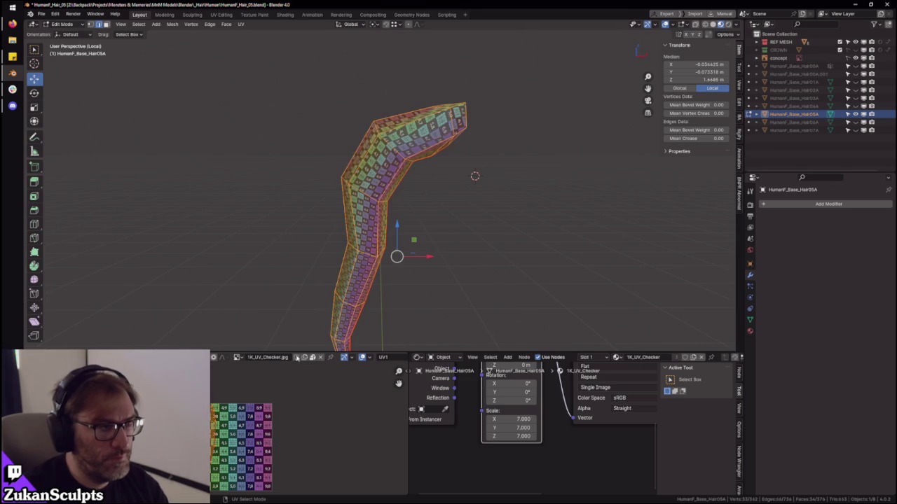
- Unwrap the selected faces at the top of the strand
{"action": "scroll", "coordinate": [407, 258], "scroll_direction": "up", "scroll_amount": 3}
{"action": "scroll", "coordinate": [406, 258], "scroll_direction": "up", "scroll_amount": 4}
{"action": "middle_click_drag", "start_coordinate": [407, 258], "coordinate": [447, 200]}
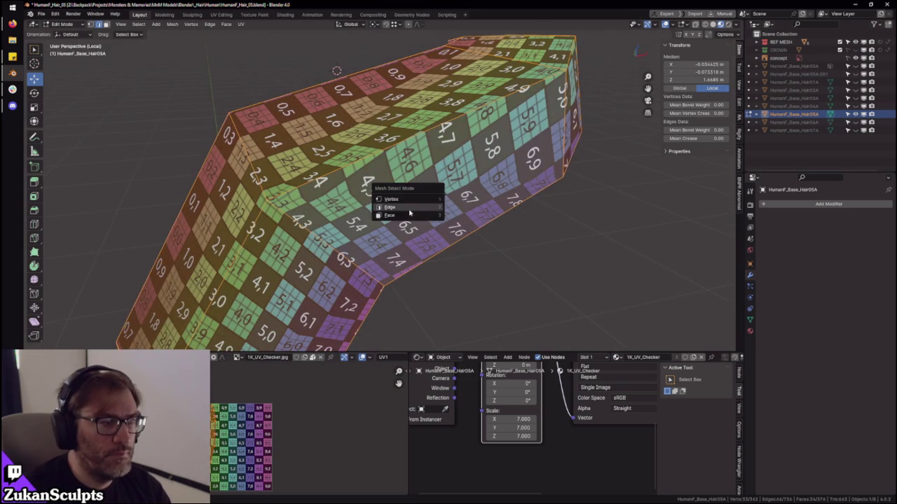
{"action": "left_click", "coordinate": [419, 205]}
{"action": "mouse_move", "coordinate": [336, 75]}
{"action": "middle_mouse_down"}
{"action": "mouse_move", "coordinate": [459, 200]}
{"action": "mouse_move", "coordinate": [462, 232]}
{"action": "middle_mouse_up"}
{"action": "scroll", "coordinate": [458, 201], "scroll_direction": "up", "scroll_amount": 3}
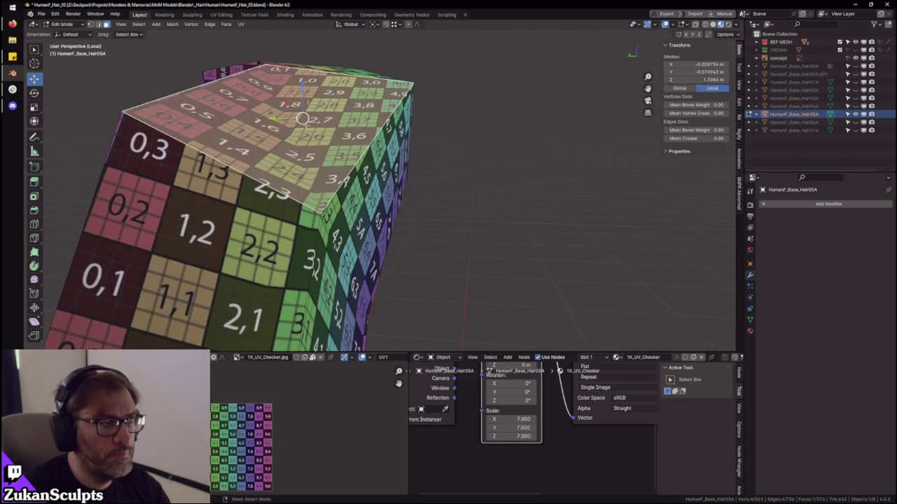
{"action": "key", "text": "u"}
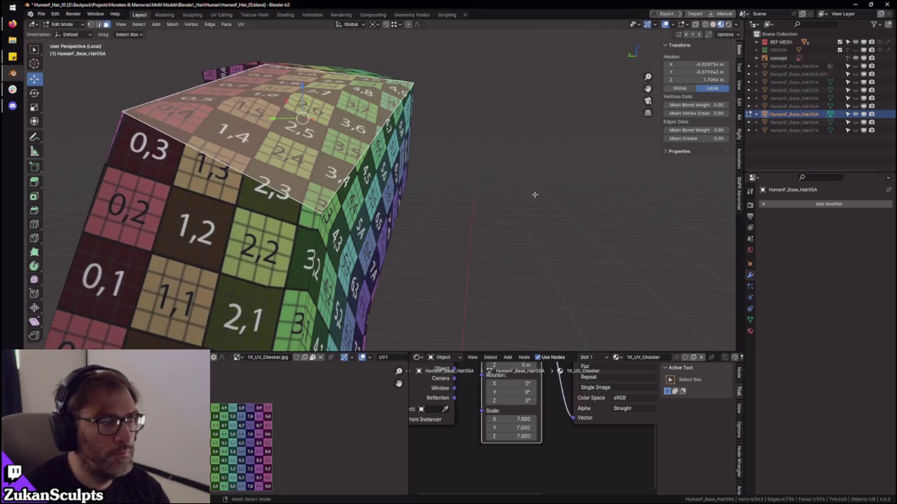
- Expand the selection to linked faces and undo, inspecting the bent strip from several sides
{"action": "scroll", "coordinate": [532, 196], "scroll_direction": "down", "scroll_amount": 3}
{"action": "mouse_move", "coordinate": [521, 231]}
{"action": "middle_mouse_down"}
{"action": "mouse_move", "coordinate": [372, 152]}
{"action": "mouse_move", "coordinate": [489, 232]}
{"action": "mouse_move", "coordinate": [621, 196]}
{"action": "mouse_move", "coordinate": [495, 201]}
{"action": "middle_mouse_up"}
{"action": "scroll", "coordinate": [621, 196], "scroll_direction": "up", "scroll_amount": 3}
{"action": "key", "text": "F3"}
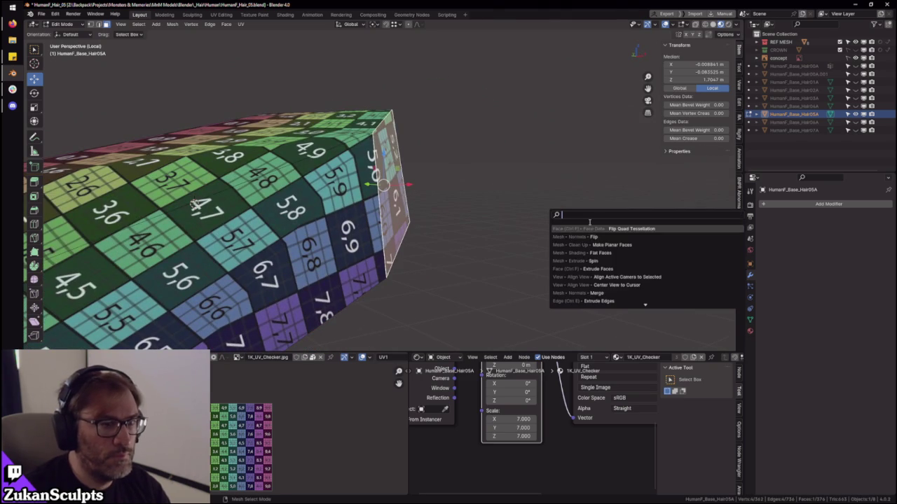
{"action": "key", "text": "Escape"}
{"action": "mouse_move", "coordinate": [564, 214]}
{"action": "middle_mouse_down"}
{"action": "mouse_move", "coordinate": [427, 208]}
{"action": "mouse_move", "coordinate": [547, 204]}
{"action": "mouse_move", "coordinate": [536, 204]}
{"action": "middle_mouse_up"}
{"action": "key", "text": "F3"}
{"action": "key", "text": "Escape"}
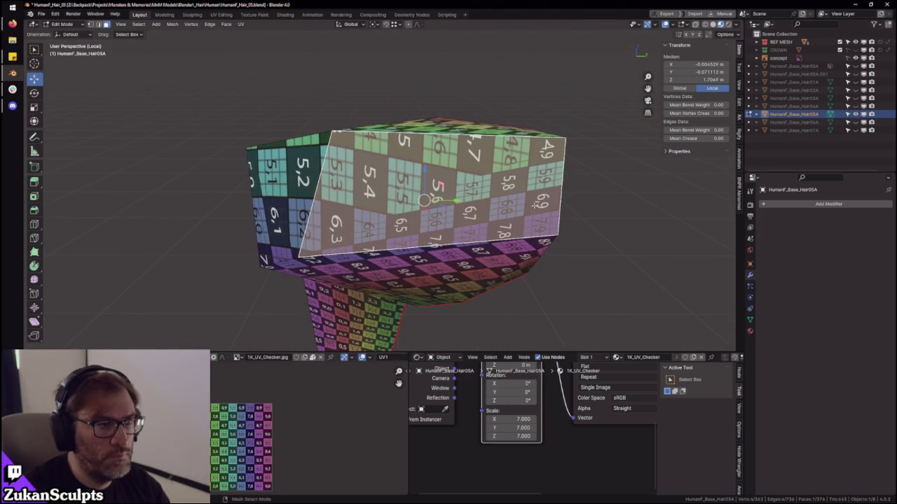
{"action": "key", "text": "l"}
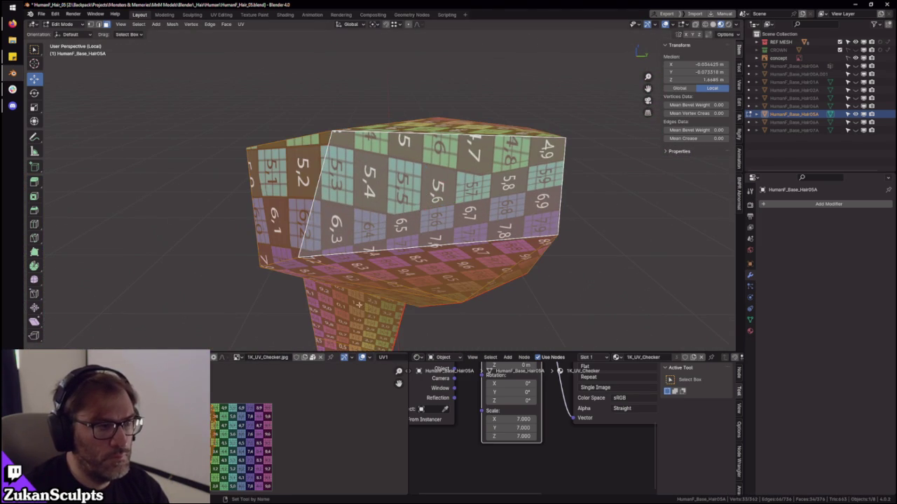
{"action": "key", "text": "ctrl+z"}
{"action": "mouse_move", "coordinate": [355, 295]}
{"action": "middle_mouse_down"}
{"action": "mouse_move", "coordinate": [432, 285]}
{"action": "mouse_move", "coordinate": [400, 270]}
{"action": "mouse_move", "coordinate": [320, 267]}
{"action": "mouse_move", "coordinate": [415, 241]}
{"action": "mouse_move", "coordinate": [393, 253]}
{"action": "mouse_move", "coordinate": [430, 278]}
{"action": "mouse_move", "coordinate": [414, 200]}
{"action": "mouse_move", "coordinate": [440, 203]}
{"action": "mouse_move", "coordinate": [423, 204]}
{"action": "mouse_move", "coordinate": [445, 186]}
{"action": "mouse_move", "coordinate": [448, 161]}
{"action": "mouse_move", "coordinate": [476, 178]}
{"action": "mouse_move", "coordinate": [484, 172]}
{"action": "mouse_move", "coordinate": [402, 186]}
{"action": "mouse_move", "coordinate": [570, 164]}
{"action": "mouse_move", "coordinate": [409, 167]}
{"action": "mouse_move", "coordinate": [448, 175]}
{"action": "middle_mouse_up"}
- Select faces and a vertex on the strip while orbiting around it
{"action": "left_click", "coordinate": [449, 176]}
{"action": "key", "text": "F3"}
{"action": "mouse_move", "coordinate": [566, 194]}
{"action": "middle_mouse_down"}
{"action": "mouse_move", "coordinate": [532, 193]}
{"action": "mouse_move", "coordinate": [553, 192]}
{"action": "mouse_move", "coordinate": [491, 217]}
{"action": "mouse_move", "coordinate": [448, 220]}
{"action": "middle_mouse_up"}
{"action": "key", "text": "a"}
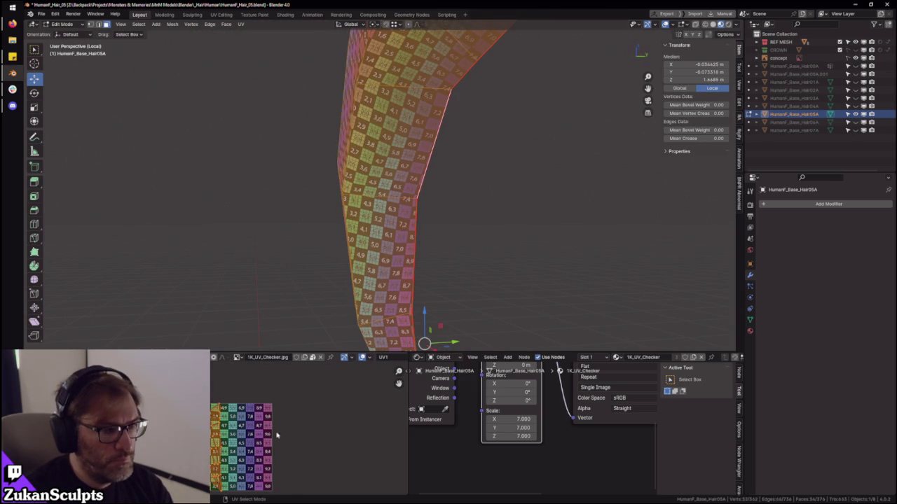
{"action": "scroll", "coordinate": [277, 435], "scroll_direction": "down", "scroll_amount": 2}
{"action": "mouse_move", "coordinate": [380, 195]}
{"action": "middle_mouse_down"}
{"action": "mouse_move", "coordinate": [392, 280]}
{"action": "mouse_move", "coordinate": [429, 251]}
{"action": "mouse_move", "coordinate": [419, 176]}
{"action": "mouse_move", "coordinate": [392, 180]}
{"action": "mouse_move", "coordinate": [441, 187]}
{"action": "mouse_move", "coordinate": [412, 145]}
{"action": "mouse_move", "coordinate": [465, 190]}
{"action": "mouse_move", "coordinate": [389, 233]}
{"action": "mouse_move", "coordinate": [427, 183]}
{"action": "mouse_move", "coordinate": [446, 199]}
{"action": "middle_mouse_up"}
{"action": "left_click", "coordinate": [424, 242]}
{"action": "scroll", "coordinate": [414, 237], "scroll_direction": "up", "scroll_amount": 3}
- Select the entire strip, re-unwrap its UVs, and view the layout full-window
{"action": "key", "text": "ctrl+Tab"}
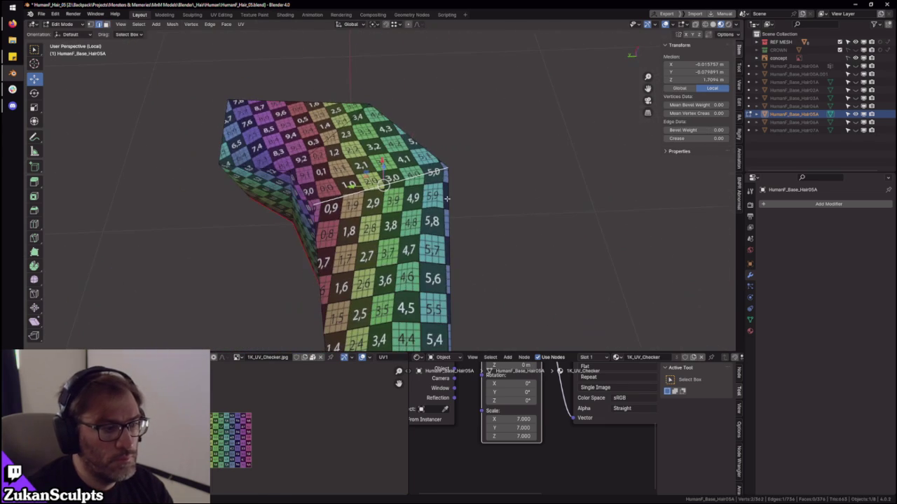
{"action": "key", "text": "a"}
{"action": "scroll", "coordinate": [270, 406], "scroll_direction": "up", "scroll_amount": 3}
{"action": "scroll", "coordinate": [271, 406], "scroll_direction": "up", "scroll_amount": 2}
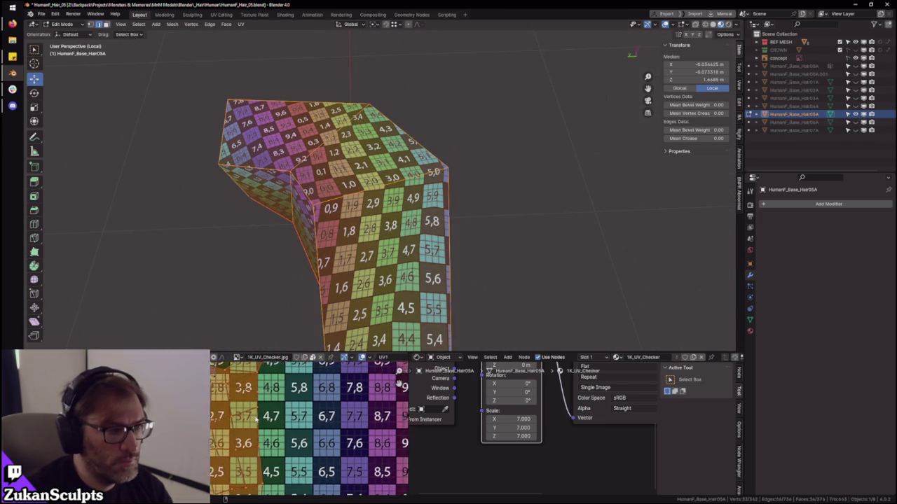
{"action": "scroll", "coordinate": [270, 406], "scroll_direction": "down", "scroll_amount": 3}
{"action": "scroll", "coordinate": [280, 428], "scroll_direction": "down", "scroll_amount": 5}
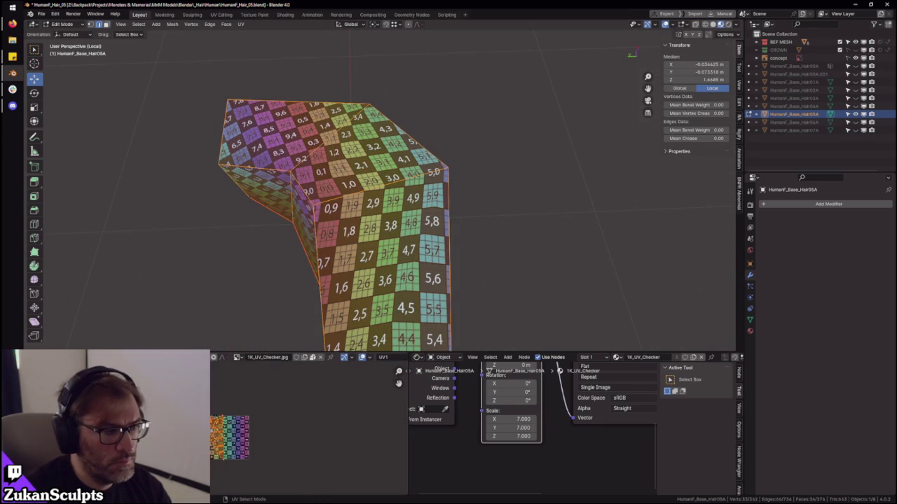
{"action": "key", "text": "ctrl+z"}
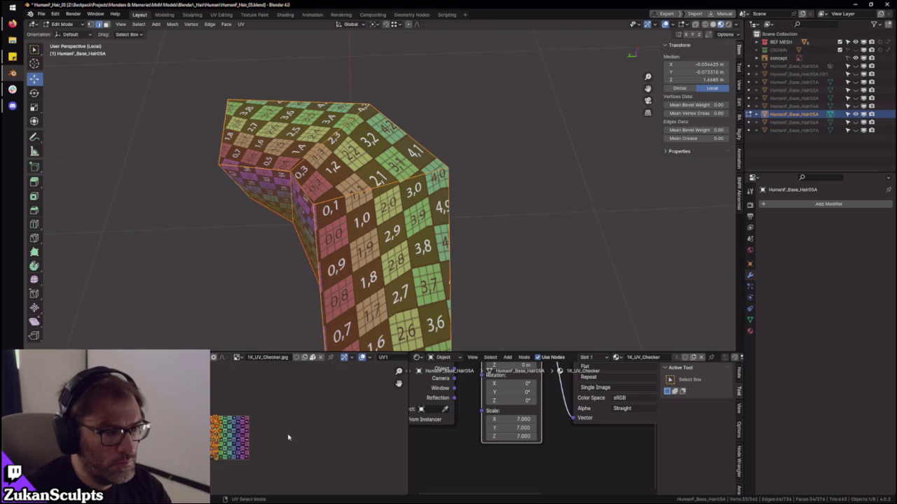
{"action": "key", "text": "ctrl+space"}
{"action": "key", "text": "ctrl+space"}
{"action": "mouse_move", "coordinate": [392, 294]}
{"action": "middle_mouse_down"}
{"action": "mouse_move", "coordinate": [483, 286]}
{"action": "mouse_move", "coordinate": [442, 191]}
{"action": "mouse_move", "coordinate": [414, 238]}
{"action": "mouse_move", "coordinate": [364, 231]}
{"action": "middle_mouse_up"}
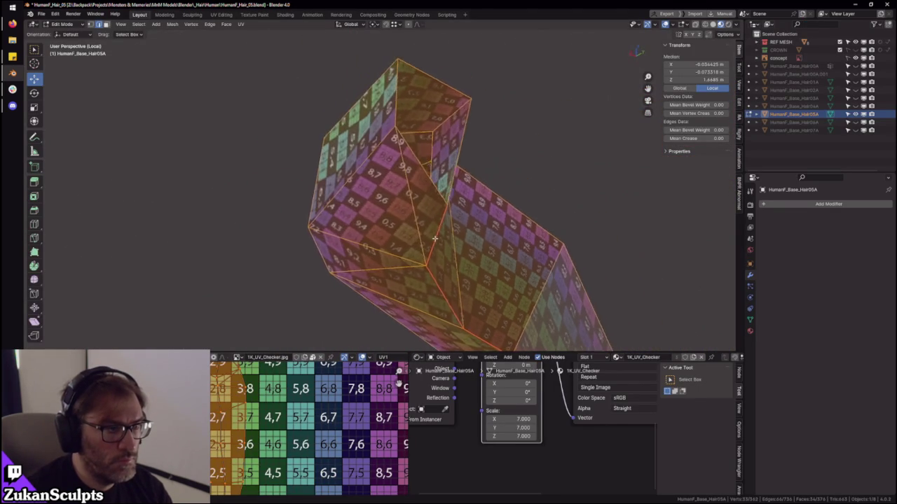
- Check the strip's UV layout full-window, then return to the normal layout
{"action": "key", "text": "ctrl+space"}
{"action": "scroll", "coordinate": [415, 263], "scroll_direction": "up", "scroll_amount": 3}
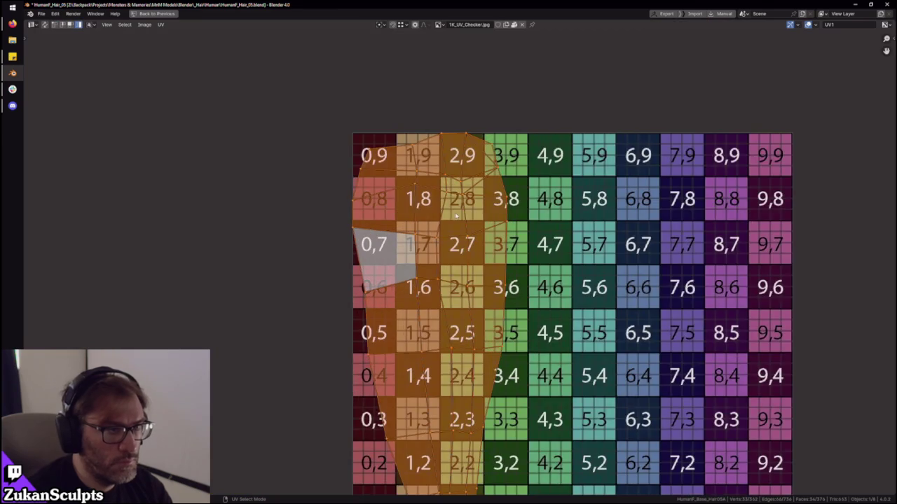
{"action": "key", "text": "ctrl+space"}
{"action": "middle_click_drag", "start_coordinate": [412, 217], "coordinate": [424, 233]}
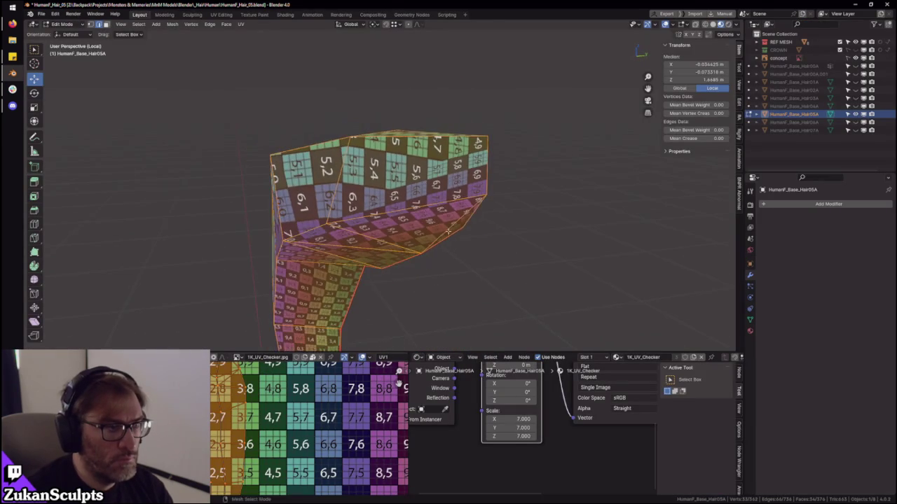
- Nudge the strip's end vertices 0.000463 m along X, then exit local view
{"action": "left_click", "coordinate": [407, 213]}
{"action": "key", "text": "F3"}
{"action": "left_click", "coordinate": [529, 224]}
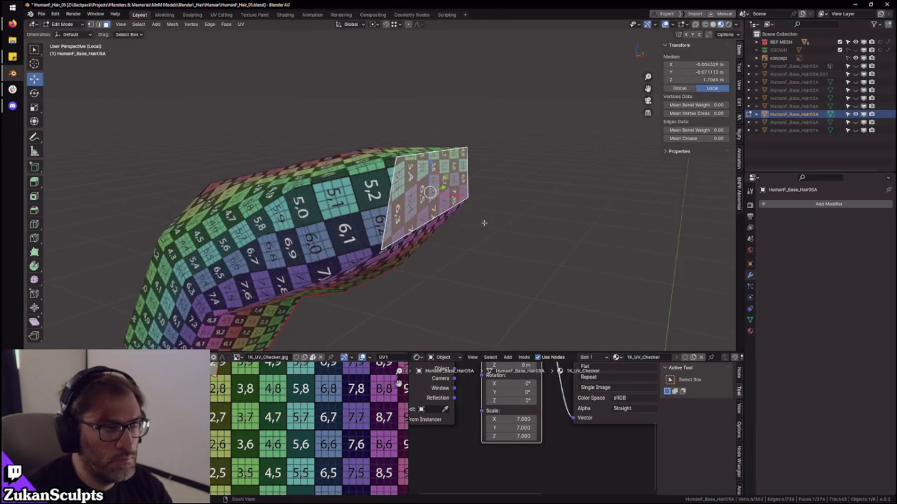
{"action": "mouse_move", "coordinate": [478, 241]}
{"action": "middle_mouse_down"}
{"action": "mouse_move", "coordinate": [466, 224]}
{"action": "mouse_move", "coordinate": [419, 241]}
{"action": "middle_mouse_up"}
{"action": "key", "text": "ctrl+Tab"}
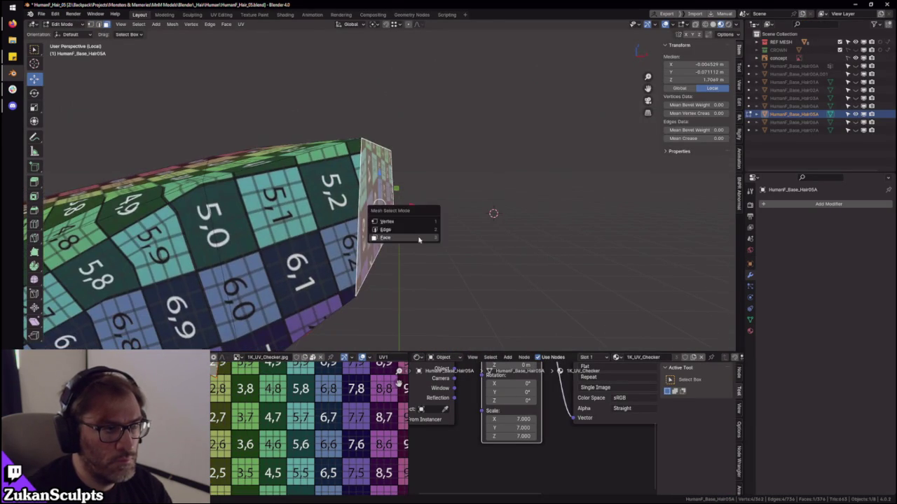
{"action": "left_click_drag", "start_coordinate": [395, 248], "coordinate": [410, 248]}
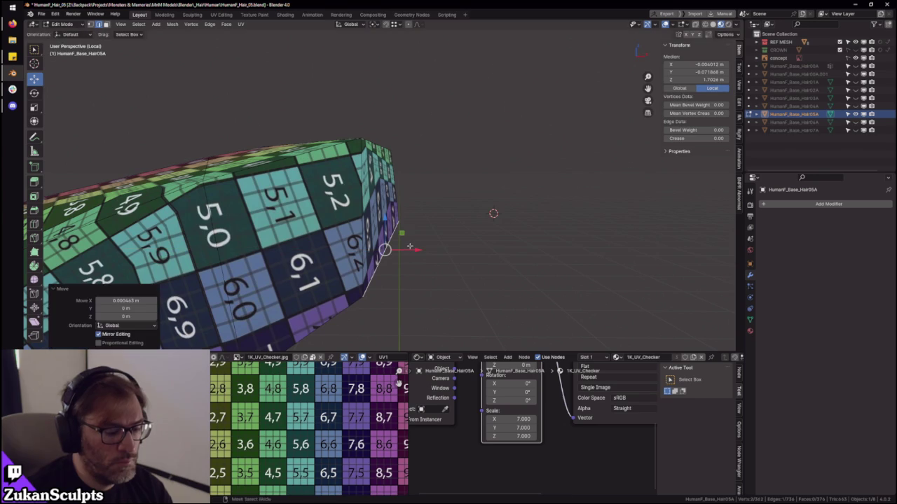
{"action": "key", "text": "KP_Divide"}
- Reveal all hidden hair faces with Alt+H
{"action": "key", "text": "alt+h"}
{"action": "middle_click_drag", "start_coordinate": [348, 310], "coordinate": [350, 295]}
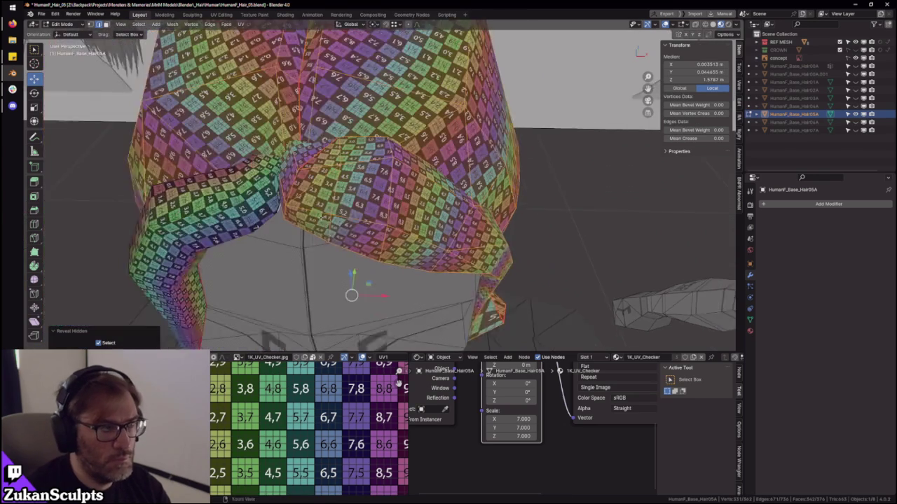
{"action": "scroll", "coordinate": [350, 294], "scroll_direction": "down", "scroll_amount": 2}
{"action": "mouse_move", "coordinate": [403, 200]}
{"action": "middle_mouse_down"}
{"action": "mouse_move", "coordinate": [418, 261]}
{"action": "mouse_move", "coordinate": [364, 210]}
{"action": "middle_mouse_up"}
{"action": "scroll", "coordinate": [419, 260], "scroll_direction": "up", "scroll_amount": 3}
- In face mode, select a whole linked hair strip island
{"action": "key", "text": "ctrl+Tab"}
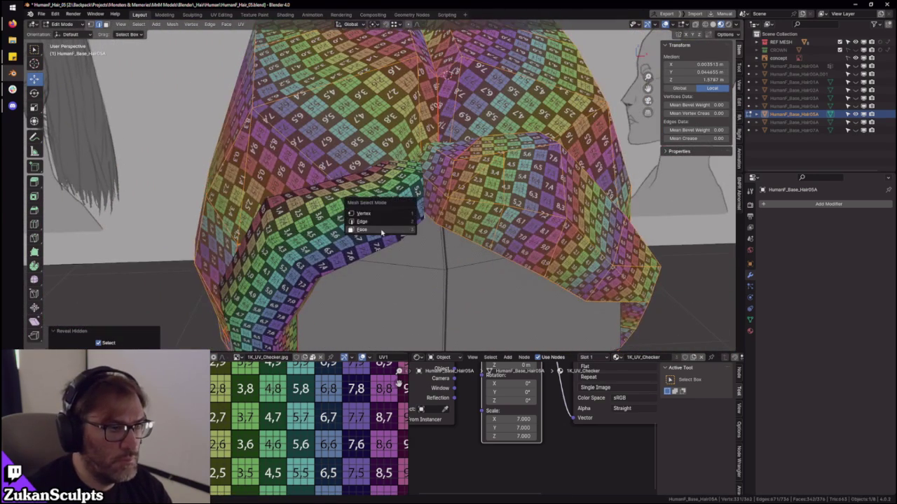
{"action": "left_click", "coordinate": [384, 227]}
{"action": "key", "text": "ctrl+l"}
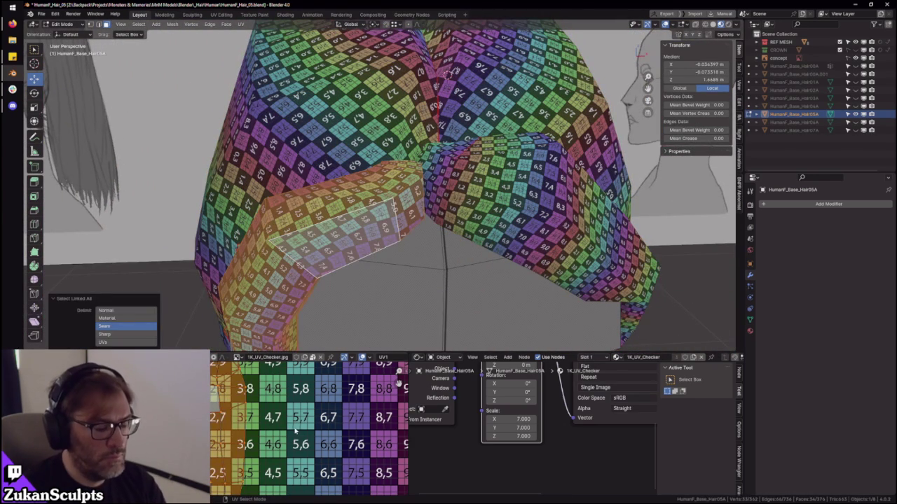
{"action": "mouse_move", "coordinate": [420, 231]}
{"action": "middle_mouse_down"}
{"action": "mouse_move", "coordinate": [481, 166]}
{"action": "mouse_move", "coordinate": [455, 224]}
{"action": "mouse_move", "coordinate": [497, 268]}
{"action": "mouse_move", "coordinate": [516, 266]}
{"action": "middle_mouse_up"}
{"action": "scroll", "coordinate": [481, 167], "scroll_direction": "up", "scroll_amount": 2}
{"action": "middle_click_drag", "start_coordinate": [509, 234], "coordinate": [440, 291]}
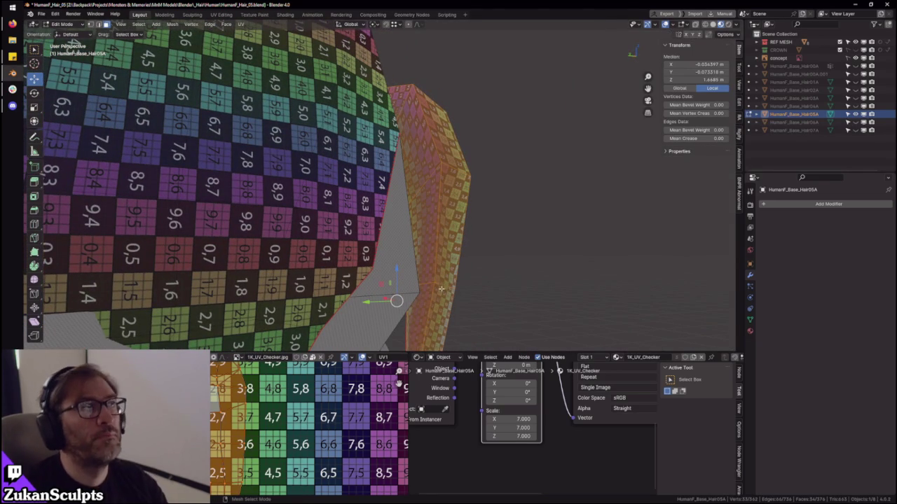
{"action": "middle_click_drag", "start_coordinate": [484, 207], "coordinate": [420, 280]}
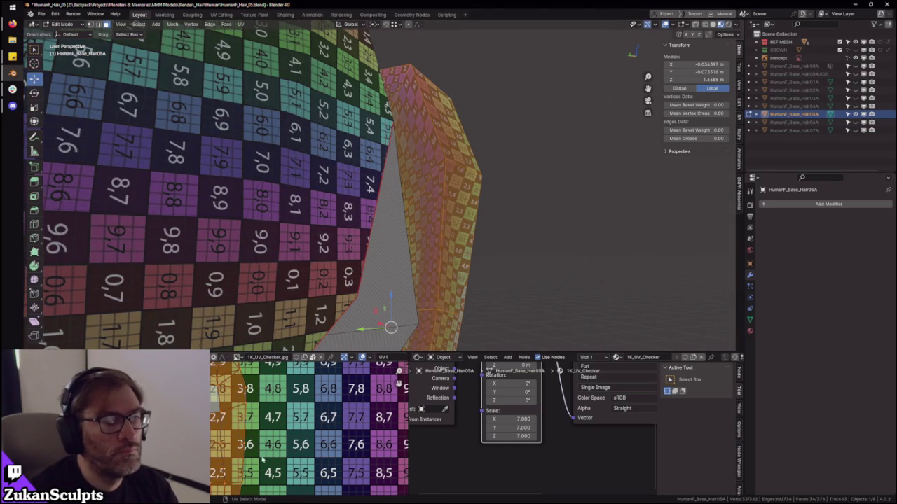
- Select the whole side strip via linked selection, then invert to everything else
{"action": "left_click", "coordinate": [410, 224]}
{"action": "key", "text": "alt+a"}
{"action": "key", "text": "a"}
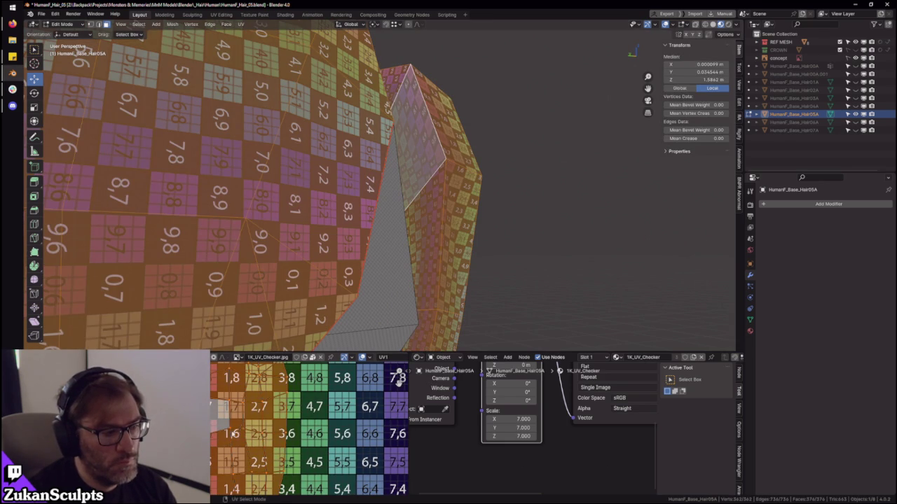
{"action": "left_click_drag", "start_coordinate": [215, 445], "coordinate": [233, 424]}
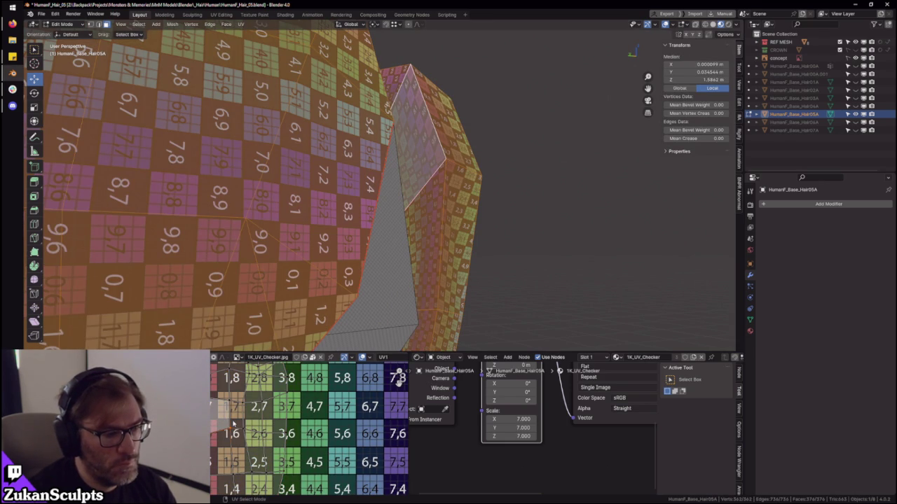
{"action": "left_click", "coordinate": [449, 249]}
{"action": "key", "text": "ctrl+l"}
{"action": "scroll", "coordinate": [216, 429], "scroll_direction": "down", "scroll_amount": 4}
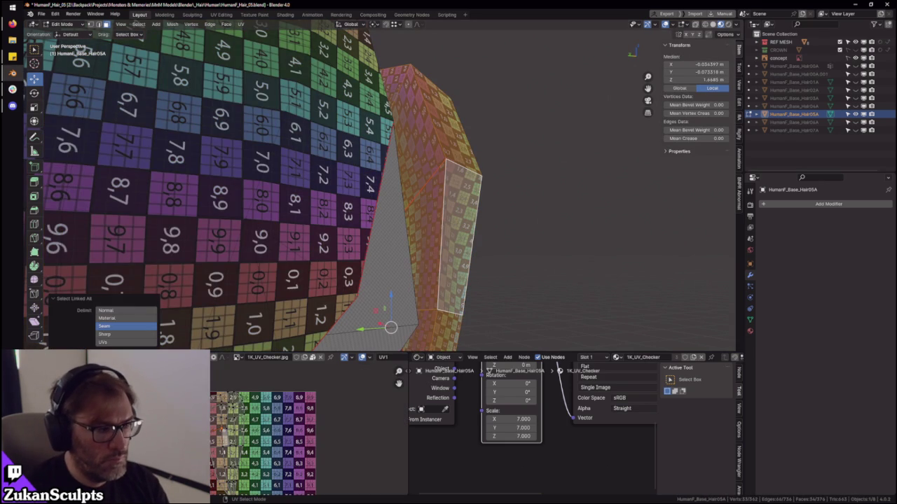
{"action": "key", "text": "3"}
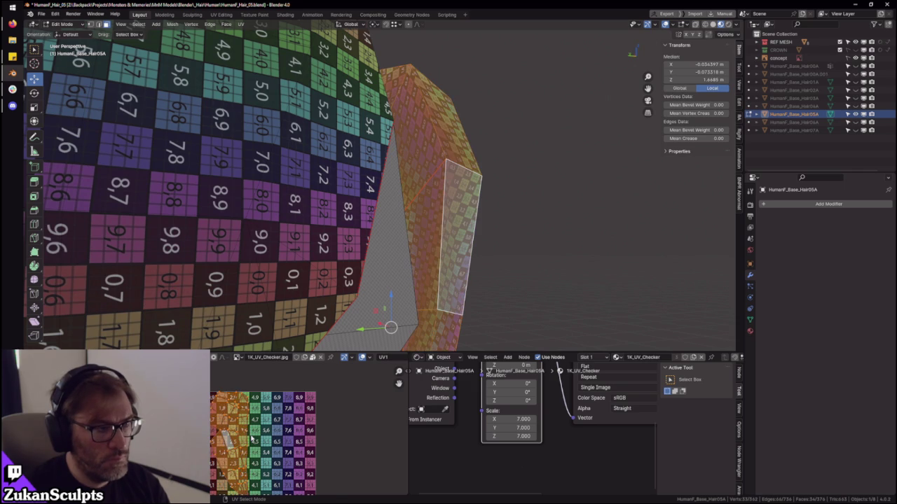
{"action": "scroll", "coordinate": [260, 435], "scroll_direction": "up", "scroll_amount": 2}
{"action": "middle_click_drag", "start_coordinate": [468, 220], "coordinate": [457, 233]}
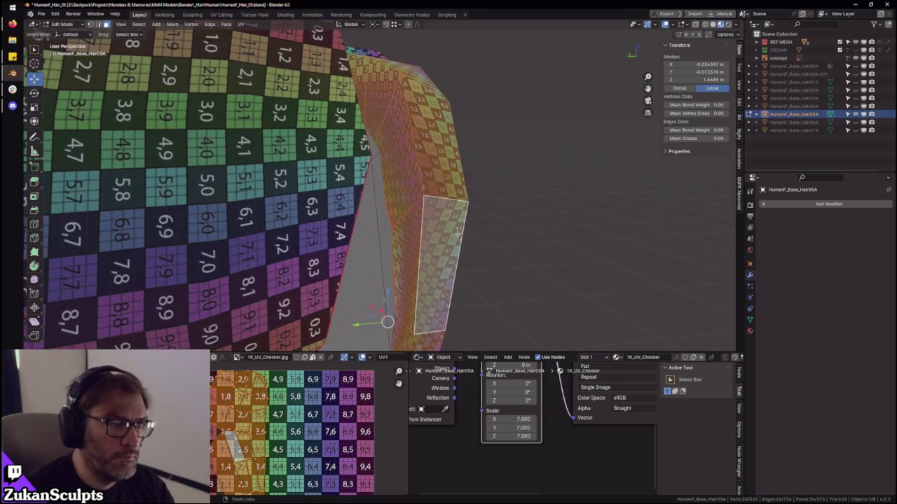
{"action": "key", "text": "ctrl+i"}
- Isolate the narrow side hair strip in local view and frame it
{"action": "key", "text": "h"}
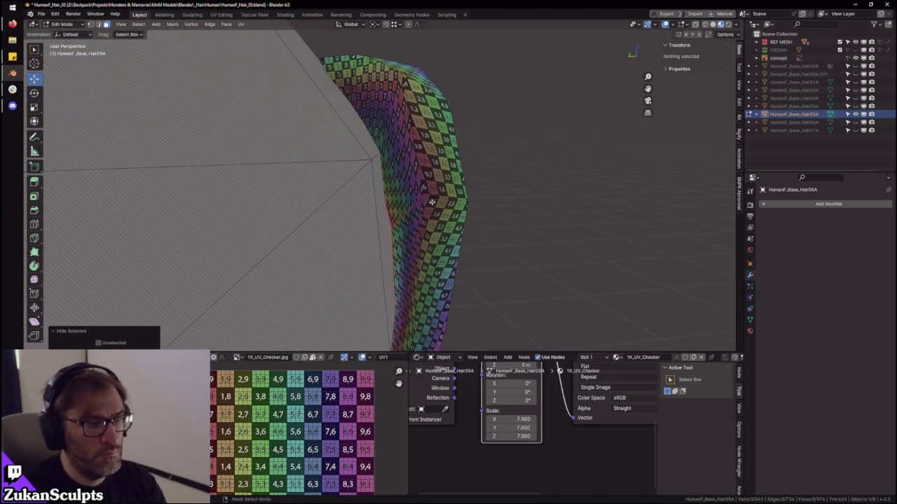
{"action": "key", "text": "slash"}
{"action": "key", "text": "alt+h"}
{"action": "key", "text": "KP_Decimal"}
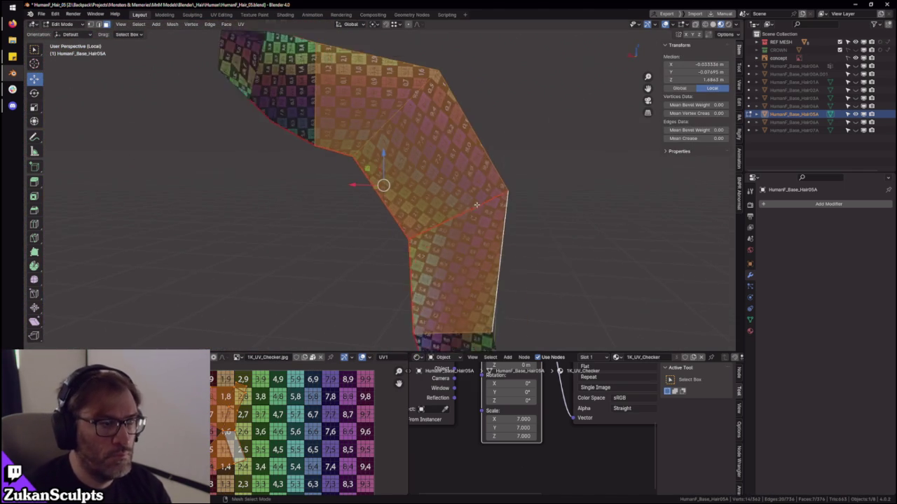
{"action": "mouse_move", "coordinate": [476, 188]}
{"action": "middle_mouse_down"}
{"action": "mouse_move", "coordinate": [530, 240]}
{"action": "mouse_move", "coordinate": [456, 242]}
{"action": "mouse_move", "coordinate": [448, 252]}
{"action": "middle_mouse_up"}
{"action": "middle_click_drag", "start_coordinate": [279, 433], "coordinate": [274, 444]}
- Narrow the strip's lengthwise UV edge along X to 0.4632, then select the whole island
{"action": "key", "text": "ctrl+space"}
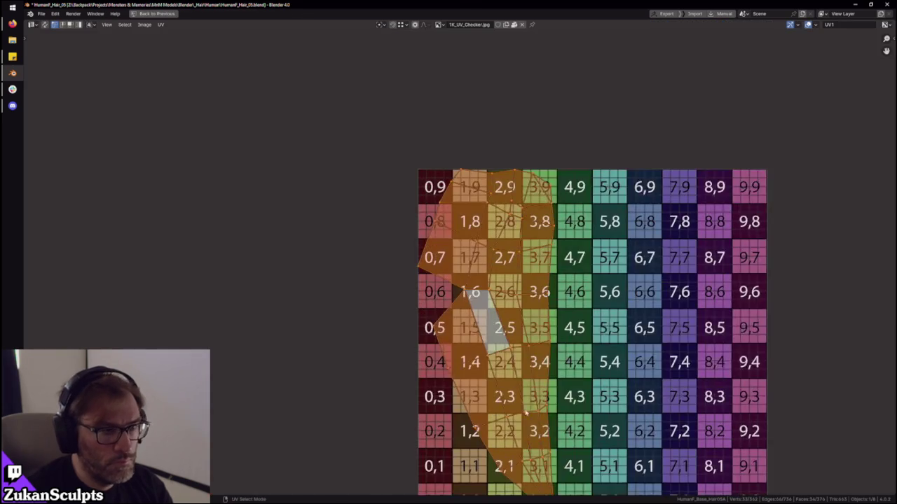
{"action": "left_click", "coordinate": [491, 342], "text": "alt"}
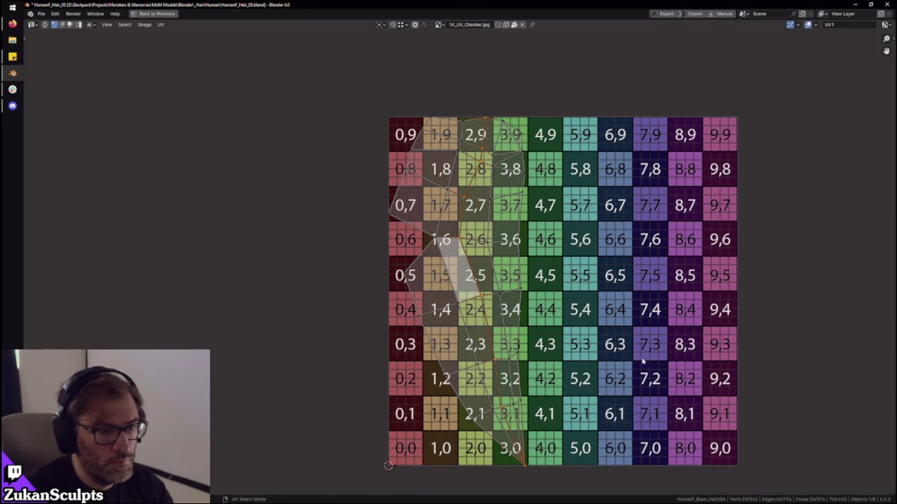
{"action": "key", "text": "s"}
{"action": "key", "text": "x"}
{"action": "left_click", "coordinate": [568, 334]}
{"action": "scroll", "coordinate": [573, 436], "scroll_direction": "down", "scroll_amount": 4}
{"action": "scroll", "coordinate": [499, 330], "scroll_direction": "up", "scroll_amount": 2}
{"action": "key", "text": "l"}
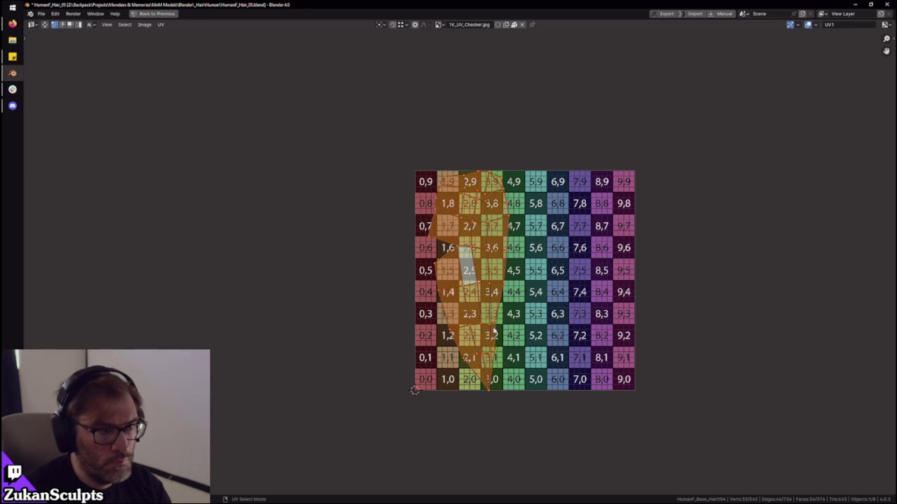
{"action": "scroll", "coordinate": [494, 330], "scroll_direction": "up", "scroll_amount": 1}
{"action": "key", "text": "ctrl+space"}
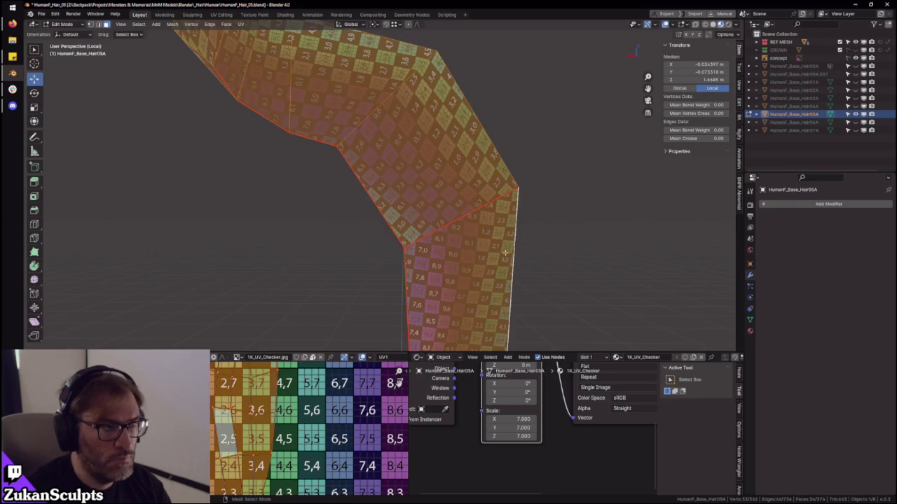
- Select a longer run of faces along the bent hair strip
{"action": "middle_click_drag", "start_coordinate": [463, 267], "coordinate": [425, 224]}
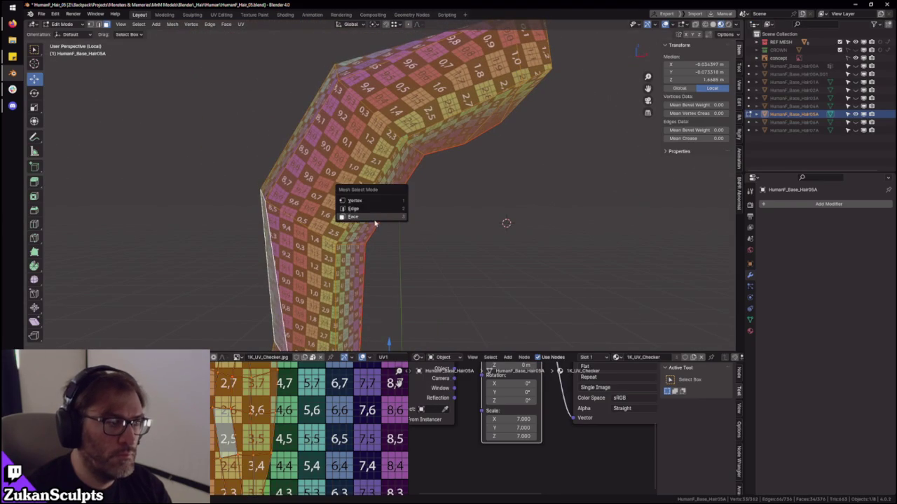
{"action": "left_click", "coordinate": [372, 161]}
{"action": "mouse_move", "coordinate": [326, 268]}
{"action": "middle_mouse_down"}
{"action": "mouse_move", "coordinate": [362, 286]}
{"action": "mouse_move", "coordinate": [397, 230]}
{"action": "middle_mouse_up"}
{"action": "left_click", "coordinate": [362, 287], "text": "ctrl"}
{"action": "scroll", "coordinate": [516, 190], "scroll_direction": "up", "scroll_amount": 1, "text": "shift"}
{"action": "scroll", "coordinate": [515, 190], "scroll_direction": "up", "scroll_amount": 1, "text": "shift"}
{"action": "middle_click_drag", "start_coordinate": [516, 190], "coordinate": [508, 231]}
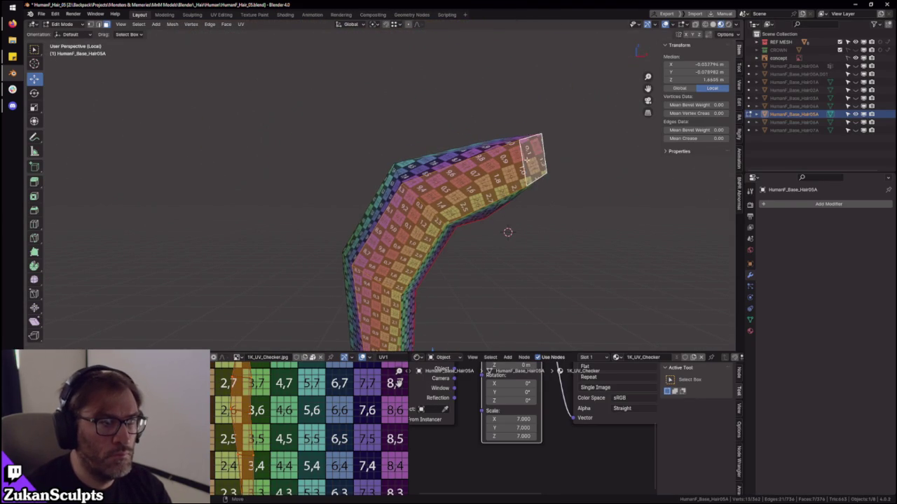
{"action": "middle_click_drag", "start_coordinate": [528, 160], "coordinate": [487, 220]}
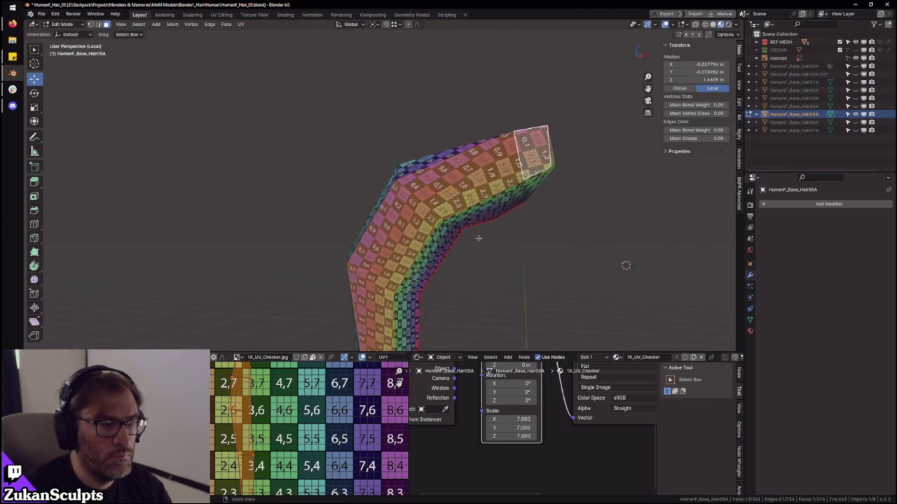
- Box-select the UV strip's vertices and straighten its right edge
{"action": "key", "text": "ctrl+space"}
{"action": "middle_click_drag", "start_coordinate": [505, 382], "coordinate": [473, 366]}
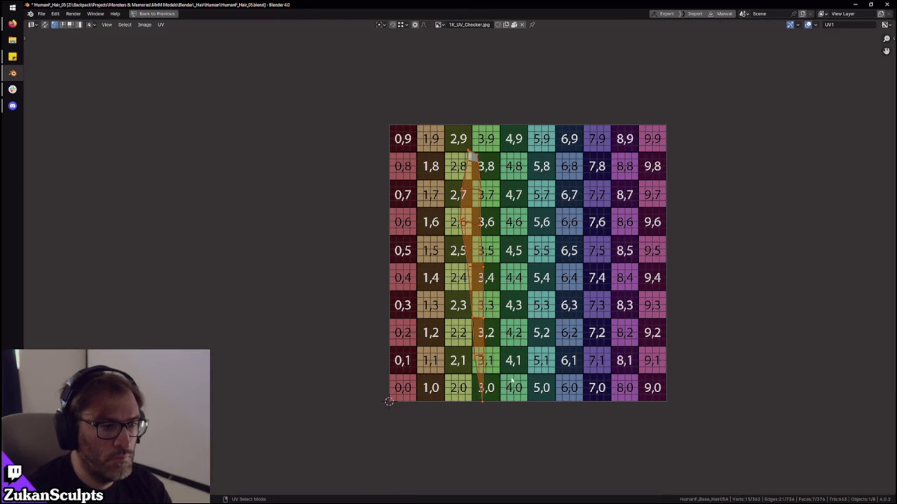
{"action": "left_click_drag", "start_coordinate": [531, 133], "coordinate": [479, 365]}
{"action": "scroll", "coordinate": [641, 273], "scroll_direction": "up", "scroll_amount": 3}
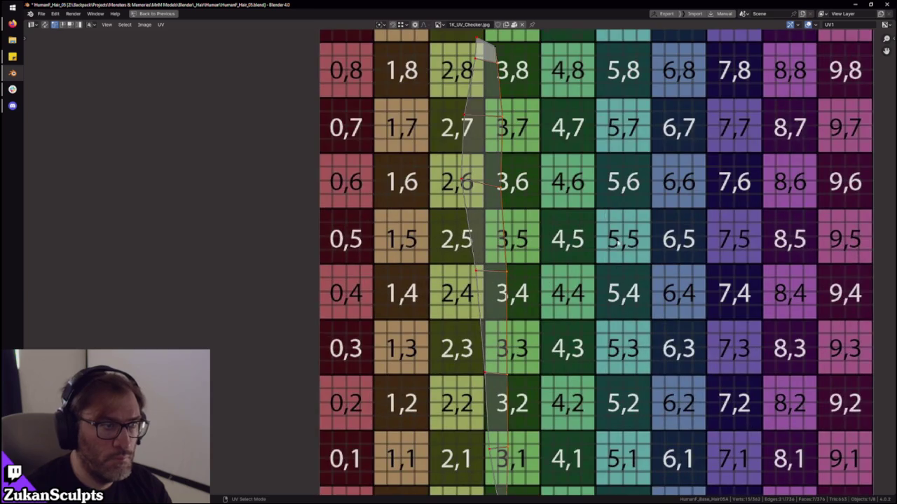
{"action": "key", "text": "w"}
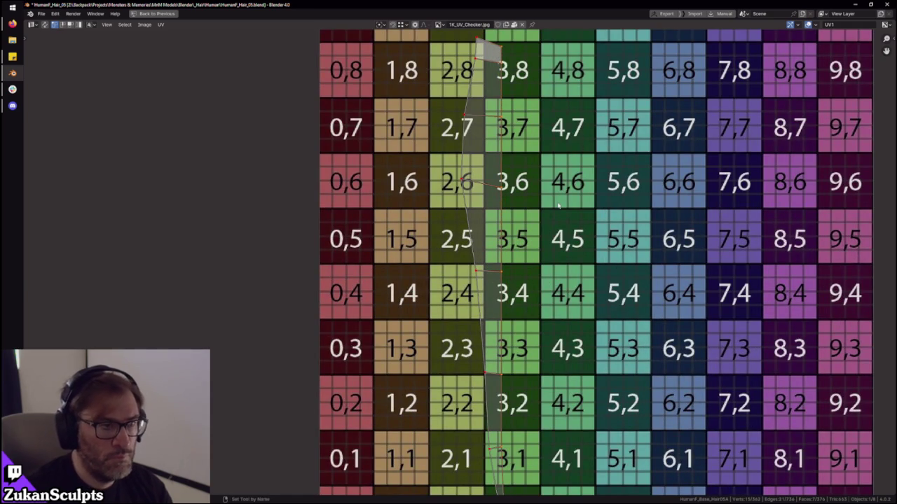
{"action": "scroll", "coordinate": [461, 191], "scroll_direction": "down", "scroll_amount": 5}
{"action": "scroll", "coordinate": [448, 316], "scroll_direction": "up", "scroll_amount": 2}
{"action": "scroll", "coordinate": [445, 385], "scroll_direction": "up", "scroll_amount": 1}
{"action": "scroll", "coordinate": [443, 436], "scroll_direction": "down", "scroll_amount": 2}
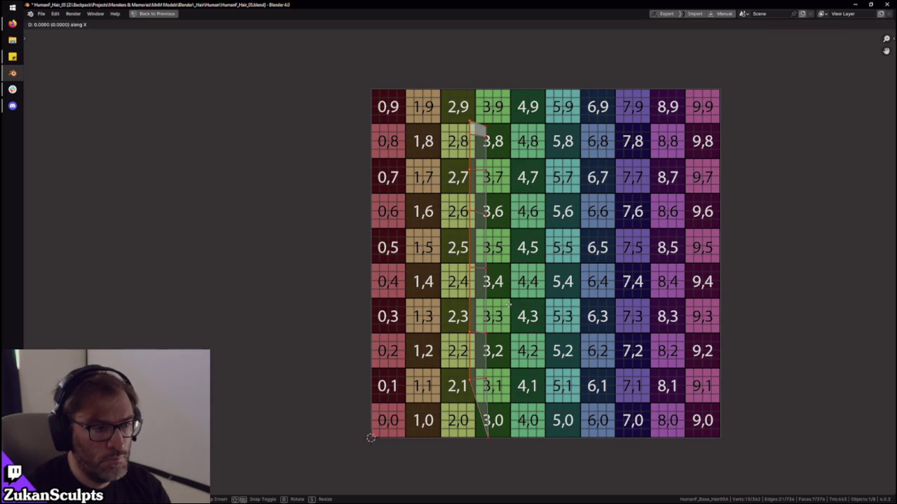
- Nudge the UV strip slightly left along X and restore the normal layout
{"action": "key", "text": "g"}
{"action": "key", "text": "x"}
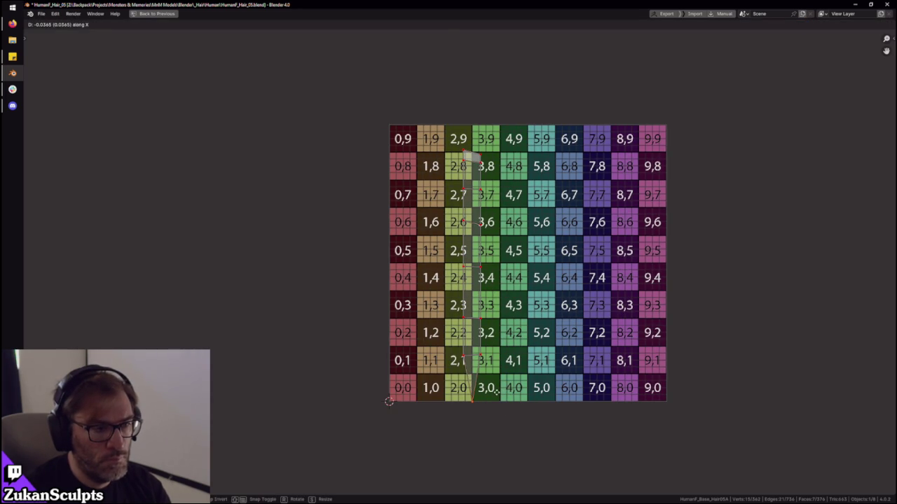
{"action": "left_click", "coordinate": [496, 393]}
{"action": "key", "text": "ctrl+space"}
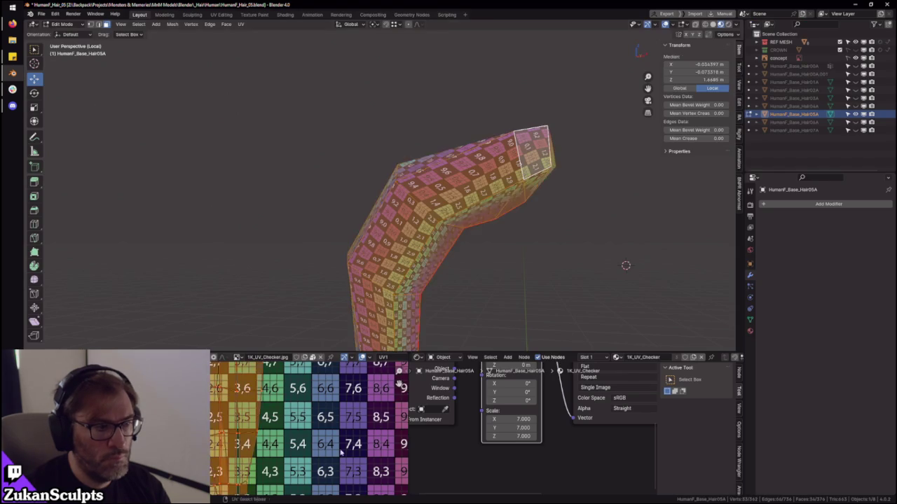
- Line up an upper vertex of the wider UV island by moving it left
{"action": "key", "text": "ctrl+space"}
{"action": "scroll", "coordinate": [417, 352], "scroll_direction": "down", "scroll_amount": 2}
{"action": "scroll", "coordinate": [589, 423], "scroll_direction": "down", "scroll_amount": 1}
{"action": "scroll", "coordinate": [510, 367], "scroll_direction": "up", "scroll_amount": 2}
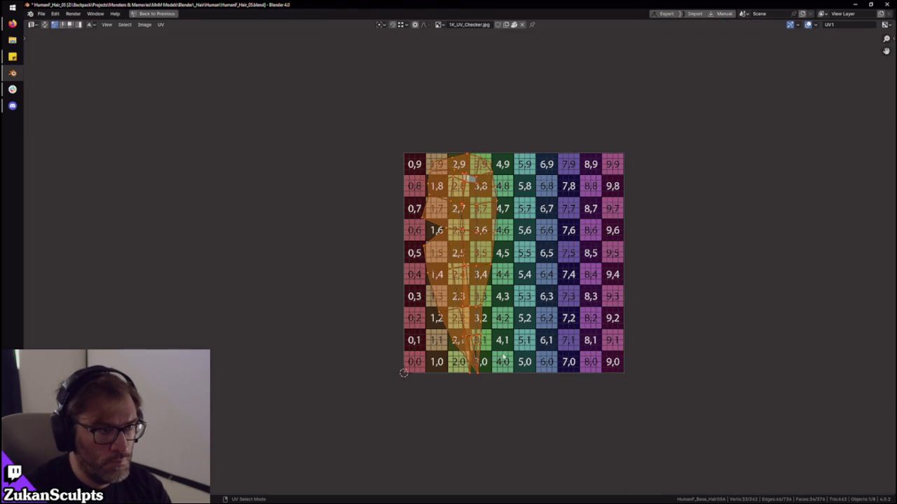
{"action": "scroll", "coordinate": [504, 358], "scroll_direction": "up", "scroll_amount": 3}
{"action": "scroll", "coordinate": [483, 233], "scroll_direction": "up", "scroll_amount": 2}
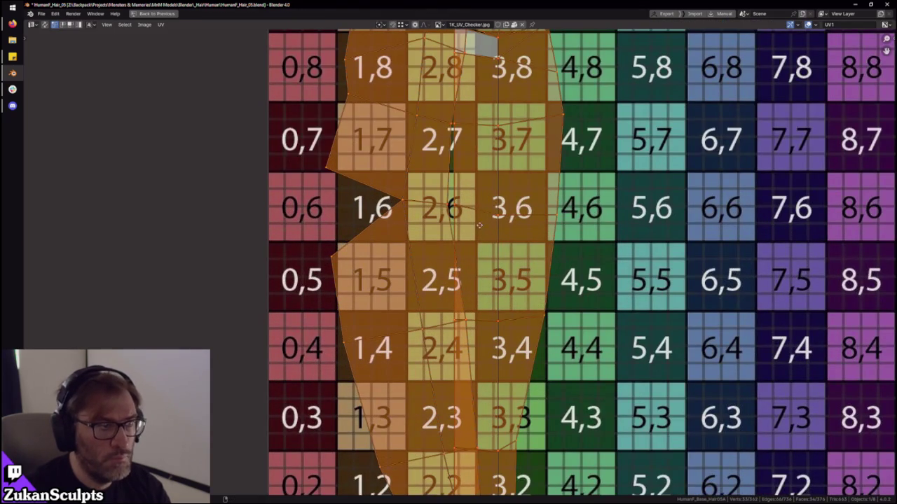
{"action": "scroll", "coordinate": [479, 221], "scroll_direction": "down", "scroll_amount": 1}
{"action": "scroll", "coordinate": [473, 259], "scroll_direction": "down", "scroll_amount": 1}
{"action": "scroll", "coordinate": [453, 259], "scroll_direction": "up", "scroll_amount": 2}
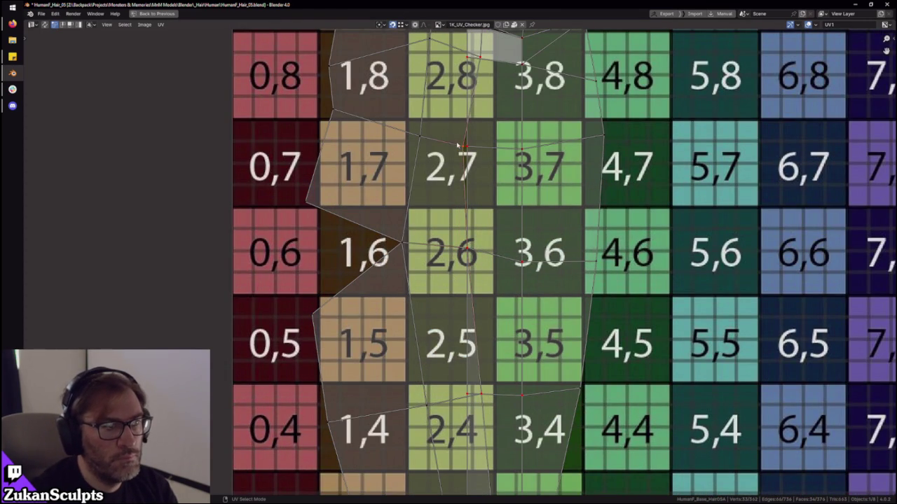
{"action": "middle_click_drag", "start_coordinate": [493, 74], "coordinate": [490, 202]}
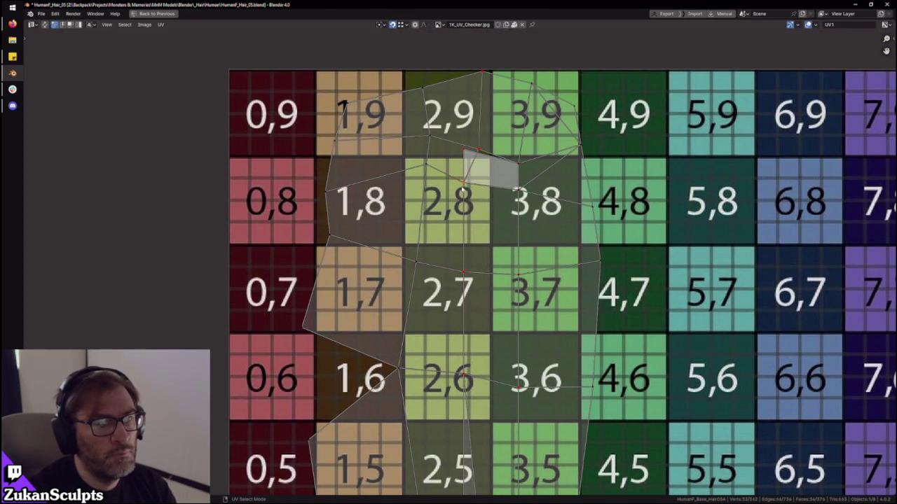
{"action": "left_click_drag", "start_coordinate": [477, 144], "coordinate": [459, 155]}
- Move the lower vertices left so the island's side straightens and bottom edges converge
{"action": "middle_click_drag", "start_coordinate": [464, 490], "coordinate": [474, 174]}
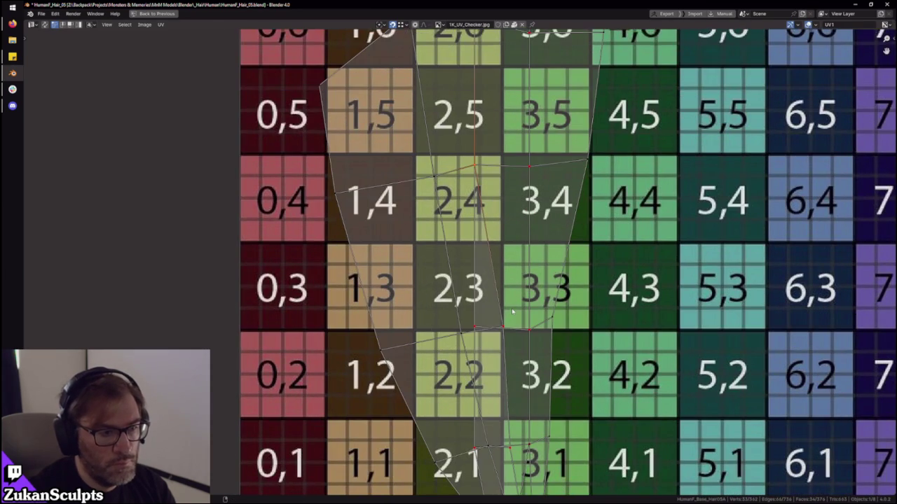
{"action": "left_click_drag", "start_coordinate": [465, 333], "coordinate": [475, 328]}
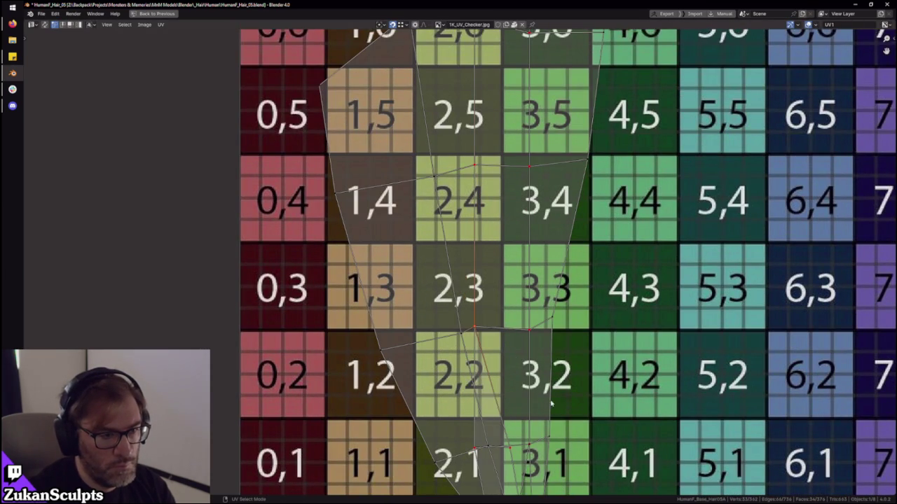
{"action": "middle_click_drag", "start_coordinate": [539, 410], "coordinate": [536, 280]}
{"action": "left_click_drag", "start_coordinate": [525, 465], "coordinate": [501, 465]}
{"action": "mouse_move", "coordinate": [503, 324]}
{"action": "left_mouse_down"}
{"action": "mouse_move", "coordinate": [463, 325]}
{"action": "mouse_move", "coordinate": [471, 321]}
{"action": "left_mouse_up"}
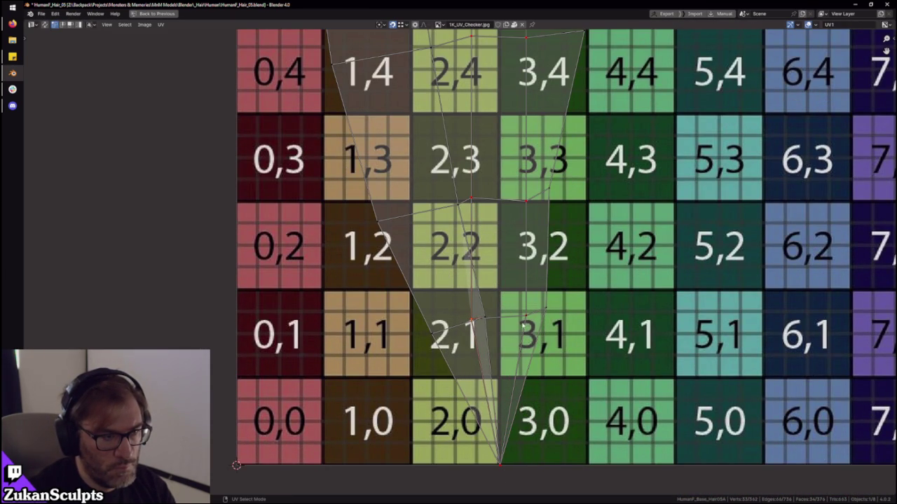
{"action": "scroll", "coordinate": [455, 273], "scroll_direction": "down", "scroll_amount": 6}
- Select all the island's UVs, then select a row of vertices and realign it
{"action": "key", "text": "a"}
{"action": "scroll", "coordinate": [457, 266], "scroll_direction": "up", "scroll_amount": 3}
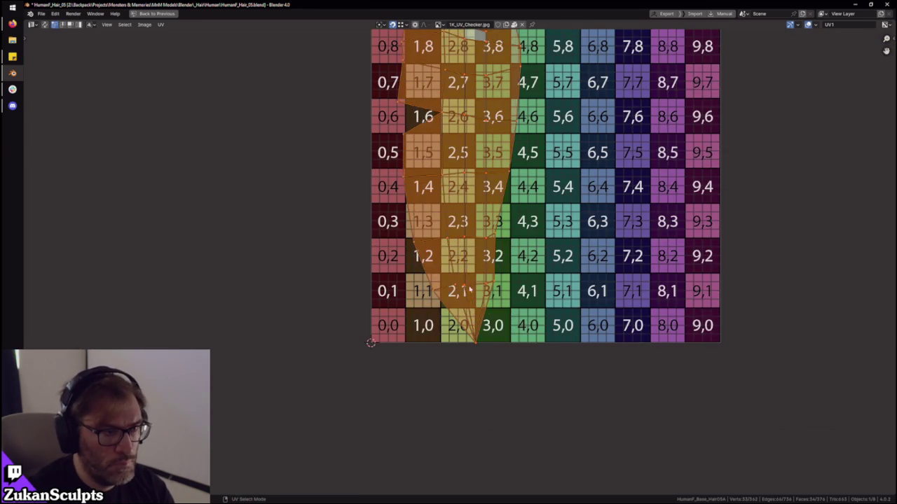
{"action": "scroll", "coordinate": [464, 280], "scroll_direction": "up", "scroll_amount": 2}
{"action": "middle_click_drag", "start_coordinate": [506, 196], "coordinate": [483, 280]}
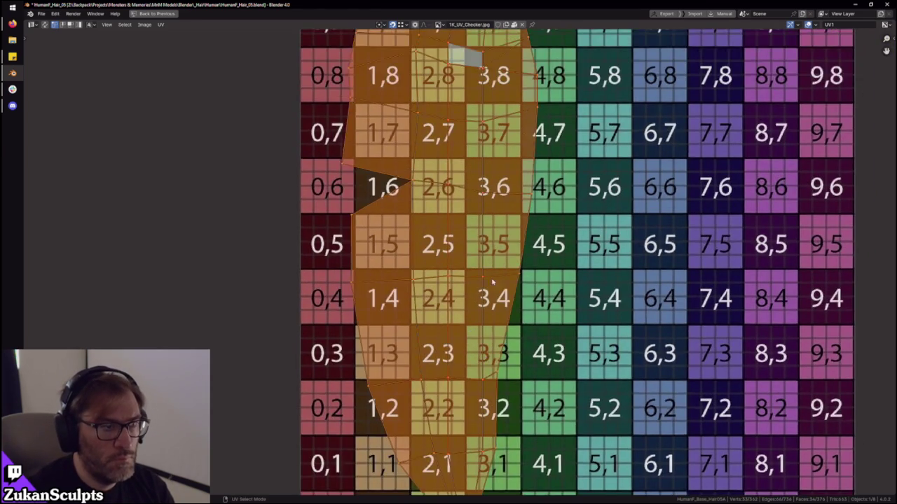
{"action": "scroll", "coordinate": [483, 280], "scroll_direction": "down", "scroll_amount": 1}
{"action": "middle_click_drag", "start_coordinate": [482, 204], "coordinate": [482, 265]}
{"action": "key", "text": "ctrl+space"}
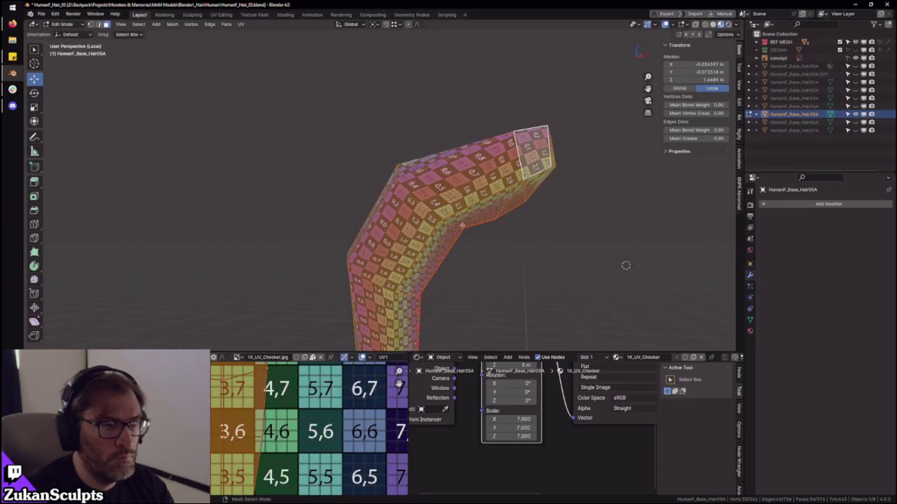
{"action": "middle_click_drag", "start_coordinate": [211, 397], "coordinate": [245, 421]}
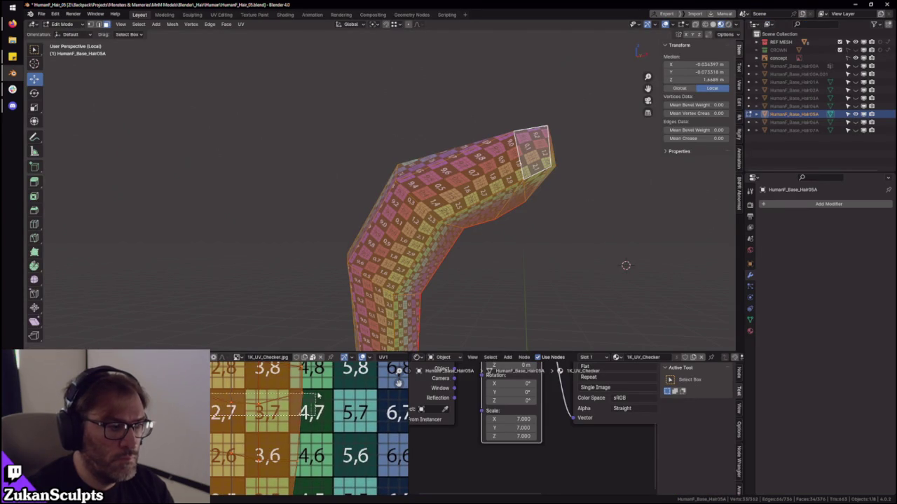
{"action": "left_click_drag", "start_coordinate": [315, 395], "coordinate": [332, 424]}
{"action": "key", "text": "ctrl+z"}
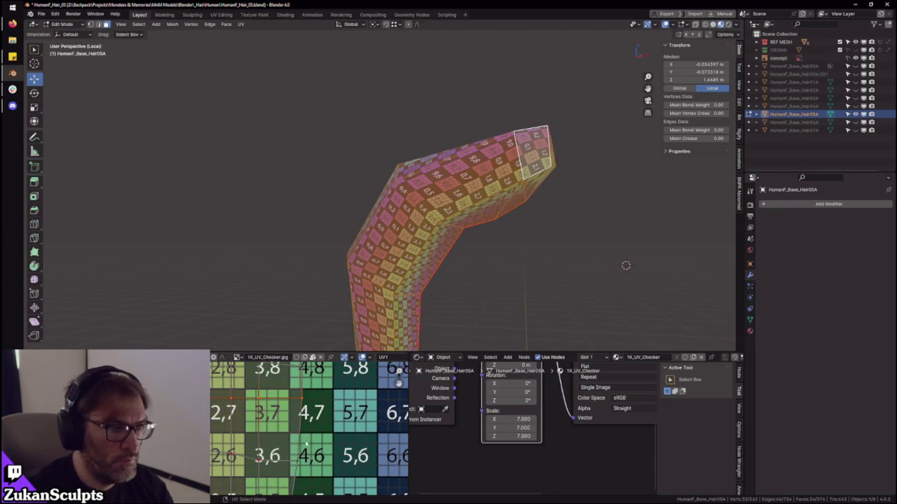
- Box-select the vertices along the 0,7 row, then select the whole UV island
{"action": "key", "text": "ctrl+space"}
{"action": "scroll", "coordinate": [456, 268], "scroll_direction": "down", "scroll_amount": 2}
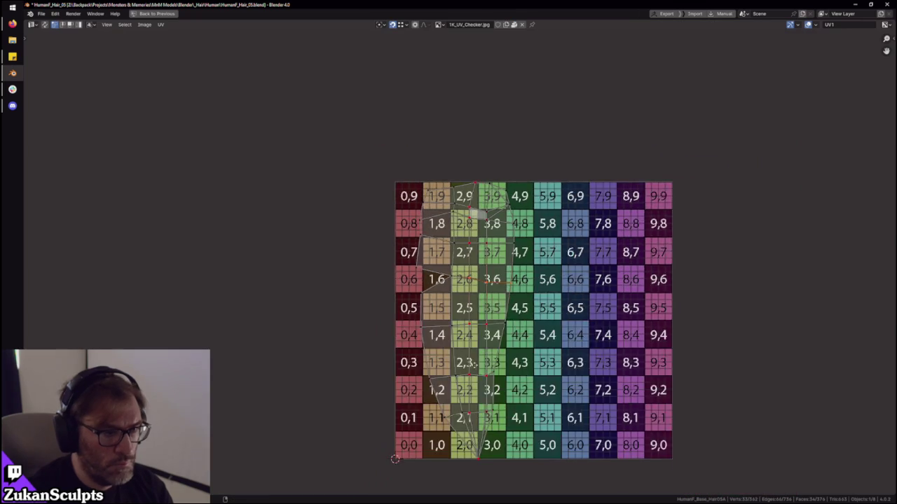
{"action": "scroll", "coordinate": [408, 420], "scroll_direction": "up", "scroll_amount": 2}
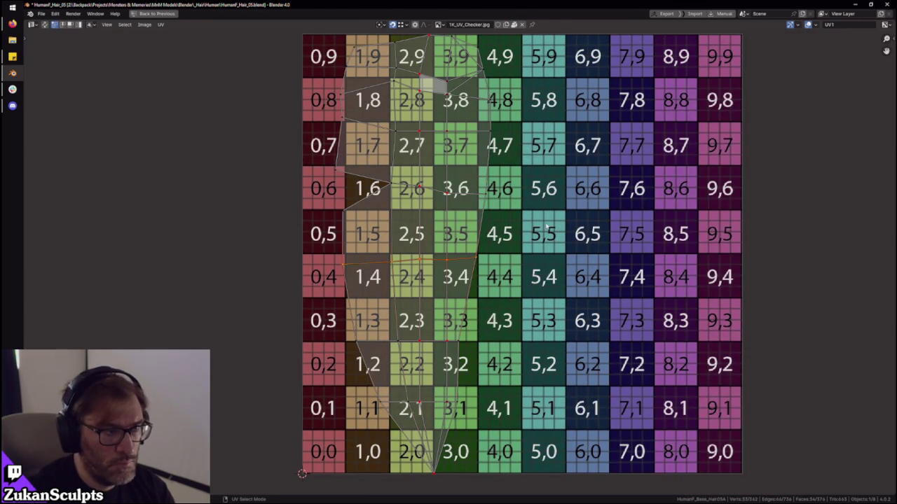
{"action": "middle_click_drag", "start_coordinate": [303, 175], "coordinate": [297, 255]}
{"action": "mouse_move", "coordinate": [315, 257]}
{"action": "left_mouse_down"}
{"action": "mouse_move", "coordinate": [521, 230]}
{"action": "mouse_move", "coordinate": [515, 205]}
{"action": "left_mouse_up"}
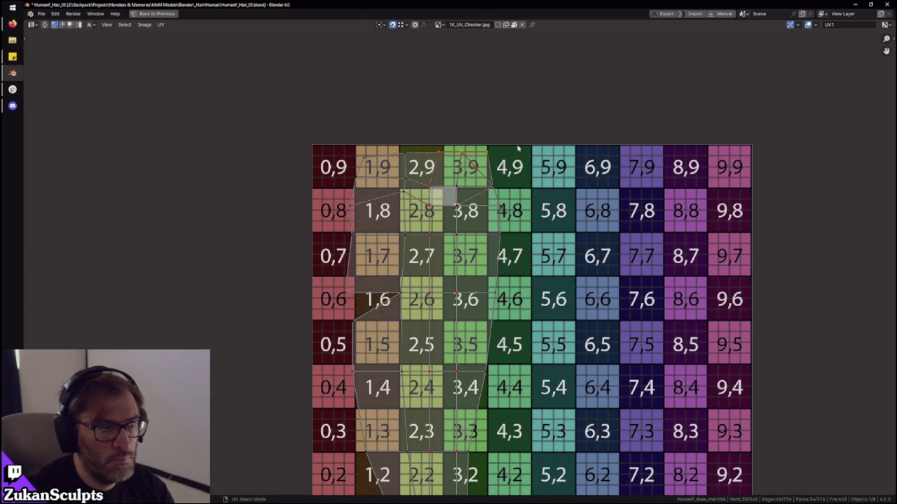
{"action": "scroll", "coordinate": [567, 441], "scroll_direction": "down", "scroll_amount": 5}
{"action": "scroll", "coordinate": [477, 326], "scroll_direction": "up", "scroll_amount": 4}
{"action": "key", "text": "l"}
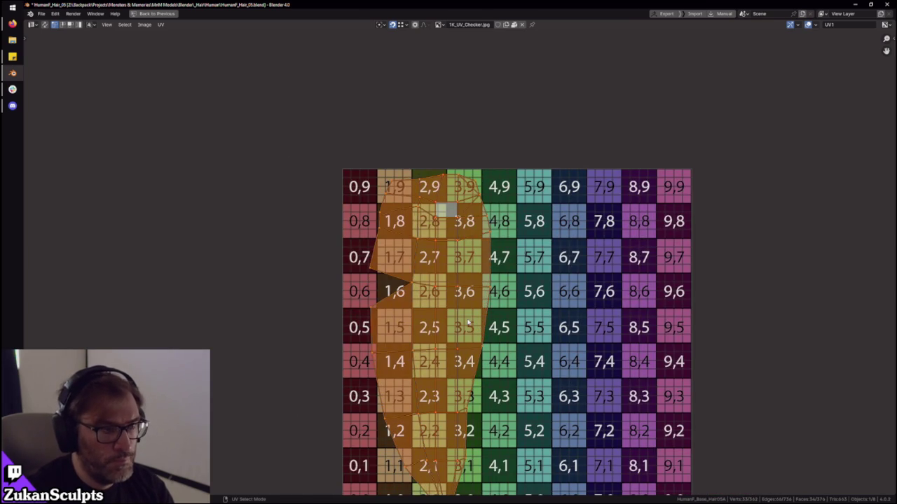
{"action": "key", "text": "ctrl+space"}
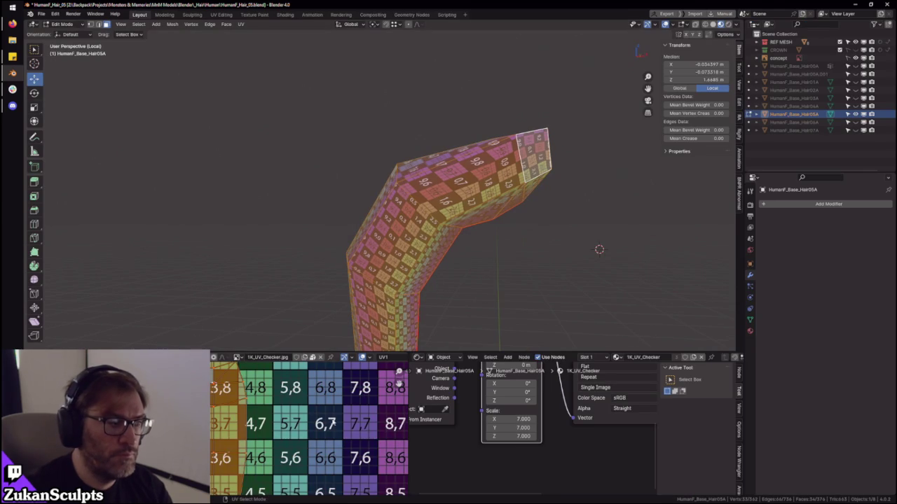
- Move the UV island slightly right in two small adjustments, then reselect it
{"action": "middle_click_drag", "start_coordinate": [210, 403], "coordinate": [243, 463]}
{"action": "key", "text": "g"}
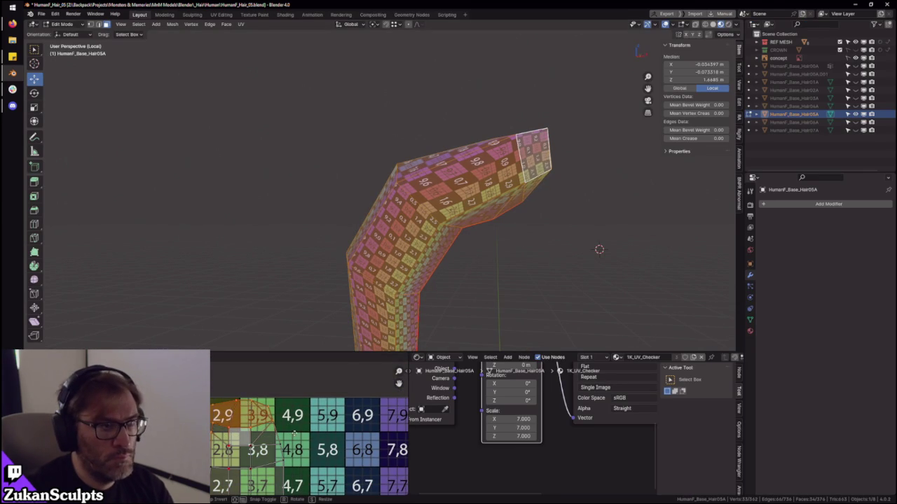
{"action": "left_click", "coordinate": [294, 433]}
{"action": "key", "text": "g"}
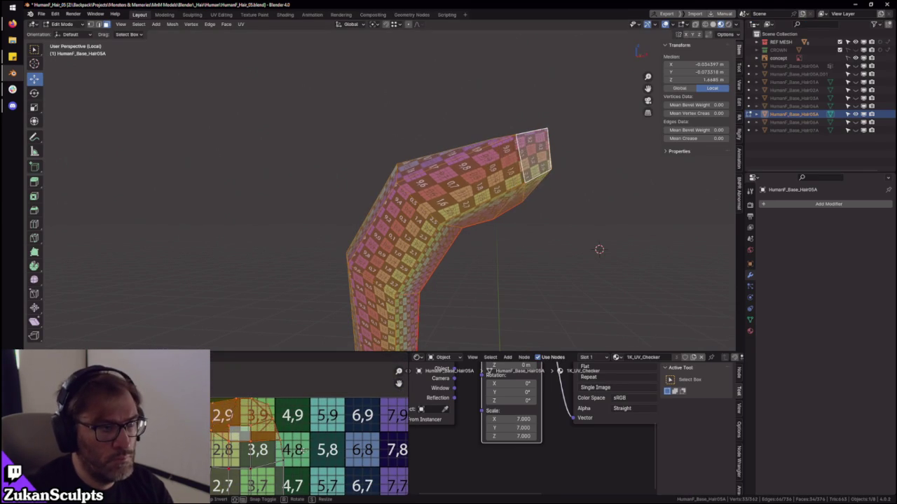
{"action": "left_click", "coordinate": [306, 436]}
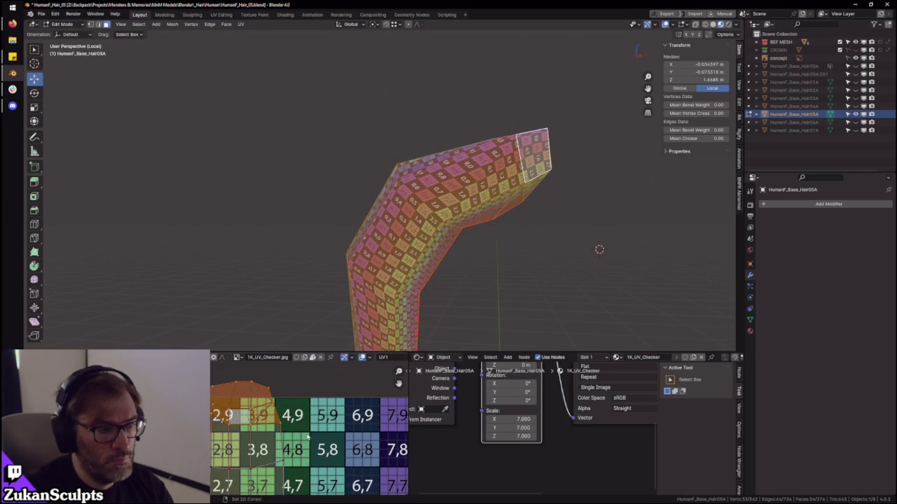
{"action": "left_click", "coordinate": [308, 443]}
{"action": "key", "text": "a"}
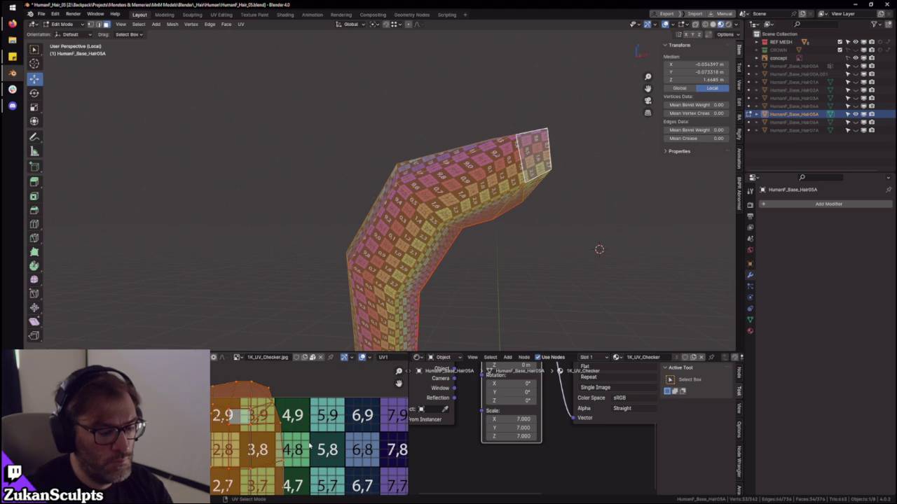
- Inspect the hair tube up close and select every face of the hair strip
{"action": "mouse_move", "coordinate": [398, 337]}
{"action": "middle_mouse_down"}
{"action": "mouse_move", "coordinate": [426, 220]}
{"action": "mouse_move", "coordinate": [407, 186]}
{"action": "middle_mouse_up"}
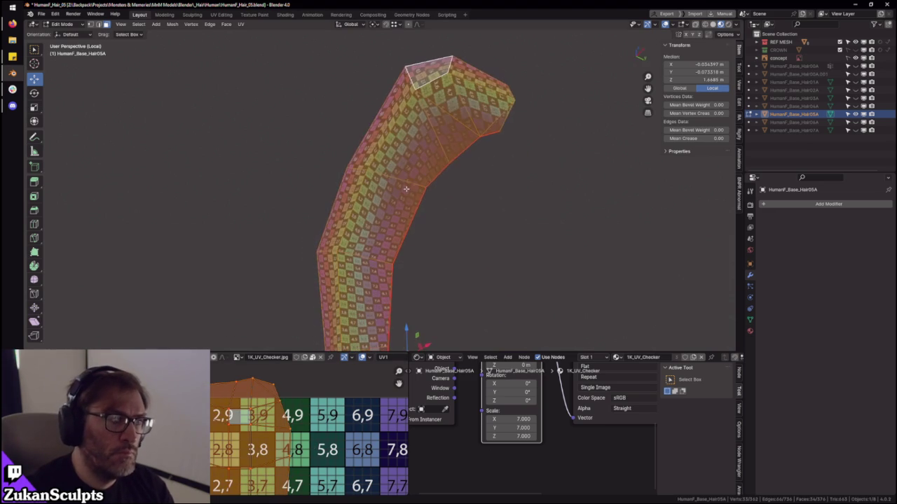
{"action": "mouse_move", "coordinate": [483, 187]}
{"action": "middle_mouse_down", "text": "ctrl"}
{"action": "mouse_move", "coordinate": [451, 252]}
{"action": "mouse_move", "coordinate": [528, 208]}
{"action": "mouse_move", "coordinate": [458, 226]}
{"action": "mouse_move", "coordinate": [531, 283]}
{"action": "mouse_move", "coordinate": [524, 286]}
{"action": "middle_mouse_up", "text": "ctrl"}
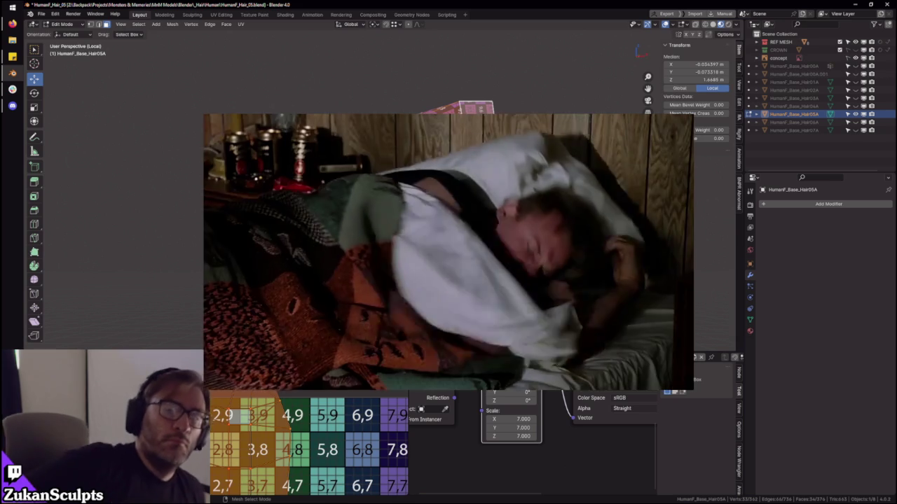
{"action": "mouse_move", "coordinate": [525, 286]}
{"action": "middle_mouse_down"}
{"action": "mouse_move", "coordinate": [528, 293]}
{"action": "mouse_move", "coordinate": [355, 180]}
{"action": "mouse_move", "coordinate": [597, 201]}
{"action": "middle_mouse_up"}
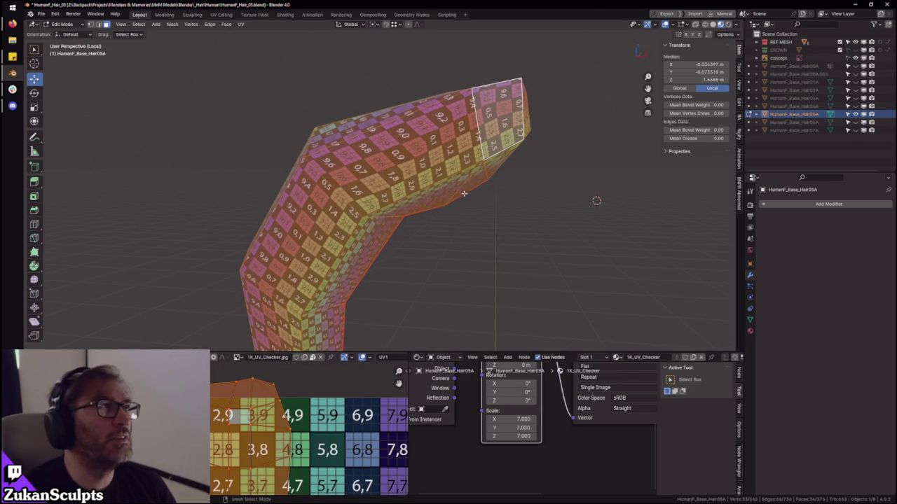
{"action": "key", "text": "ctrl+z"}
{"action": "key", "text": "KP_Decimal"}
{"action": "mouse_move", "coordinate": [601, 204]}
{"action": "middle_mouse_down"}
{"action": "mouse_move", "coordinate": [511, 190]}
{"action": "mouse_move", "coordinate": [470, 196]}
{"action": "mouse_move", "coordinate": [464, 156]}
{"action": "mouse_move", "coordinate": [497, 187]}
{"action": "mouse_move", "coordinate": [497, 203]}
{"action": "mouse_move", "coordinate": [467, 198]}
{"action": "mouse_move", "coordinate": [527, 245]}
{"action": "mouse_move", "coordinate": [545, 238]}
{"action": "mouse_move", "coordinate": [460, 233]}
{"action": "middle_mouse_up"}
{"action": "key", "text": "ctrl+l"}
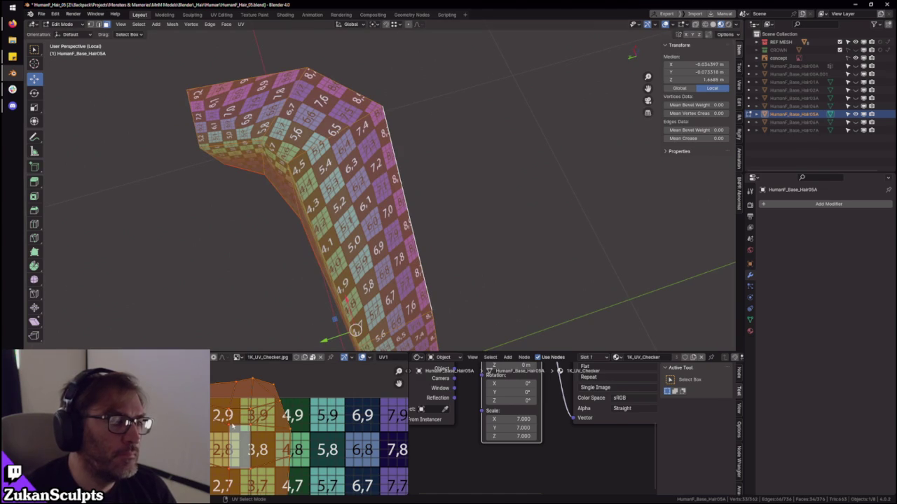
- In face select mode, pick a face on the strand's bend and select its connected strip
{"action": "middle_click_drag", "start_coordinate": [233, 425], "coordinate": [276, 395]}
{"action": "middle_click_drag", "start_coordinate": [369, 274], "coordinate": [334, 218]}
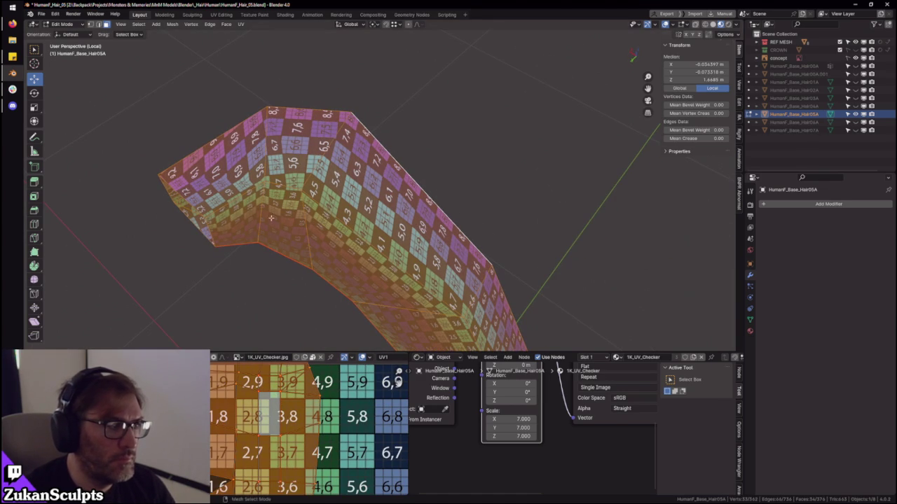
{"action": "key", "text": "ctrl+Tab"}
{"action": "key", "text": "ctrl+Tab"}
{"action": "key", "text": "ctrl+Tab"}
{"action": "key", "text": "alt+a"}
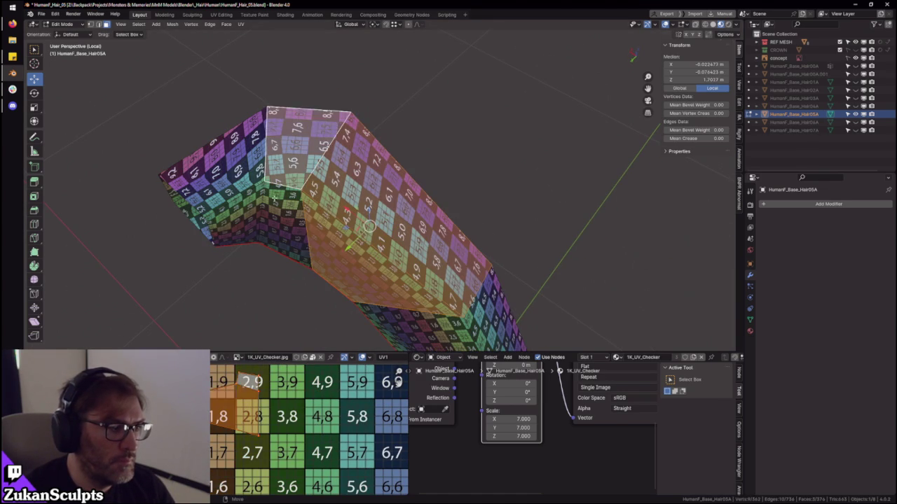
{"action": "left_click", "coordinate": [306, 229]}
{"action": "key", "text": "ctrl+l"}
- Reposition the strip's UVs into the area around tile 2,9
{"action": "key", "text": "g"}
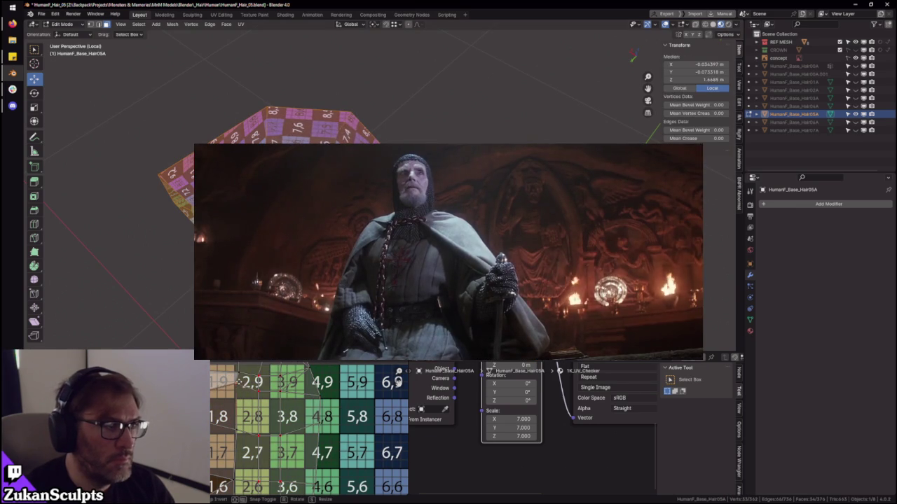
{"action": "scroll", "coordinate": [265, 397], "scroll_direction": "up", "scroll_amount": 1}
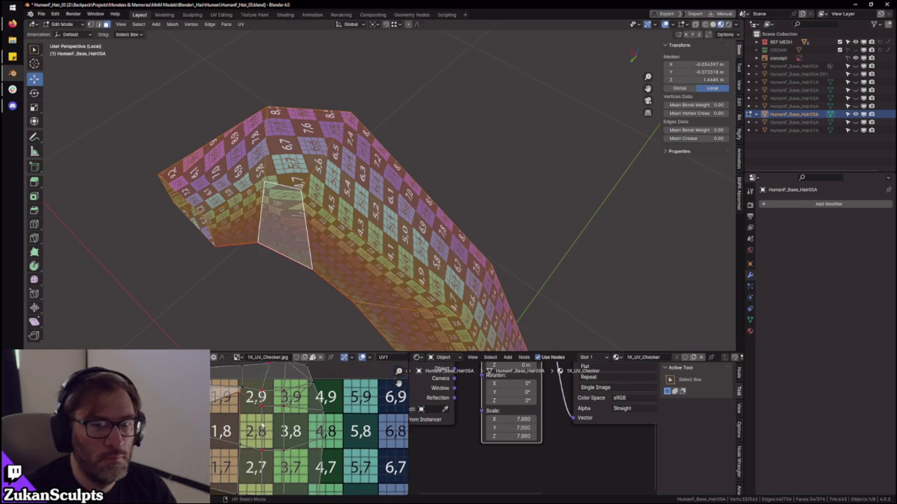
{"action": "scroll", "coordinate": [265, 397], "scroll_direction": "up", "scroll_amount": 1}
{"action": "scroll", "coordinate": [266, 397], "scroll_direction": "up", "scroll_amount": 1}
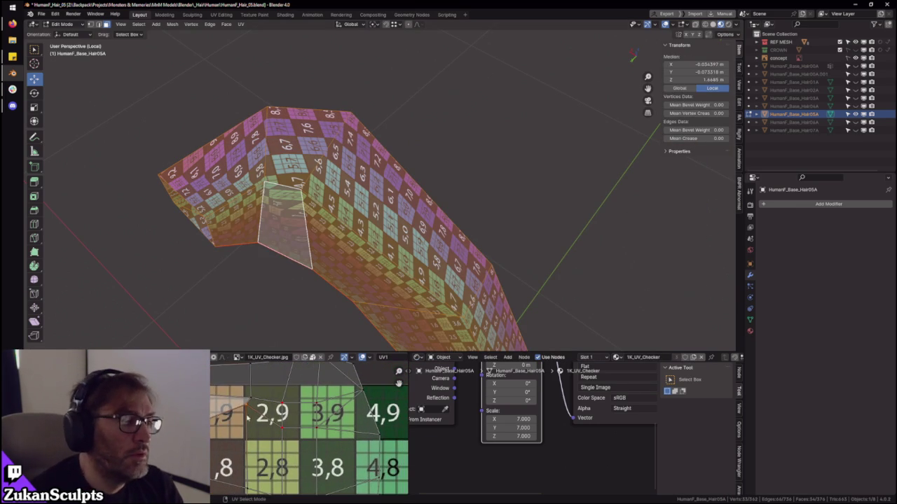
{"action": "middle_click_drag", "start_coordinate": [265, 397], "coordinate": [238, 421]}
{"action": "middle_click_drag", "start_coordinate": [375, 272], "coordinate": [350, 210]}
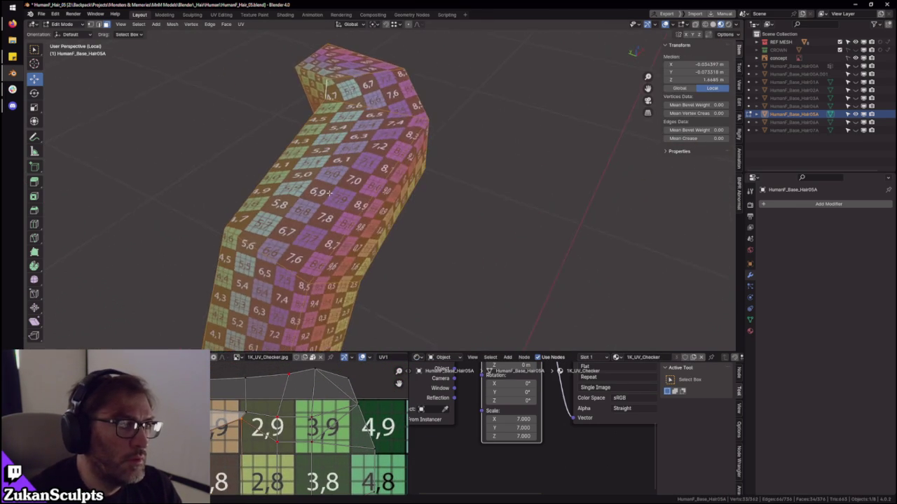
{"action": "key", "text": "g"}
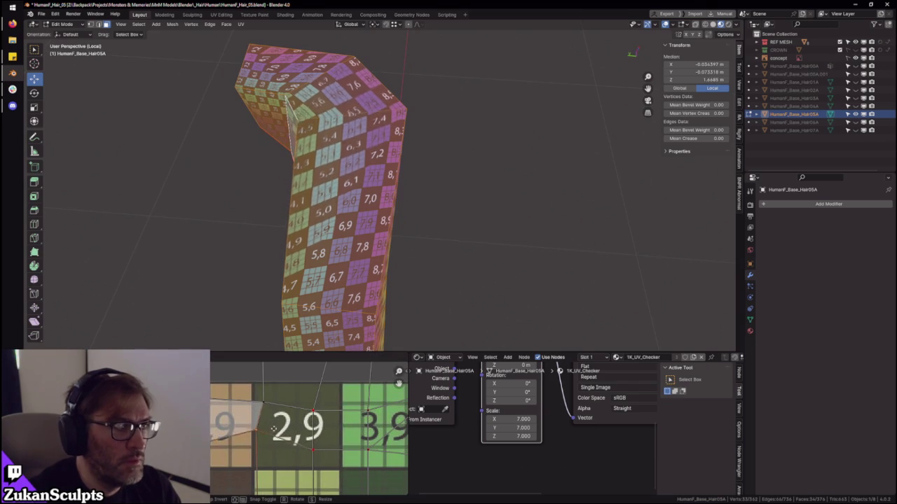
{"action": "scroll", "coordinate": [270, 434], "scroll_direction": "down", "scroll_amount": 3}
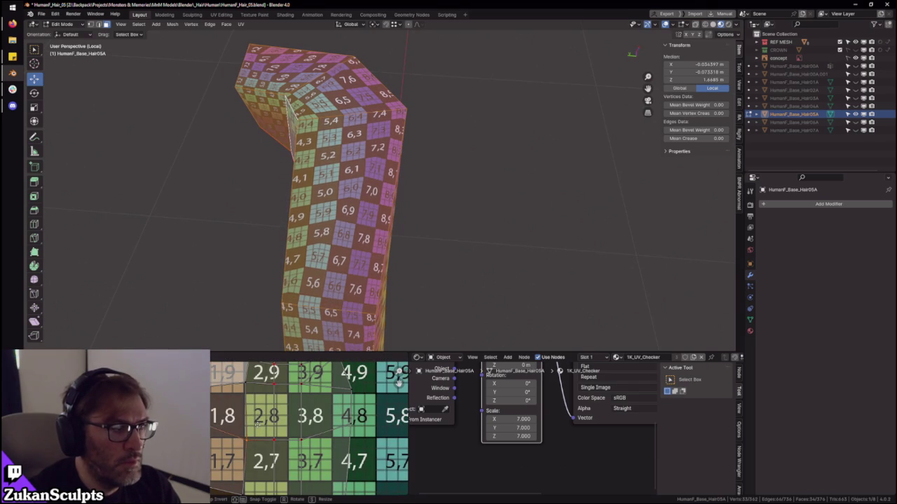
{"action": "left_click", "coordinate": [397, 382]}
- Shift the UVs near tile 2,9 in two small adjustments
{"action": "scroll", "coordinate": [398, 382], "scroll_direction": "down", "scroll_amount": 3}
{"action": "mouse_move", "coordinate": [361, 266]}
{"action": "middle_mouse_down"}
{"action": "mouse_move", "coordinate": [376, 188]}
{"action": "mouse_move", "coordinate": [416, 224]}
{"action": "mouse_move", "coordinate": [304, 336]}
{"action": "middle_mouse_up"}
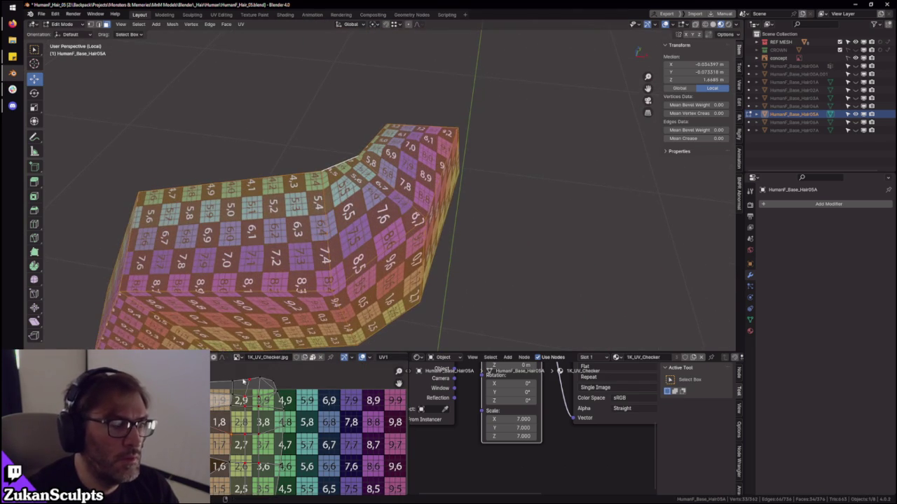
{"action": "scroll", "coordinate": [252, 404], "scroll_direction": "up", "scroll_amount": 2}
{"action": "scroll", "coordinate": [252, 405], "scroll_direction": "up", "scroll_amount": 2}
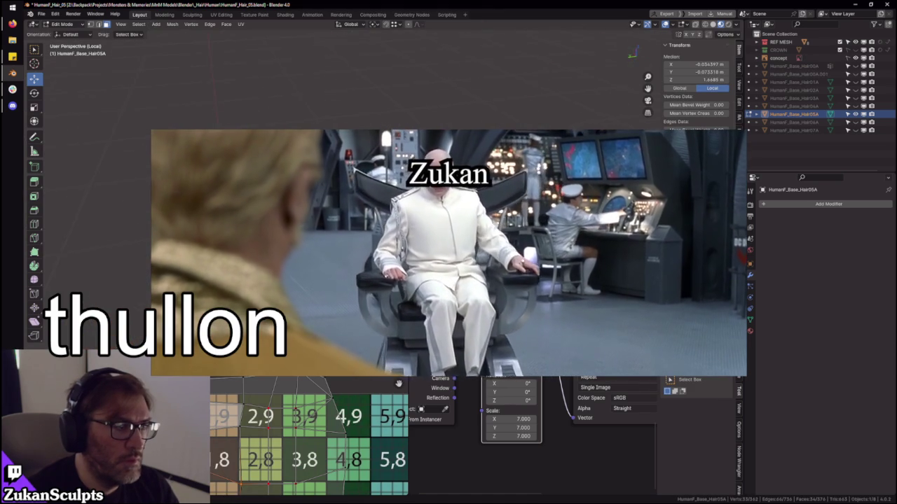
{"action": "middle_click_drag", "start_coordinate": [308, 421], "coordinate": [308, 436]}
{"action": "scroll", "coordinate": [308, 434], "scroll_direction": "up", "scroll_amount": 1}
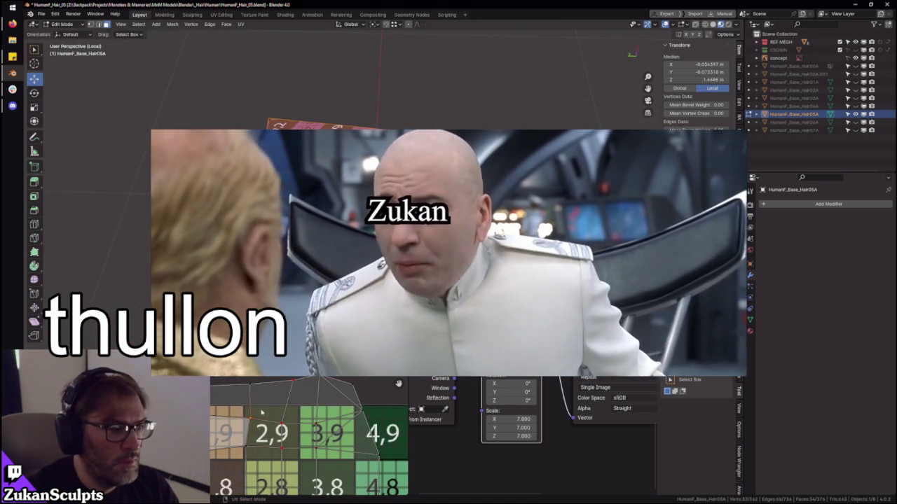
{"action": "key", "text": "g"}
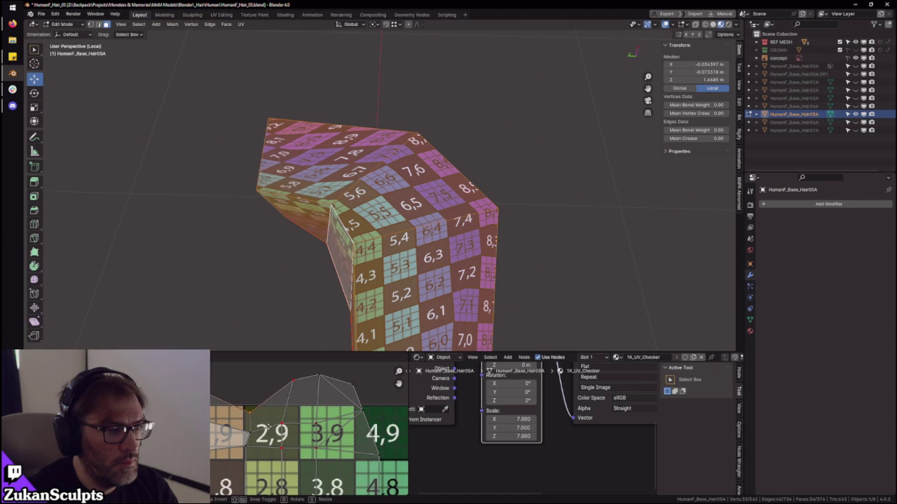
{"action": "left_click", "coordinate": [266, 425]}
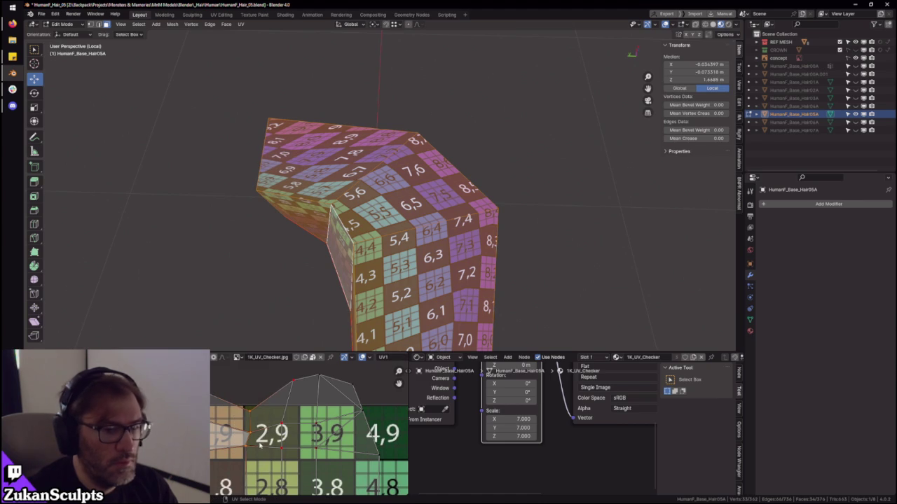
{"action": "key", "text": "g"}
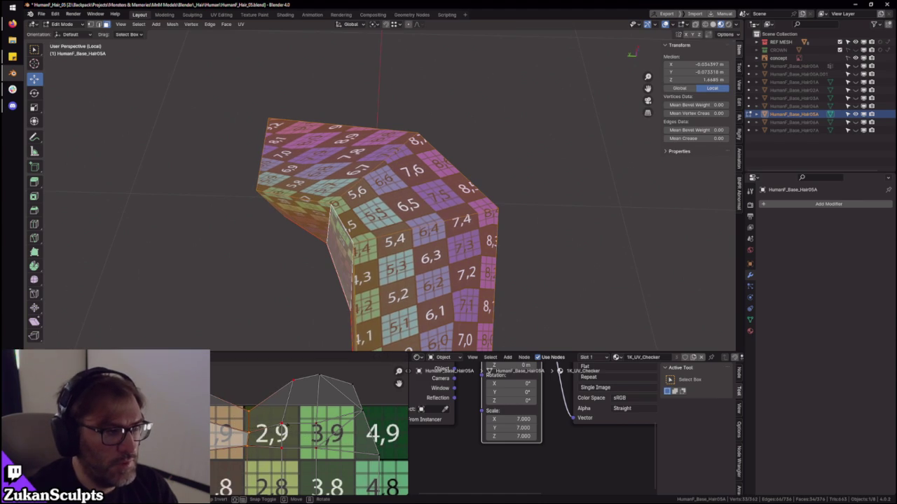
{"action": "left_click", "coordinate": [266, 435]}
- Move a single UV vertex to even out the checker along the bend
{"action": "scroll", "coordinate": [266, 436], "scroll_direction": "down", "scroll_amount": 2}
{"action": "scroll", "coordinate": [266, 436], "scroll_direction": "up", "scroll_amount": 1}
{"action": "key", "text": "g"}
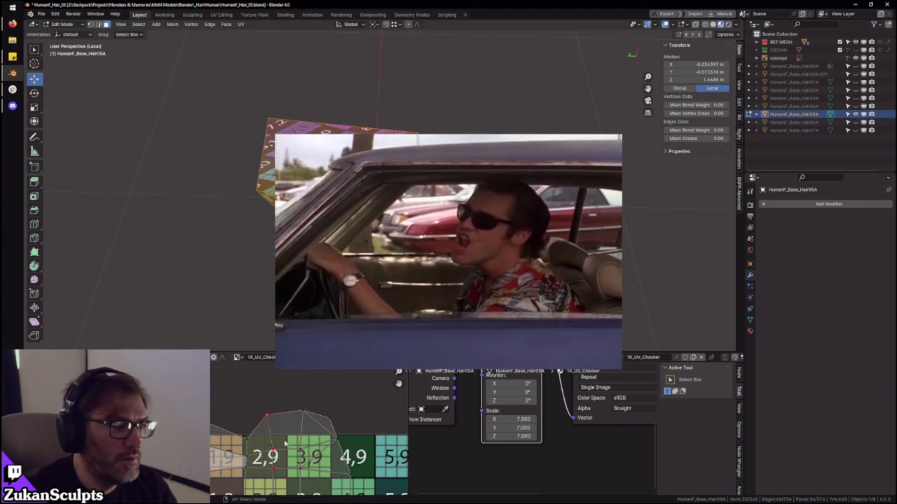
{"action": "left_click", "coordinate": [271, 402]}
{"action": "middle_click_drag", "start_coordinate": [270, 401], "coordinate": [277, 365]}
{"action": "scroll", "coordinate": [296, 400], "scroll_direction": "down", "scroll_amount": 3}
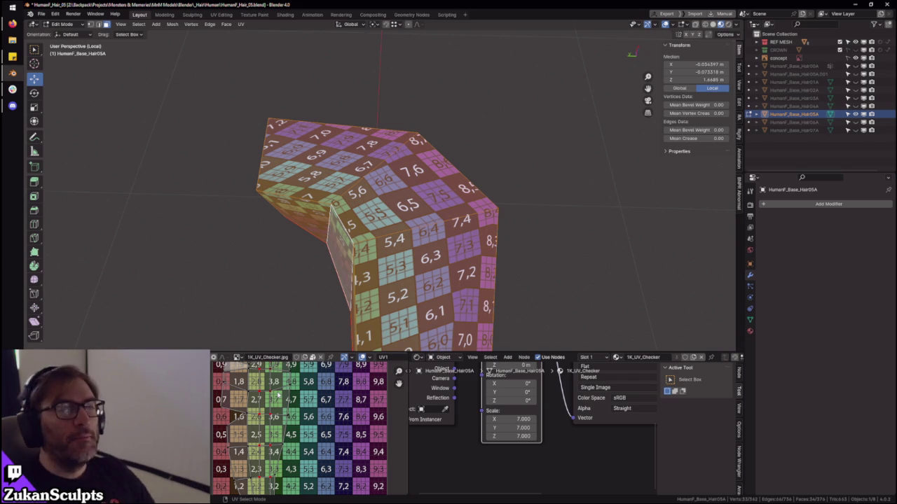
- In vertex select, pick a vertex on the strand's top and join the selection with New Edge from Vertices
{"action": "mouse_move", "coordinate": [336, 315]}
{"action": "middle_mouse_down"}
{"action": "mouse_move", "coordinate": [379, 210]}
{"action": "mouse_move", "coordinate": [405, 218]}
{"action": "mouse_move", "coordinate": [392, 228]}
{"action": "middle_mouse_up"}
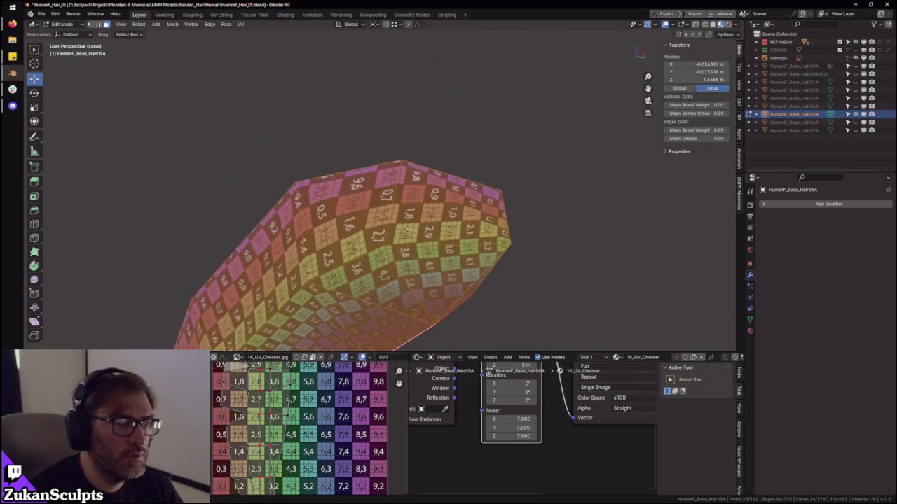
{"action": "scroll", "coordinate": [279, 428], "scroll_direction": "up", "scroll_amount": 3}
{"action": "scroll", "coordinate": [273, 419], "scroll_direction": "up", "scroll_amount": 1}
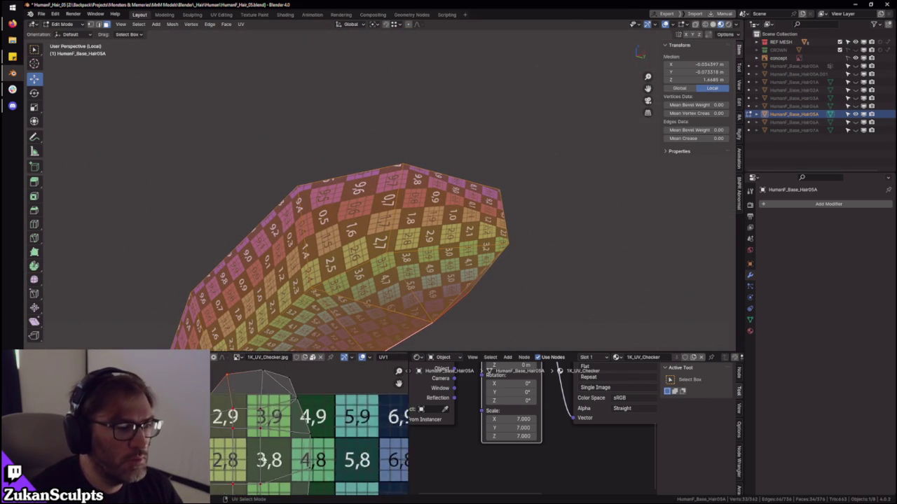
{"action": "scroll", "coordinate": [264, 402], "scroll_direction": "up", "scroll_amount": 2}
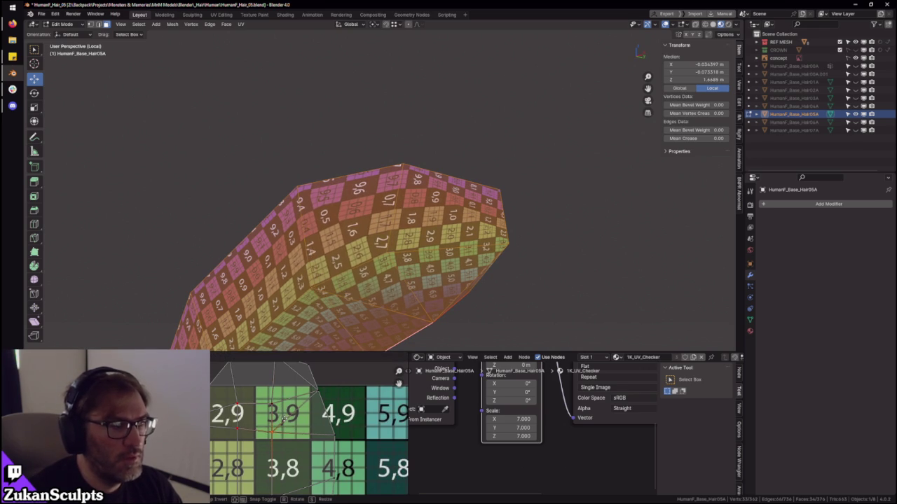
{"action": "mouse_move", "coordinate": [392, 238]}
{"action": "middle_mouse_down"}
{"action": "mouse_move", "coordinate": [487, 220]}
{"action": "mouse_move", "coordinate": [342, 193]}
{"action": "middle_mouse_up"}
{"action": "key", "text": "ctrl+Tab"}
{"action": "left_click", "coordinate": [410, 242]}
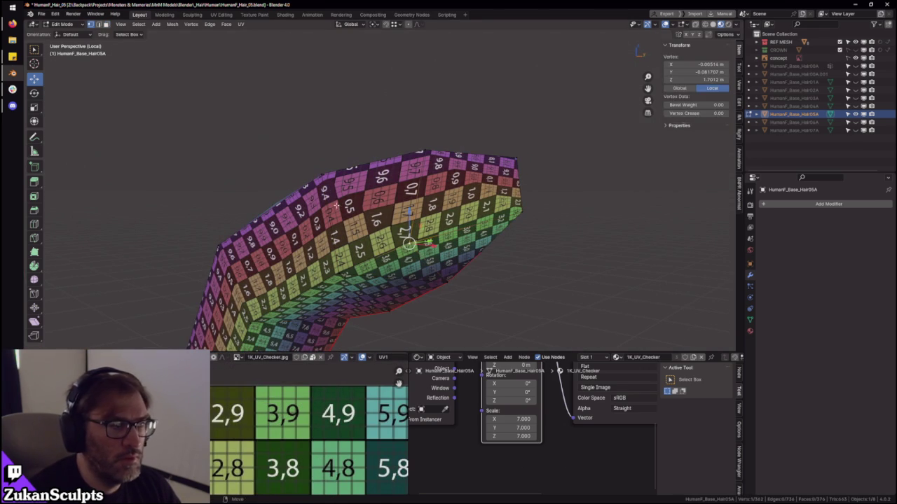
{"action": "right_click", "coordinate": [321, 181]}
{"action": "left_click", "coordinate": [326, 182]}
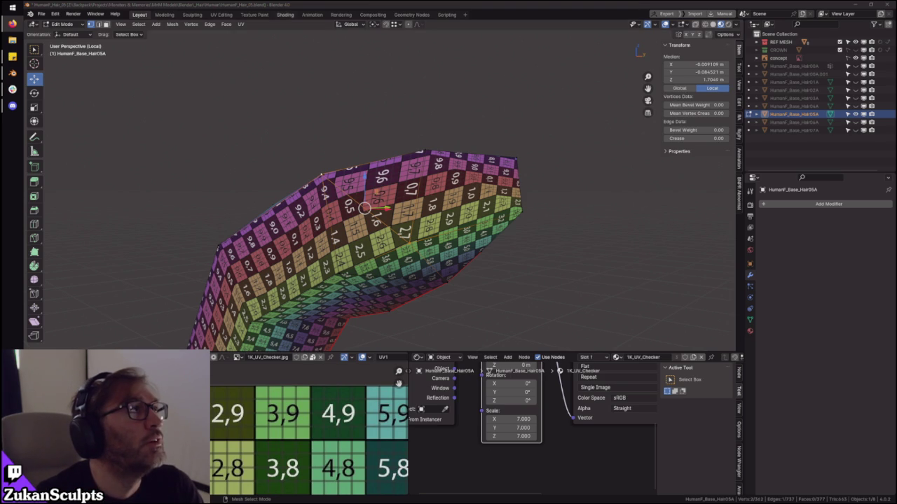
- Select the hair strip's linked island and orbit around the checkered mesh
{"action": "left_click", "coordinate": [476, 124]}
{"action": "middle_click_drag", "start_coordinate": [476, 124], "coordinate": [434, 140]}
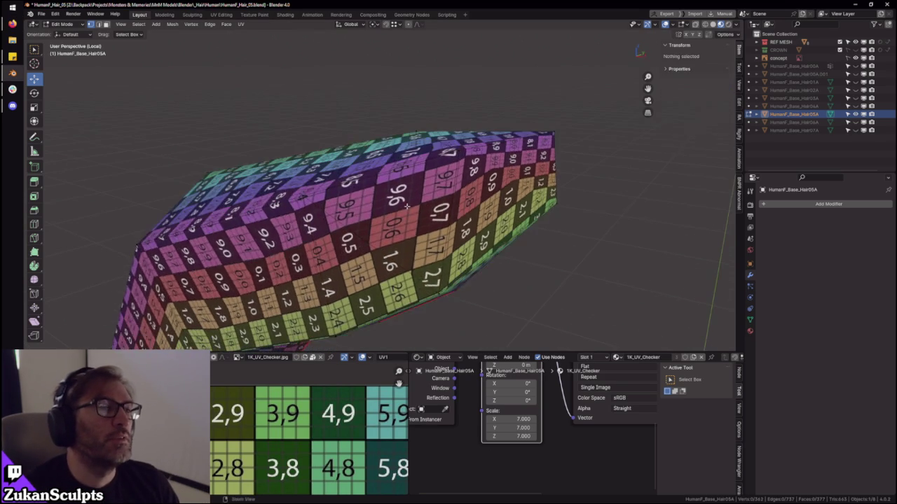
{"action": "key", "text": "l"}
{"action": "scroll", "coordinate": [309, 428], "scroll_direction": "down", "scroll_amount": 3}
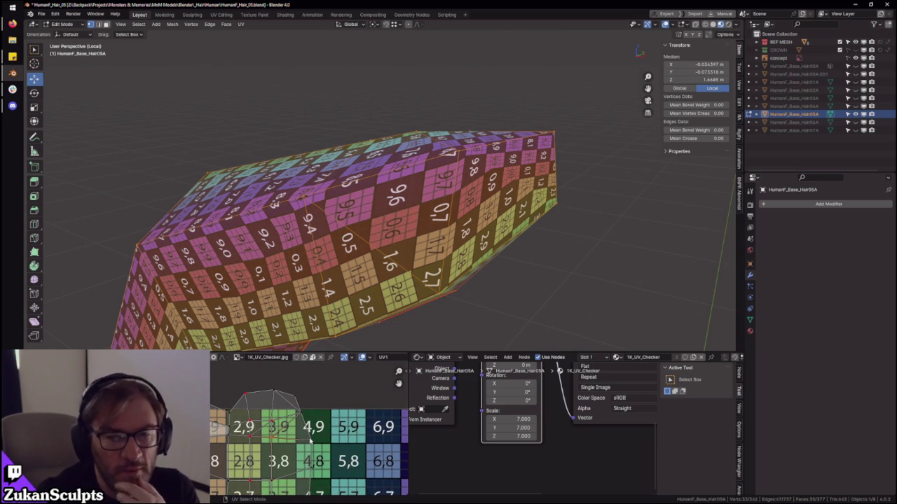
{"action": "mouse_move", "coordinate": [330, 214]}
{"action": "middle_mouse_down"}
{"action": "mouse_move", "coordinate": [376, 163]}
{"action": "mouse_move", "coordinate": [553, 254]}
{"action": "mouse_move", "coordinate": [410, 200]}
{"action": "mouse_move", "coordinate": [412, 242]}
{"action": "mouse_move", "coordinate": [353, 310]}
{"action": "mouse_move", "coordinate": [700, 283]}
{"action": "mouse_move", "coordinate": [414, 243]}
{"action": "mouse_move", "coordinate": [378, 211]}
{"action": "middle_mouse_up"}
{"action": "scroll", "coordinate": [287, 436], "scroll_direction": "up", "scroll_amount": 2}
{"action": "scroll", "coordinate": [287, 436], "scroll_direction": "up", "scroll_amount": 2}
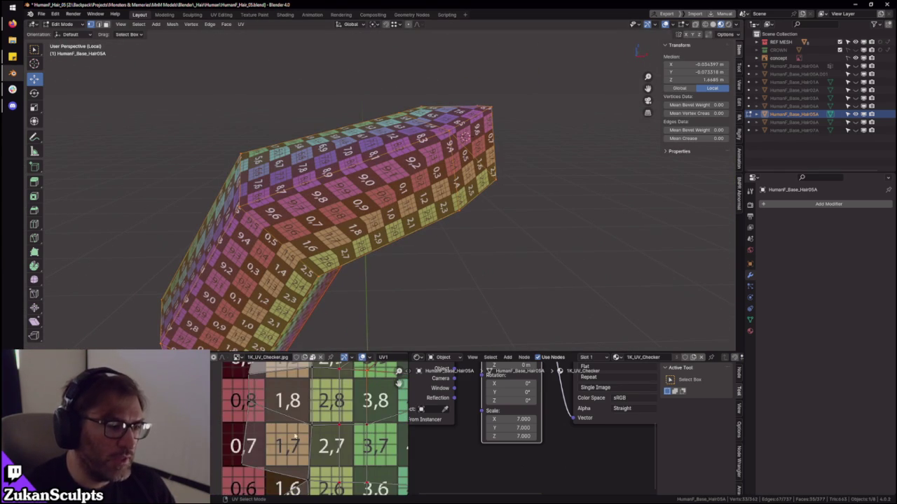
- Pick one UV vertex of the island and begin moving it while viewing the whole strand
{"action": "left_click", "coordinate": [342, 418]}
{"action": "key", "text": "g"}
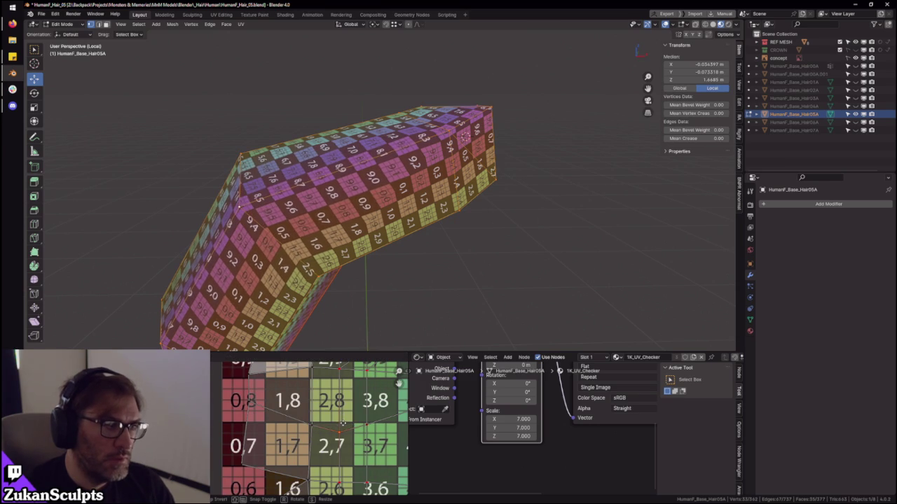
{"action": "mouse_move", "coordinate": [398, 232]}
{"action": "middle_mouse_down", "text": "ctrl"}
{"action": "mouse_move", "coordinate": [398, 275]}
{"action": "mouse_move", "coordinate": [374, 246]}
{"action": "middle_mouse_up", "text": "ctrl"}
{"action": "middle_click_drag", "start_coordinate": [318, 386], "coordinate": [281, 425]}
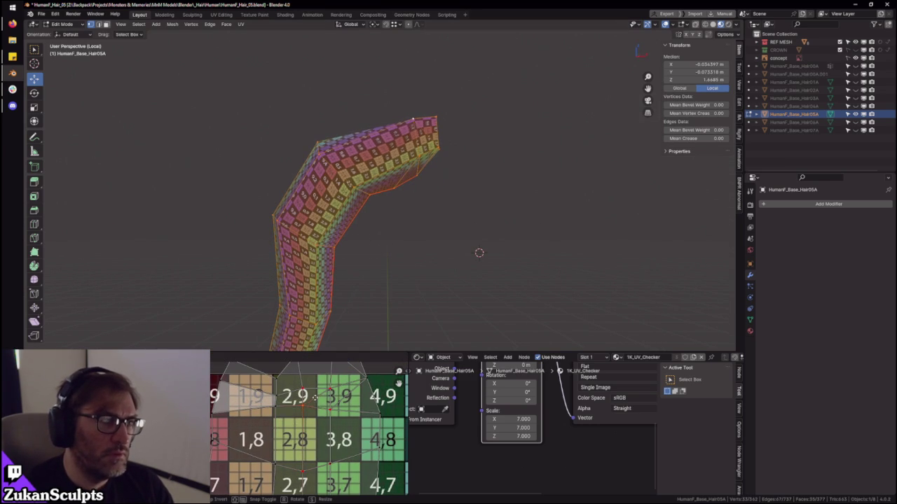
{"action": "middle_click_drag", "start_coordinate": [471, 185], "coordinate": [451, 180]}
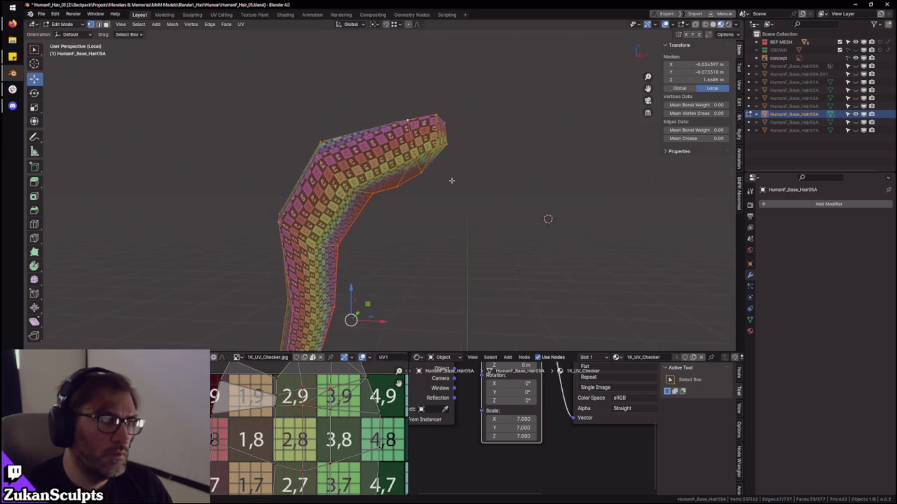
{"action": "middle_click_drag", "start_coordinate": [365, 294], "coordinate": [393, 280]}
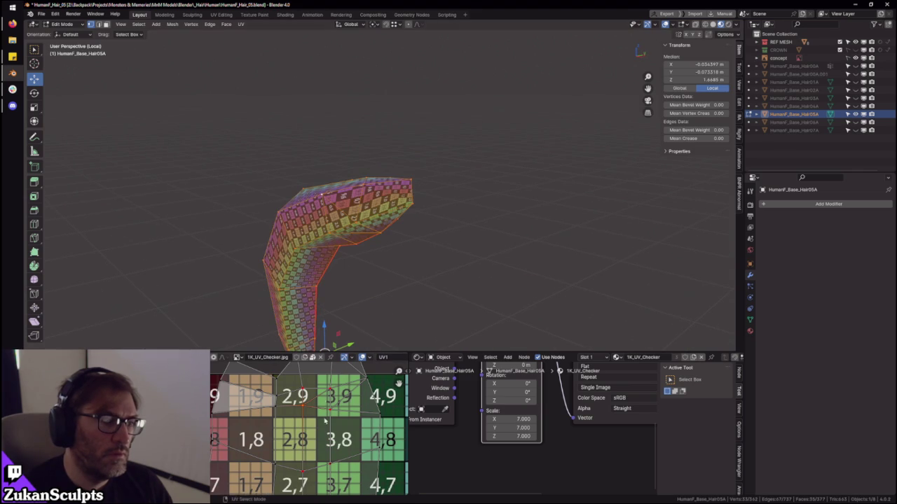
{"action": "scroll", "coordinate": [380, 447], "scroll_direction": "up", "scroll_amount": 3}
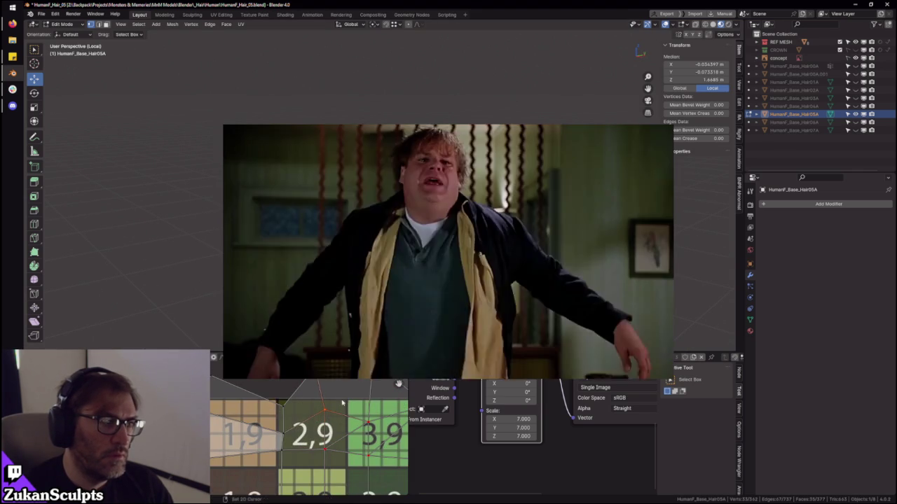
- Move the UV vertex right to its new position, then inspect the bent strip
{"action": "key", "text": "g"}
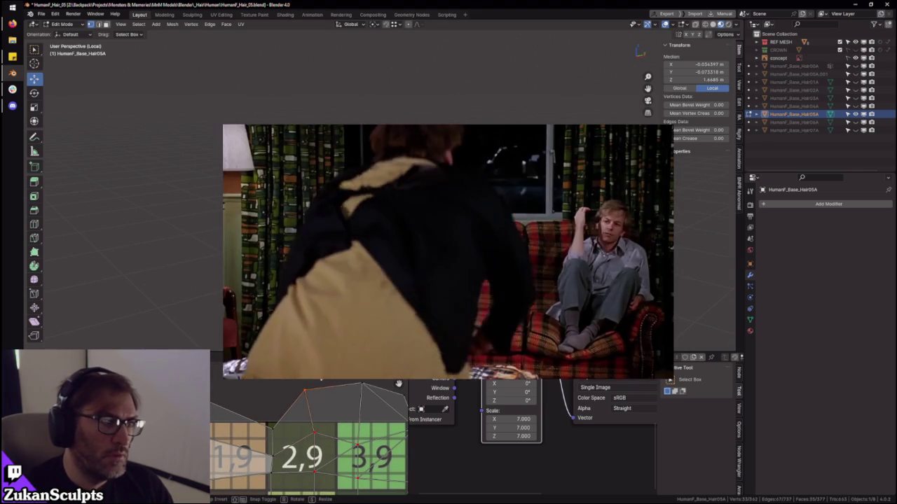
{"action": "left_click", "coordinate": [333, 379]}
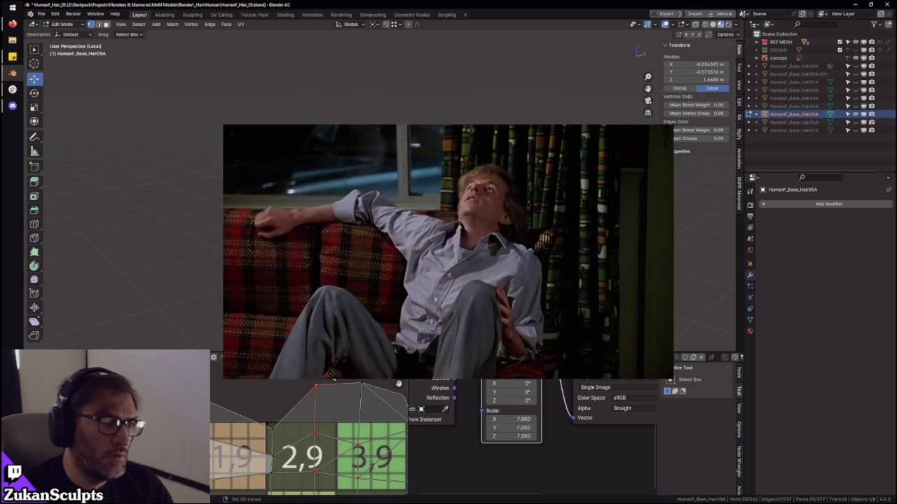
{"action": "middle_click_drag", "start_coordinate": [333, 380], "coordinate": [319, 365]}
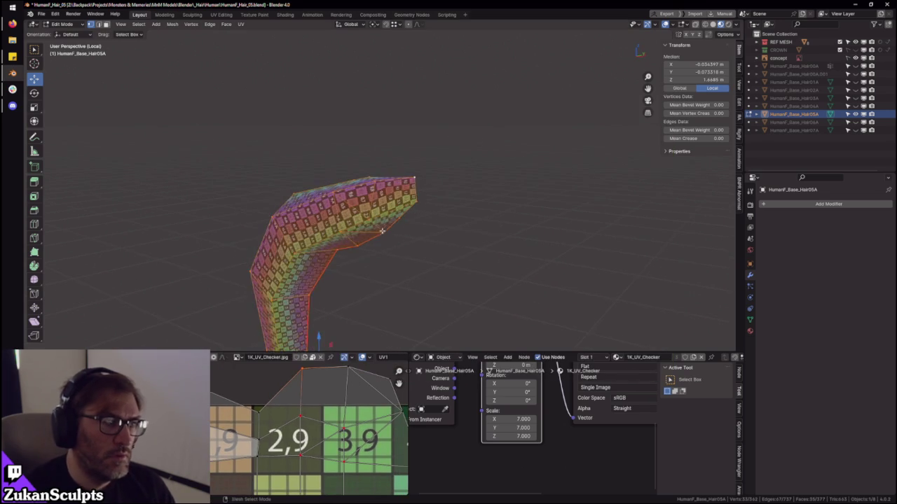
{"action": "middle_click_drag", "start_coordinate": [400, 262], "coordinate": [421, 252]}
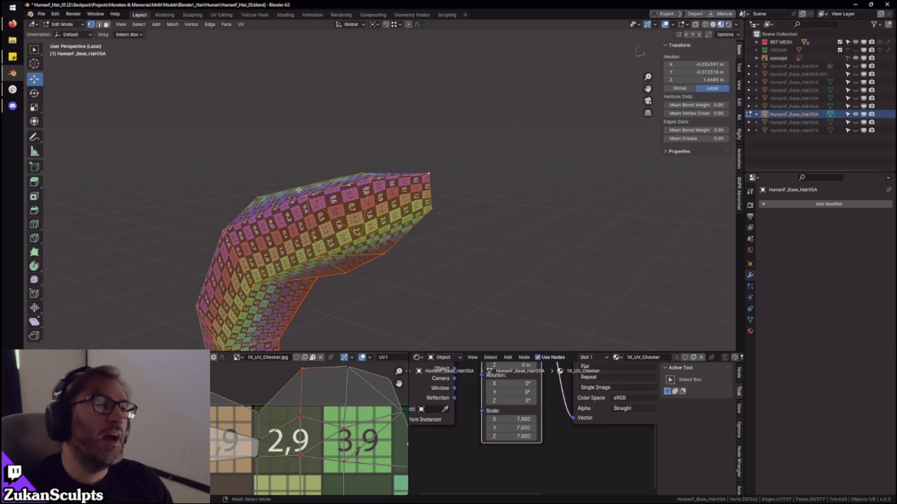
{"action": "middle_click_drag", "start_coordinate": [298, 189], "coordinate": [392, 231]}
- Pan across the checker tiles and confirm the moved UVs at the strip's bend
{"action": "scroll", "coordinate": [392, 232], "scroll_direction": "up", "scroll_amount": 3}
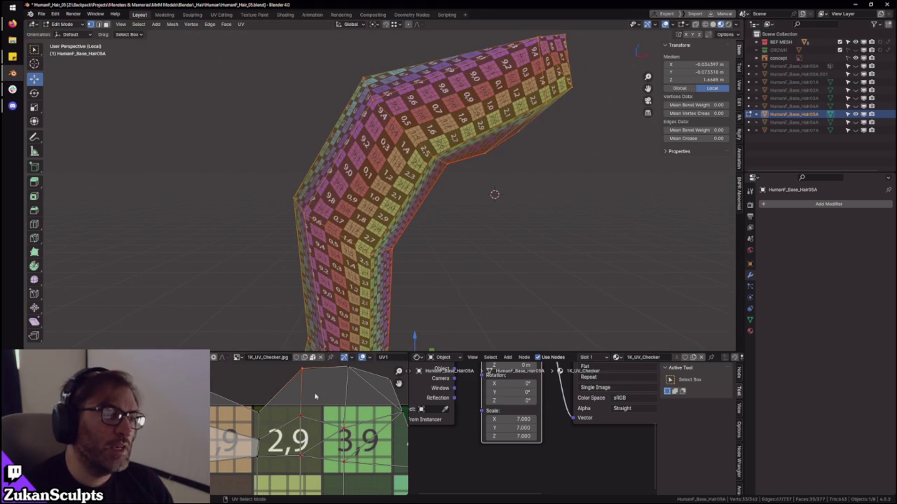
{"action": "scroll", "coordinate": [314, 397], "scroll_direction": "down", "scroll_amount": 3}
{"action": "middle_click_drag", "start_coordinate": [330, 224], "coordinate": [345, 218]}
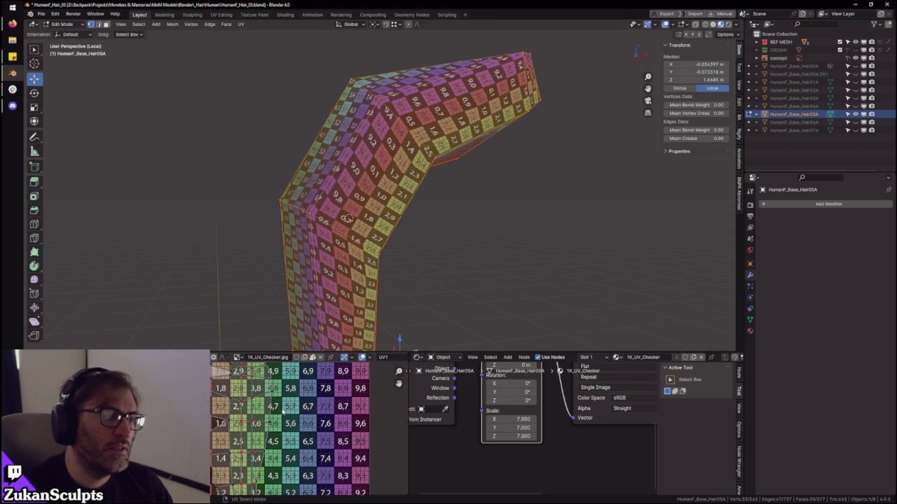
{"action": "scroll", "coordinate": [266, 440], "scroll_direction": "up", "scroll_amount": 4}
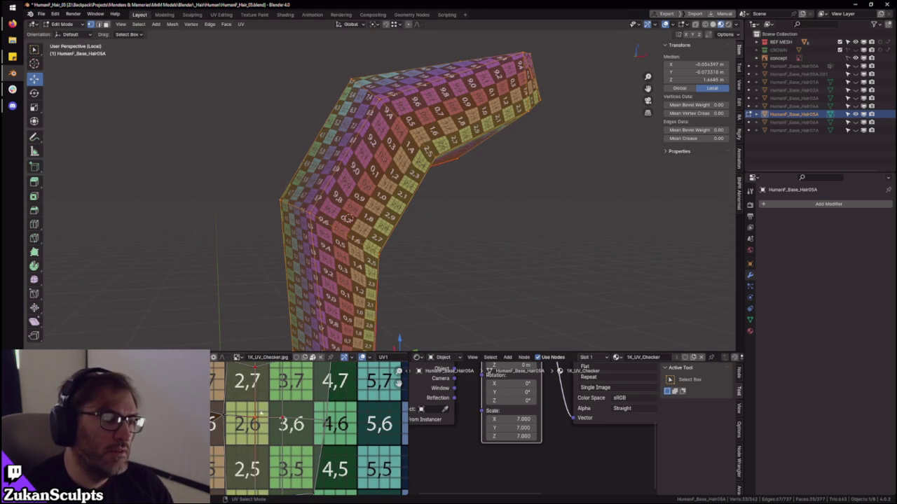
{"action": "middle_click_drag", "start_coordinate": [263, 358], "coordinate": [247, 412]}
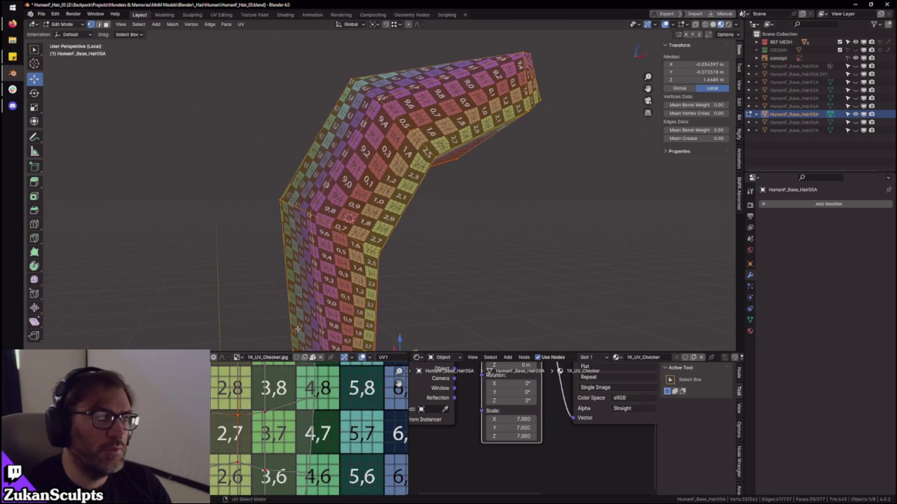
{"action": "middle_click_drag", "start_coordinate": [420, 266], "coordinate": [515, 250]}
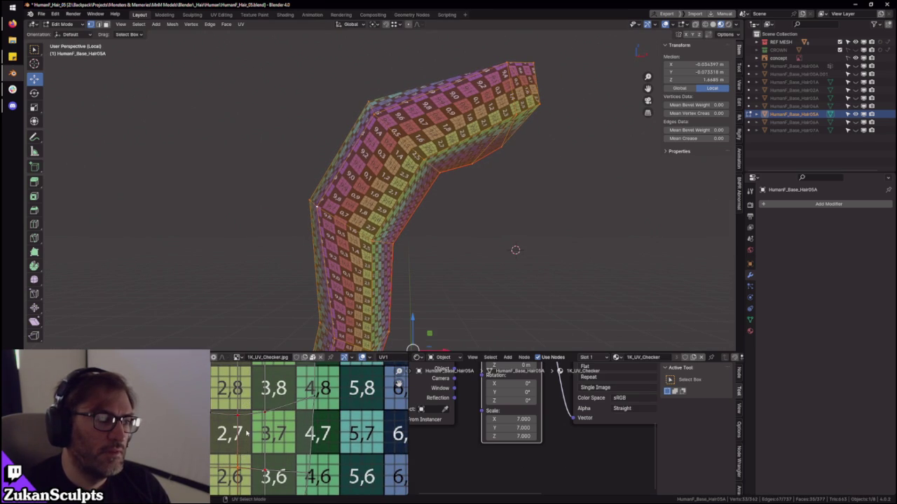
{"action": "scroll", "coordinate": [246, 434], "scroll_direction": "down", "scroll_amount": 1}
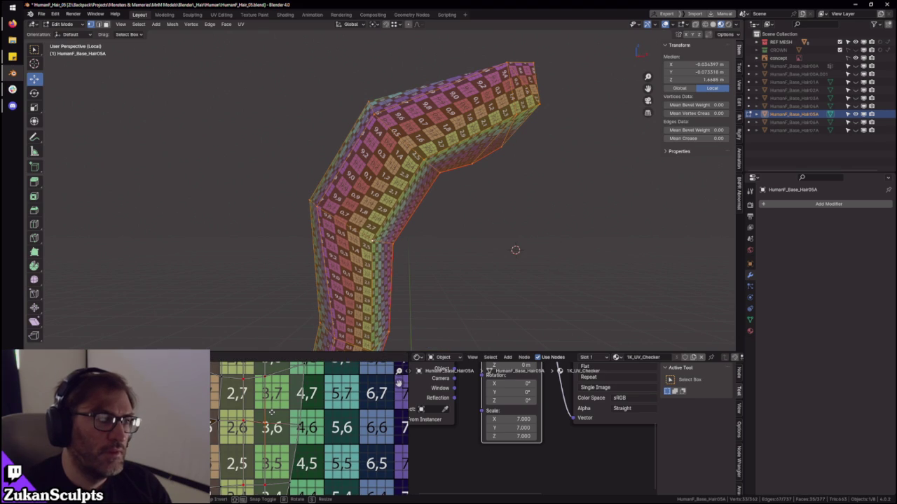
{"action": "left_click", "coordinate": [271, 411]}
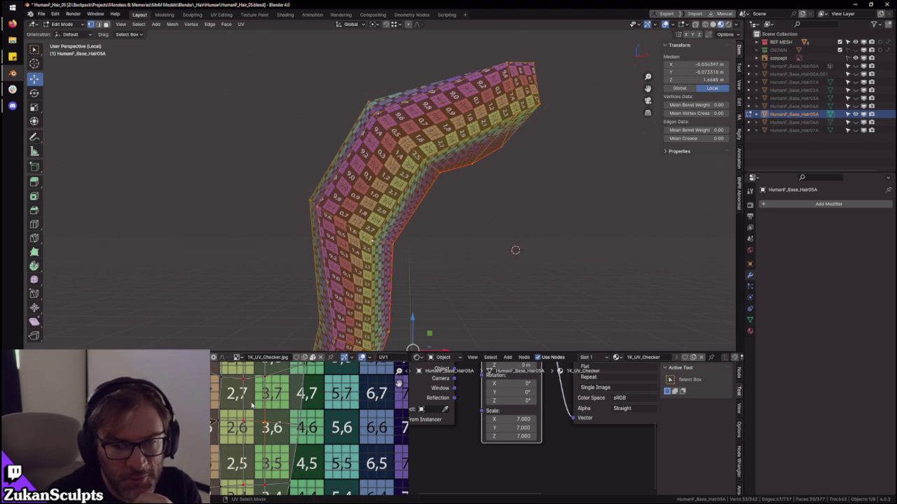
- Select the strip's lower-left edges and confirm their UV move
{"action": "left_click_drag", "start_coordinate": [399, 384], "coordinate": [398, 382]}
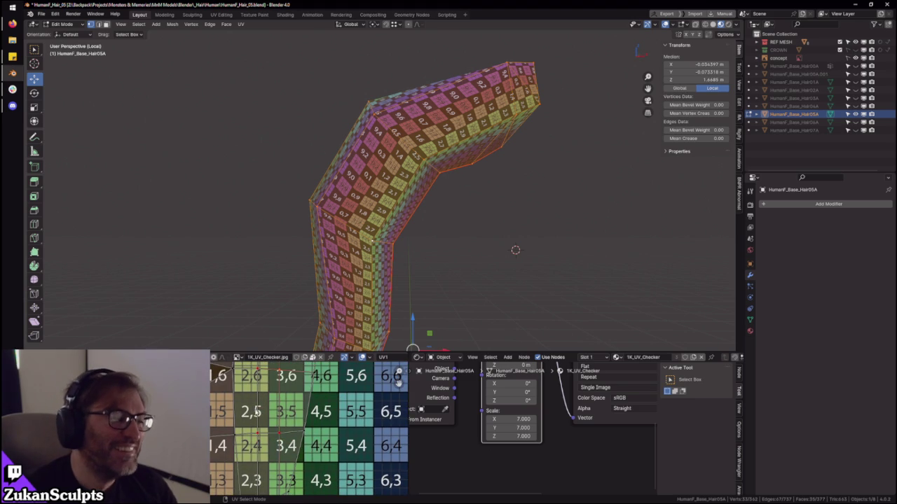
{"action": "middle_click_drag", "start_coordinate": [399, 337], "coordinate": [399, 256], "text": "shift"}
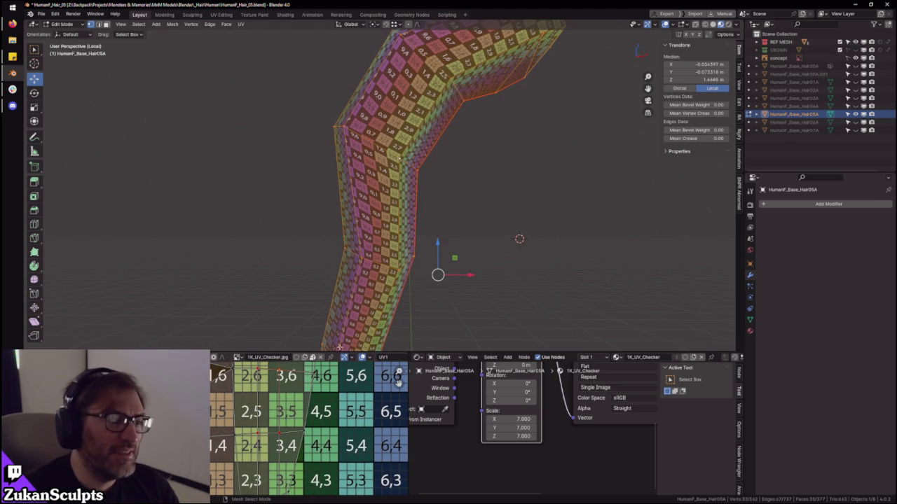
{"action": "left_click_drag", "start_coordinate": [399, 382], "coordinate": [399, 384]}
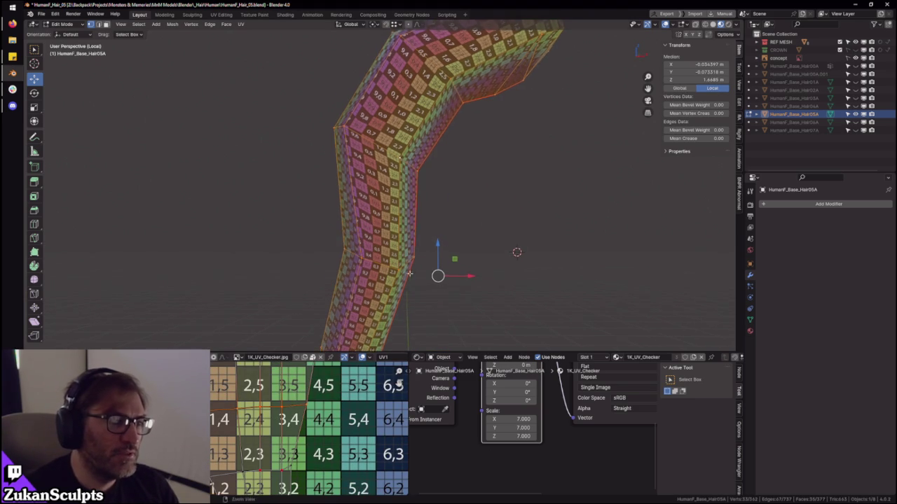
{"action": "middle_click_drag", "start_coordinate": [421, 238], "coordinate": [345, 258]}
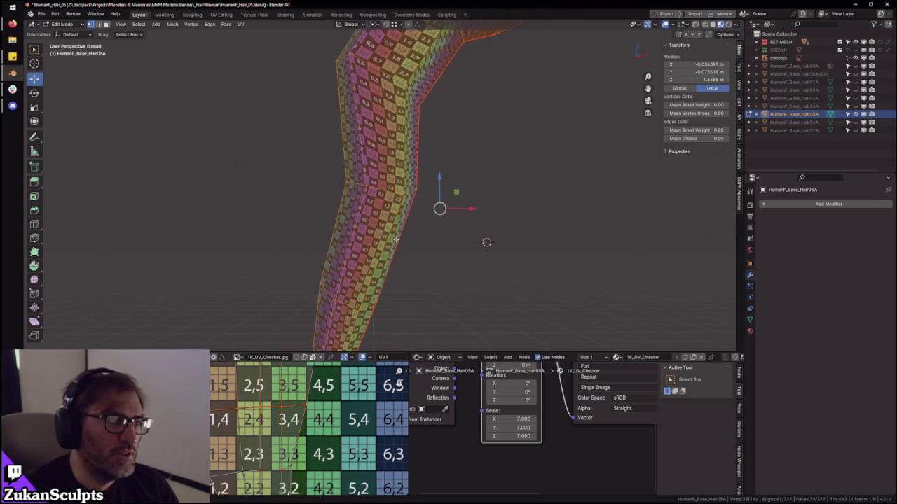
{"action": "left_click", "coordinate": [305, 413], "text": "alt"}
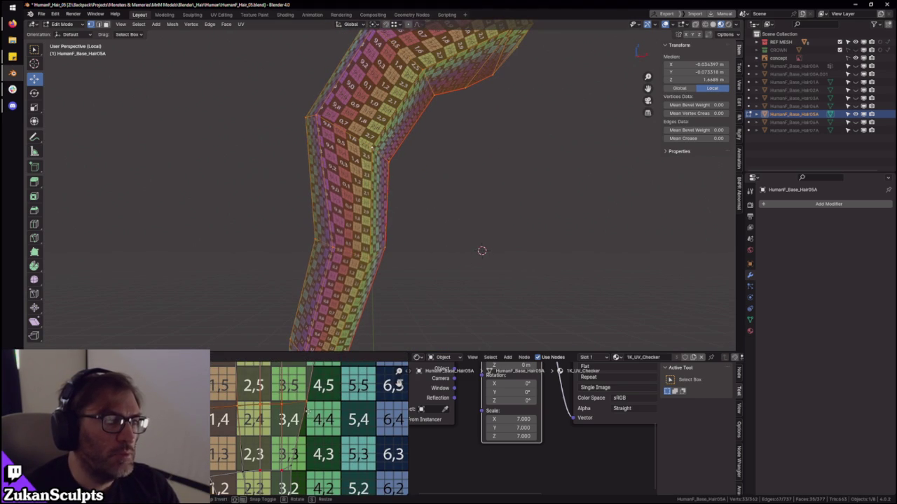
{"action": "left_click", "coordinate": [307, 412]}
- Check the checker texture at the bend, select the bend vertex, then deselect everything
{"action": "left_click_drag", "start_coordinate": [399, 382], "coordinate": [399, 384]}
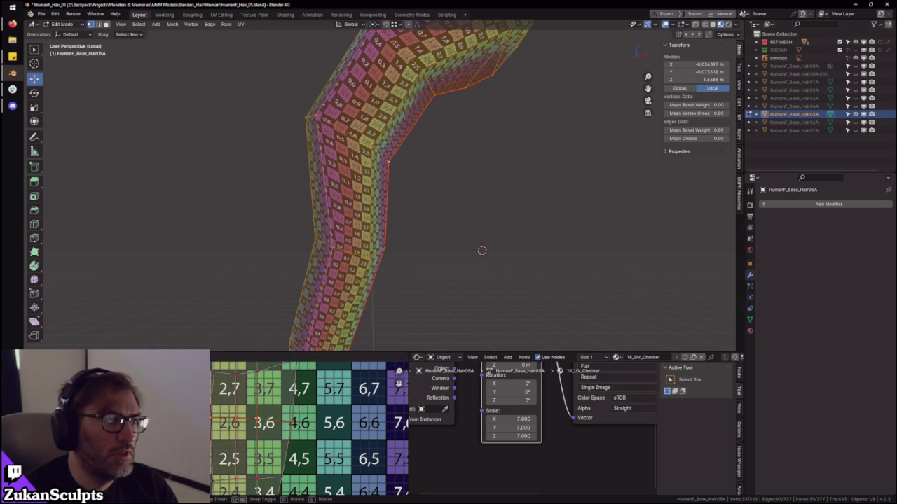
{"action": "scroll", "coordinate": [385, 250], "scroll_direction": "down", "scroll_amount": 3}
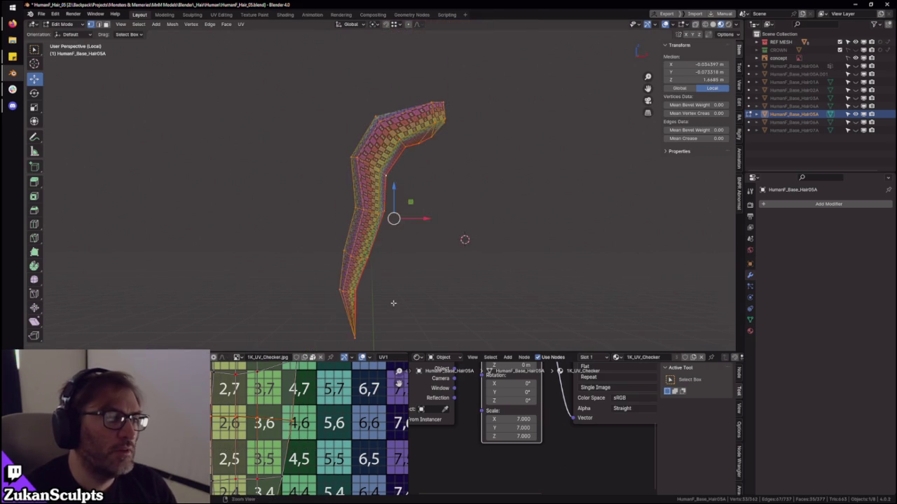
{"action": "scroll", "coordinate": [386, 250], "scroll_direction": "up", "scroll_amount": 3}
{"action": "middle_click_drag", "start_coordinate": [371, 246], "coordinate": [369, 234]}
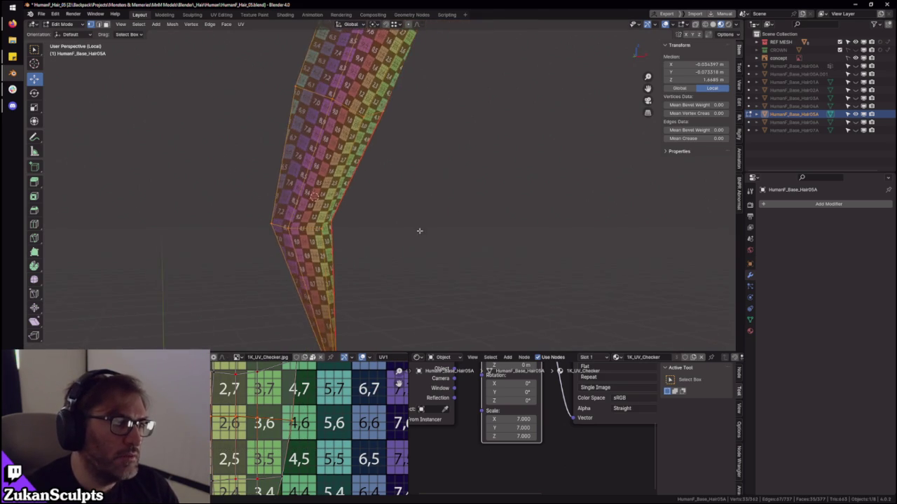
{"action": "left_click", "coordinate": [284, 237]}
{"action": "mouse_move", "coordinate": [431, 181]}
{"action": "middle_mouse_down"}
{"action": "mouse_move", "coordinate": [422, 248]}
{"action": "mouse_move", "coordinate": [374, 195]}
{"action": "middle_mouse_up"}
{"action": "key", "text": "alt+a"}
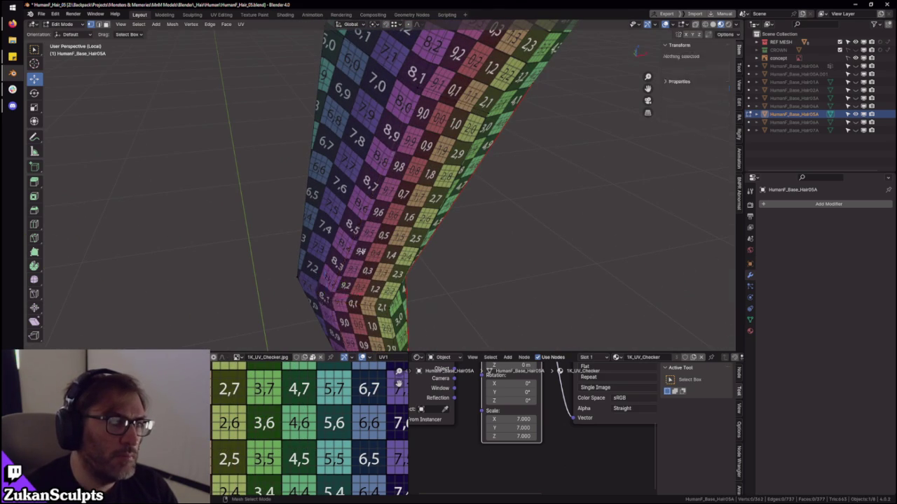
- Join vertices at the bend with J and Connect Vertices to split a face
{"action": "left_click", "coordinate": [390, 307]}
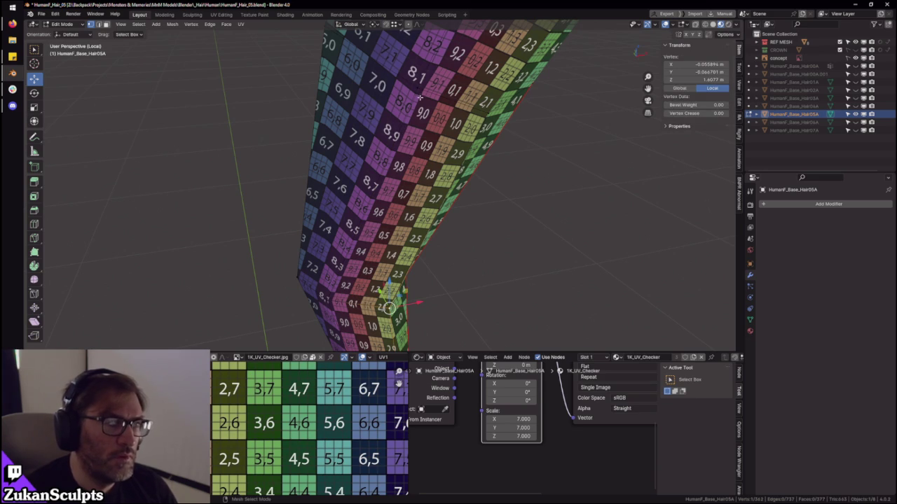
{"action": "key", "text": "j"}
{"action": "mouse_move", "coordinate": [382, 308]}
{"action": "middle_mouse_down"}
{"action": "mouse_move", "coordinate": [516, 215]}
{"action": "mouse_move", "coordinate": [462, 208]}
{"action": "mouse_move", "coordinate": [480, 161]}
{"action": "mouse_move", "coordinate": [490, 160]}
{"action": "mouse_move", "coordinate": [353, 154]}
{"action": "mouse_move", "coordinate": [476, 189]}
{"action": "mouse_move", "coordinate": [365, 169]}
{"action": "middle_mouse_up"}
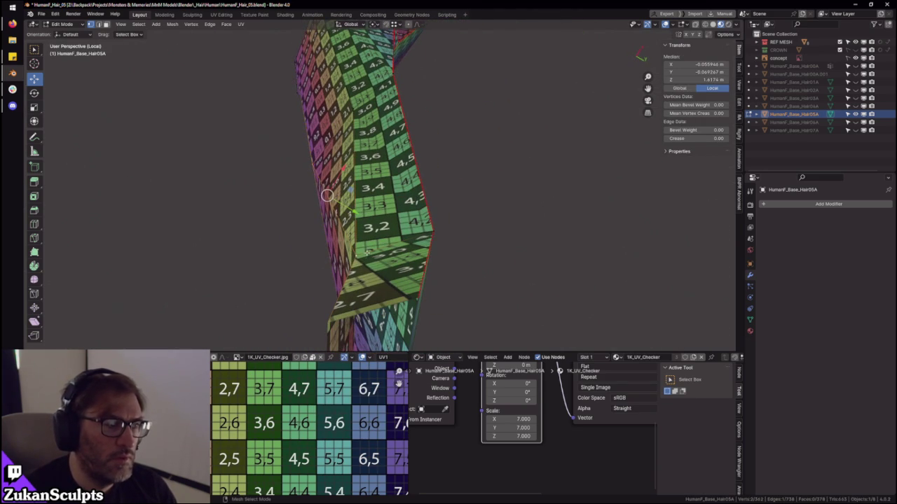
{"action": "right_click", "coordinate": [397, 82]}
{"action": "left_click", "coordinate": [400, 84]}
{"action": "mouse_move", "coordinate": [400, 84]}
{"action": "middle_mouse_down"}
{"action": "mouse_move", "coordinate": [455, 189]}
{"action": "mouse_move", "coordinate": [433, 204]}
{"action": "mouse_move", "coordinate": [421, 177]}
{"action": "middle_mouse_up"}
- Select a vertex on the strip and set the Pivot Point to 3D Cursor
{"action": "left_click", "coordinate": [432, 204]}
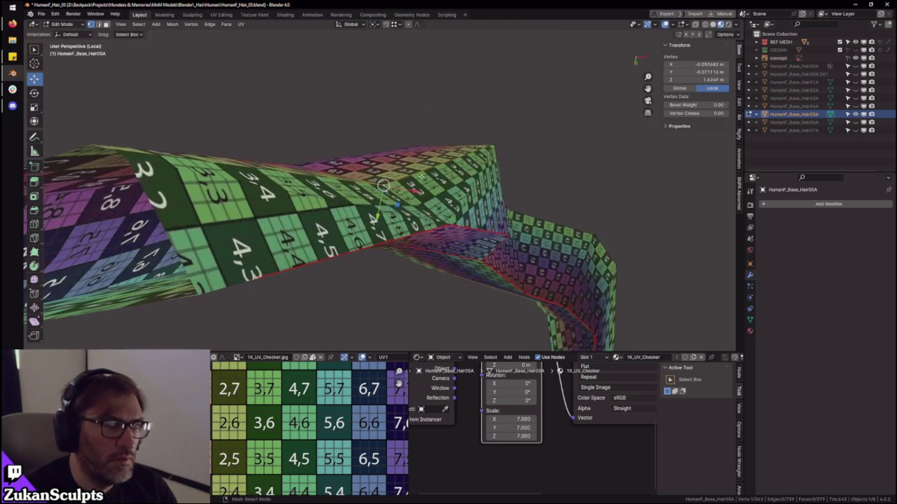
{"action": "left_click", "coordinate": [373, 25]}
{"action": "left_click", "coordinate": [400, 53]}
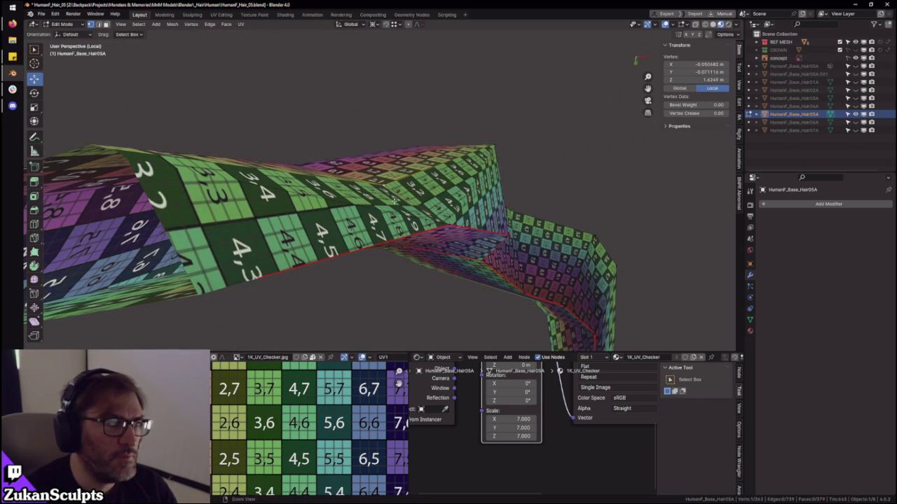
{"action": "left_click", "coordinate": [374, 24]}
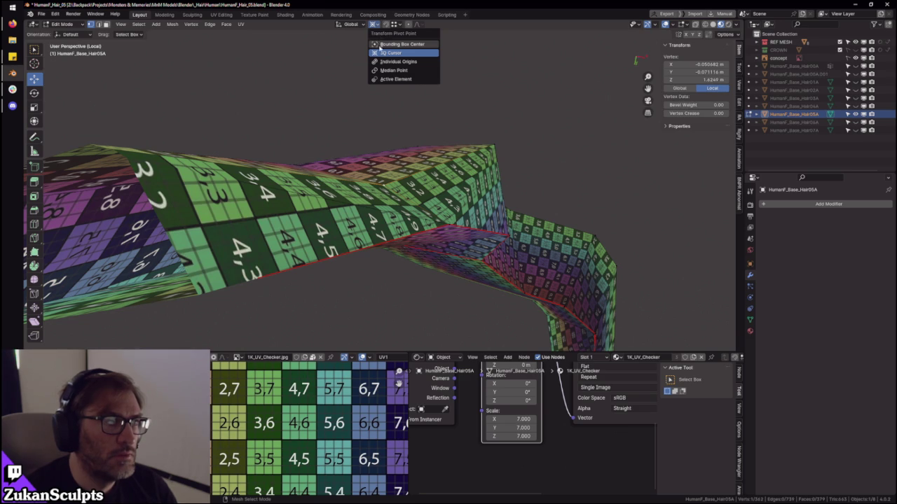
- Set the transform orientation to Normal and nudge the selected vertex along it
{"action": "left_click", "coordinate": [359, 26]}
{"action": "left_click", "coordinate": [336, 65]}
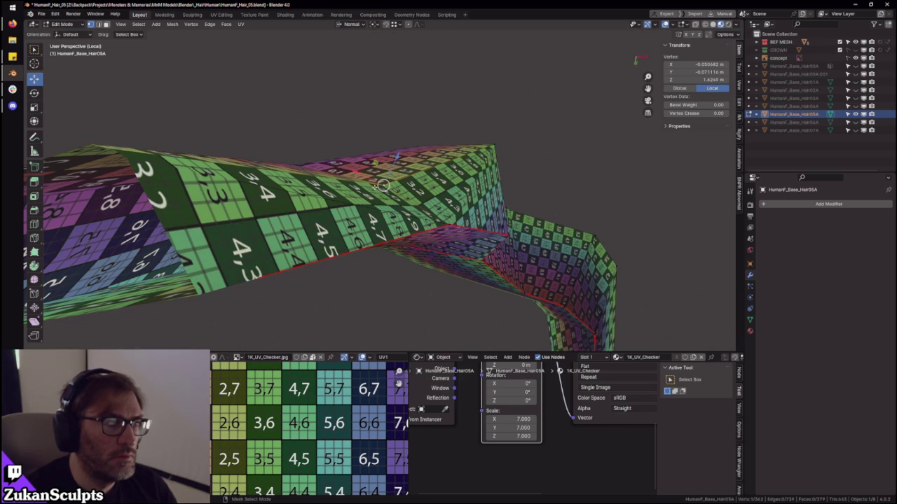
{"action": "left_click_drag", "start_coordinate": [396, 157], "coordinate": [397, 155]}
{"action": "mouse_move", "coordinate": [397, 155]}
{"action": "middle_mouse_down"}
{"action": "mouse_move", "coordinate": [434, 167]}
{"action": "mouse_move", "coordinate": [442, 179]}
{"action": "mouse_move", "coordinate": [415, 184]}
{"action": "mouse_move", "coordinate": [464, 184]}
{"action": "mouse_move", "coordinate": [439, 173]}
{"action": "mouse_move", "coordinate": [456, 246]}
{"action": "mouse_move", "coordinate": [480, 180]}
{"action": "mouse_move", "coordinate": [473, 190]}
{"action": "mouse_move", "coordinate": [449, 170]}
{"action": "mouse_move", "coordinate": [438, 181]}
{"action": "mouse_move", "coordinate": [281, 151]}
{"action": "mouse_move", "coordinate": [274, 136]}
{"action": "middle_mouse_up"}
- Select a vertical edge loop and a top vertex, then connect them with F
{"action": "left_click", "coordinate": [274, 136], "text": "alt"}
{"action": "right_click", "coordinate": [329, 231]}
{"action": "mouse_move", "coordinate": [329, 231]}
{"action": "middle_mouse_down"}
{"action": "mouse_move", "coordinate": [413, 212]}
{"action": "mouse_move", "coordinate": [547, 223]}
{"action": "mouse_move", "coordinate": [509, 204]}
{"action": "mouse_move", "coordinate": [374, 232]}
{"action": "mouse_move", "coordinate": [400, 143]}
{"action": "mouse_move", "coordinate": [411, 162]}
{"action": "middle_mouse_up"}
{"action": "left_click", "coordinate": [376, 82]}
{"action": "middle_click_drag", "start_coordinate": [376, 82], "coordinate": [377, 218]}
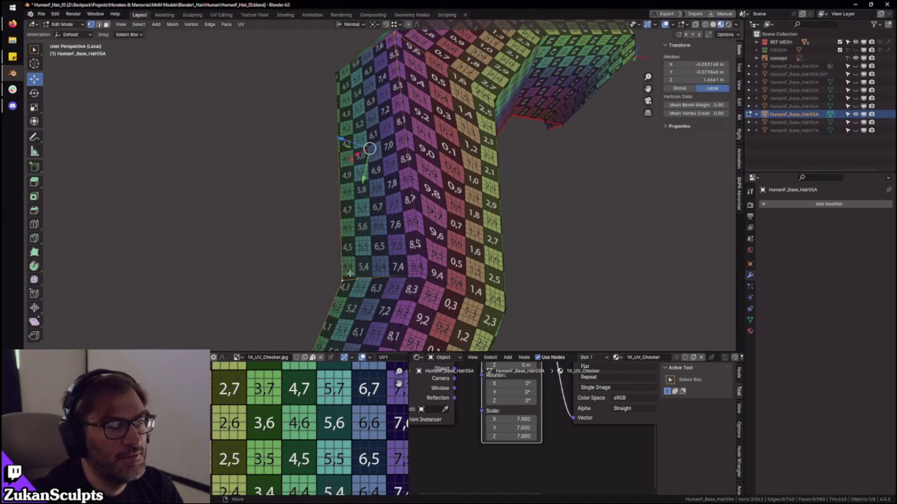
{"action": "middle_click_drag", "start_coordinate": [351, 273], "coordinate": [428, 245]}
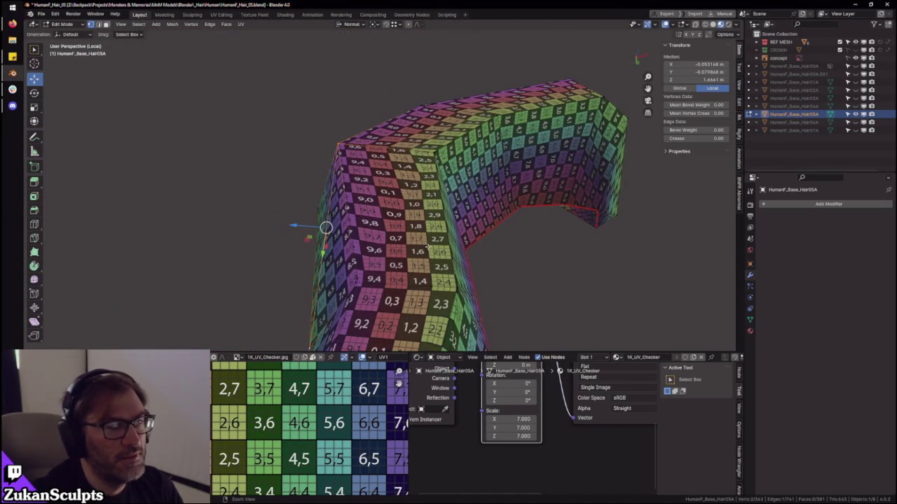
{"action": "key", "text": "f"}
- Select a vertex on the hair strip and frame the view around it
{"action": "mouse_move", "coordinate": [341, 146]}
{"action": "middle_mouse_down"}
{"action": "mouse_move", "coordinate": [434, 224]}
{"action": "mouse_move", "coordinate": [477, 243]}
{"action": "mouse_move", "coordinate": [521, 215]}
{"action": "mouse_move", "coordinate": [587, 276]}
{"action": "mouse_move", "coordinate": [486, 164]}
{"action": "mouse_move", "coordinate": [494, 266]}
{"action": "middle_mouse_up"}
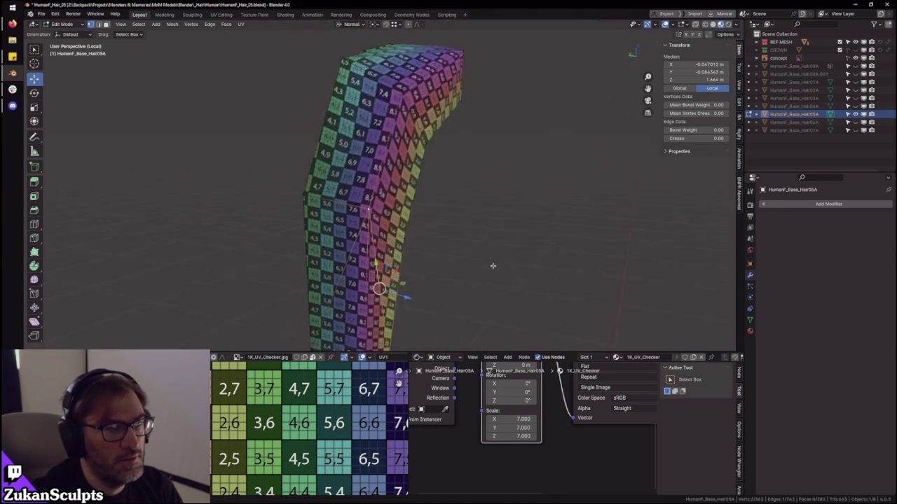
{"action": "middle_click_drag", "start_coordinate": [443, 239], "coordinate": [454, 187]}
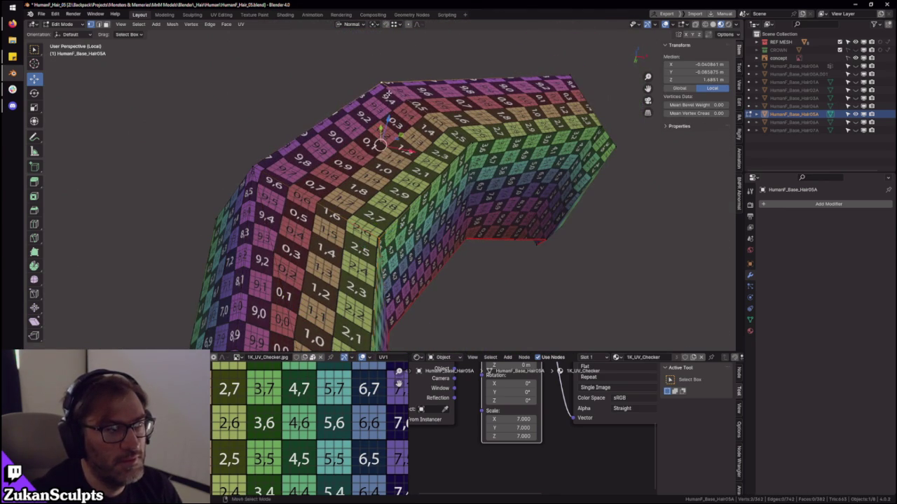
{"action": "mouse_move", "coordinate": [463, 231]}
{"action": "middle_mouse_down"}
{"action": "mouse_move", "coordinate": [482, 219]}
{"action": "mouse_move", "coordinate": [466, 250]}
{"action": "mouse_move", "coordinate": [465, 208]}
{"action": "mouse_move", "coordinate": [413, 169]}
{"action": "middle_mouse_up"}
{"action": "mouse_move", "coordinate": [398, 138]}
{"action": "middle_mouse_down"}
{"action": "mouse_move", "coordinate": [456, 240]}
{"action": "mouse_move", "coordinate": [405, 161]}
{"action": "middle_mouse_up"}
{"action": "left_click", "coordinate": [405, 160]}
{"action": "key", "text": "KP_Decimal"}
{"action": "scroll", "coordinate": [504, 270], "scroll_direction": "down", "scroll_amount": 5}
{"action": "mouse_move", "coordinate": [504, 270]}
{"action": "middle_mouse_down"}
{"action": "mouse_move", "coordinate": [450, 238]}
{"action": "mouse_move", "coordinate": [593, 294]}
{"action": "mouse_move", "coordinate": [398, 288]}
{"action": "mouse_move", "coordinate": [426, 245]}
{"action": "mouse_move", "coordinate": [405, 210]}
{"action": "mouse_move", "coordinate": [444, 154]}
{"action": "mouse_move", "coordinate": [456, 196]}
{"action": "mouse_move", "coordinate": [443, 203]}
{"action": "mouse_move", "coordinate": [434, 243]}
{"action": "mouse_move", "coordinate": [458, 304]}
{"action": "mouse_move", "coordinate": [381, 208]}
{"action": "mouse_move", "coordinate": [435, 242]}
{"action": "middle_mouse_up"}
{"action": "scroll", "coordinate": [398, 288], "scroll_direction": "up", "scroll_amount": 5}
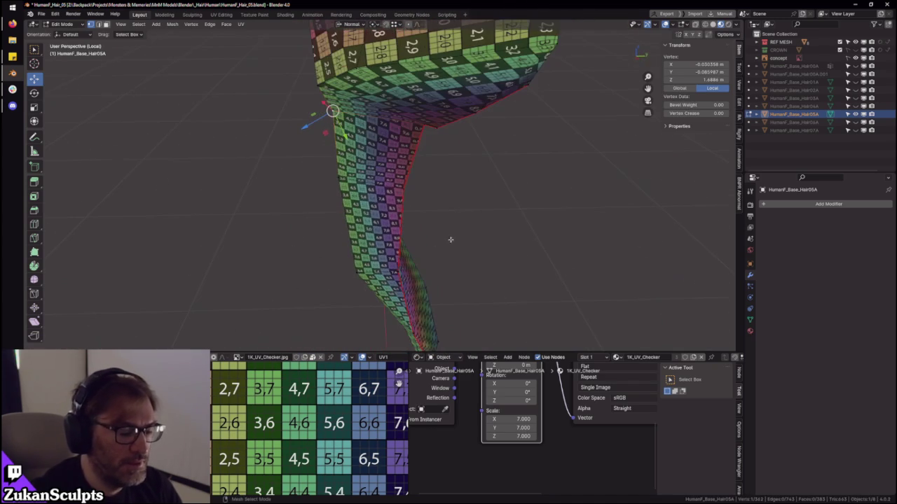
- Leave local view and move the selected vertex twice to sit closer to the head
{"action": "key", "text": "KP_Divide"}
{"action": "mouse_move", "coordinate": [466, 209]}
{"action": "middle_mouse_down"}
{"action": "mouse_move", "coordinate": [440, 171]}
{"action": "mouse_move", "coordinate": [374, 194]}
{"action": "mouse_move", "coordinate": [400, 135]}
{"action": "mouse_move", "coordinate": [396, 201]}
{"action": "mouse_move", "coordinate": [385, 194]}
{"action": "mouse_move", "coordinate": [394, 176]}
{"action": "mouse_move", "coordinate": [394, 202]}
{"action": "mouse_move", "coordinate": [336, 225]}
{"action": "mouse_move", "coordinate": [428, 215]}
{"action": "mouse_move", "coordinate": [321, 268]}
{"action": "mouse_move", "coordinate": [333, 274]}
{"action": "mouse_move", "coordinate": [397, 254]}
{"action": "mouse_move", "coordinate": [392, 158]}
{"action": "middle_mouse_up"}
{"action": "key", "text": "g"}
{"action": "left_click", "coordinate": [387, 189]}
{"action": "key", "text": "g"}
{"action": "left_click", "coordinate": [382, 200]}
- Select further vertices on the strip, ending on the upper kink vertex
{"action": "left_click", "coordinate": [336, 224], "text": "alt"}
{"action": "scroll", "coordinate": [333, 274], "scroll_direction": "down", "scroll_amount": 5}
{"action": "scroll", "coordinate": [378, 263], "scroll_direction": "up", "scroll_amount": 4}
{"action": "left_click", "coordinate": [385, 264]}
{"action": "left_click", "coordinate": [388, 153]}
- Move the upper kink vertex and then the strip's lower vertex into place
{"action": "key", "text": "g"}
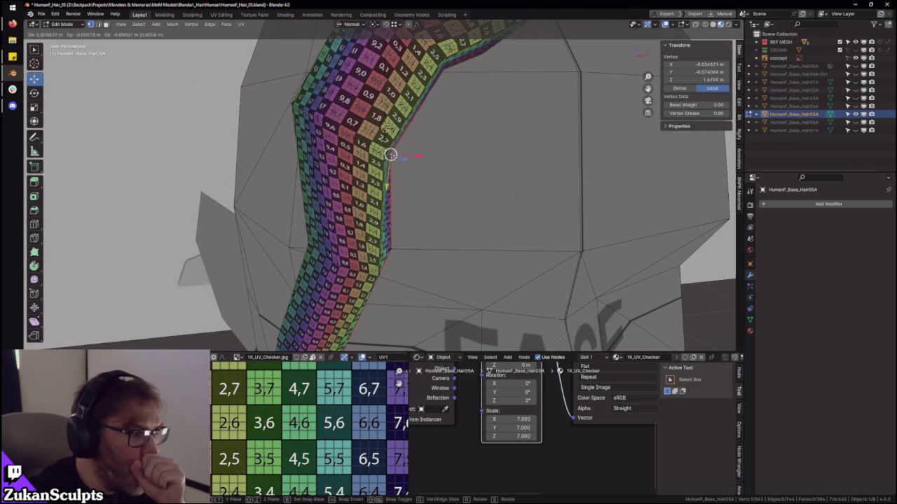
{"action": "left_click", "coordinate": [394, 155]}
{"action": "left_click", "coordinate": [375, 271]}
{"action": "key", "text": "g"}
{"action": "left_click", "coordinate": [372, 267]}
{"action": "mouse_move", "coordinate": [372, 267]}
{"action": "middle_mouse_down"}
{"action": "mouse_move", "coordinate": [447, 213]}
{"action": "mouse_move", "coordinate": [392, 210]}
{"action": "middle_mouse_up"}
{"action": "scroll", "coordinate": [447, 214], "scroll_direction": "down", "scroll_amount": 3}
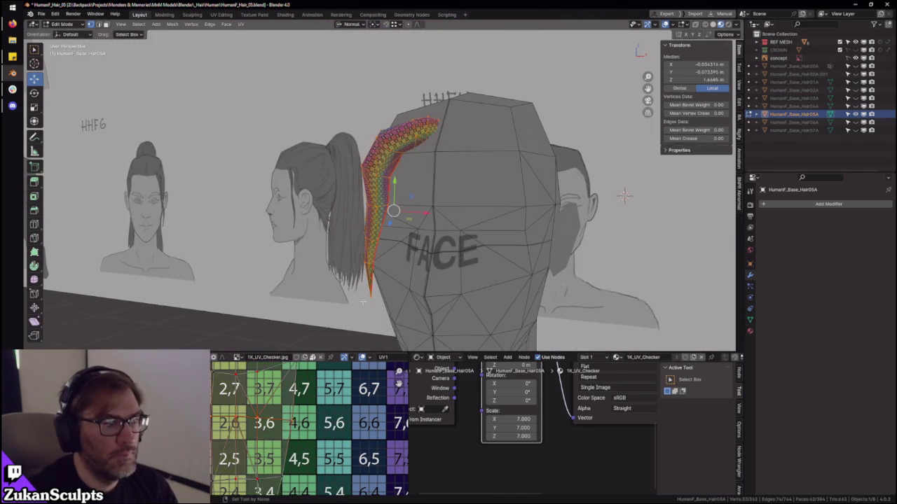
- Maximize the UV editor, select all the strip's UVs, and restore the layout
{"action": "key", "text": "ctrl+space"}
{"action": "scroll", "coordinate": [586, 433], "scroll_direction": "down", "scroll_amount": 4}
{"action": "key", "text": "a"}
{"action": "scroll", "coordinate": [512, 323], "scroll_direction": "up", "scroll_amount": 3}
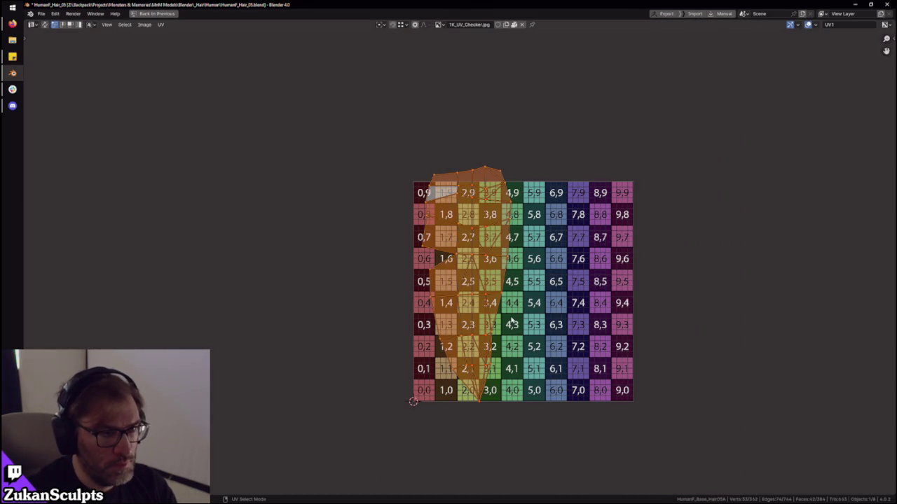
{"action": "key", "text": "ctrl+space"}
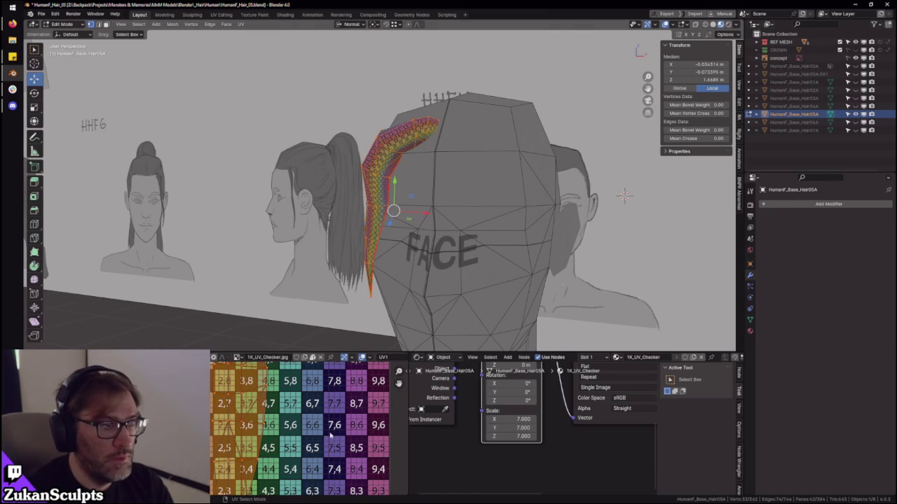
{"action": "scroll", "coordinate": [333, 438], "scroll_direction": "up", "scroll_amount": 2}
{"action": "middle_click_drag", "start_coordinate": [341, 398], "coordinate": [341, 423]}
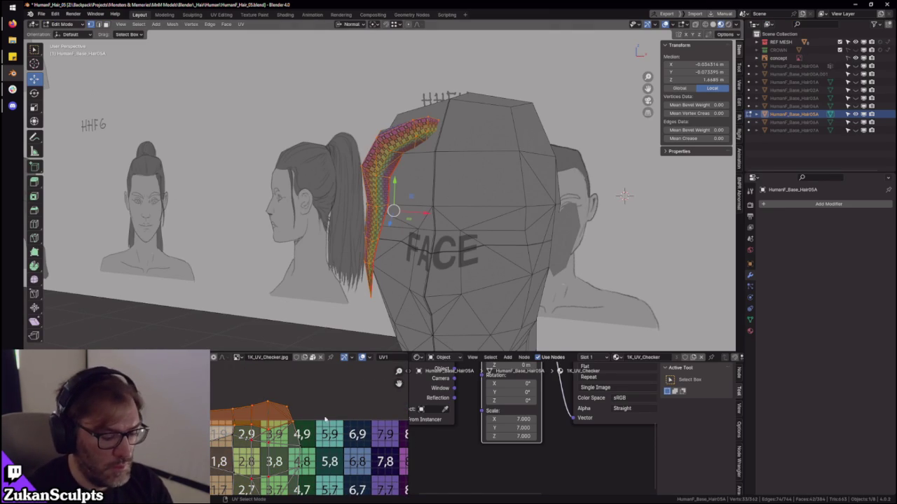
- Switch UV selection to islands and isolate the hair strip in local view
{"action": "key", "text": "4"}
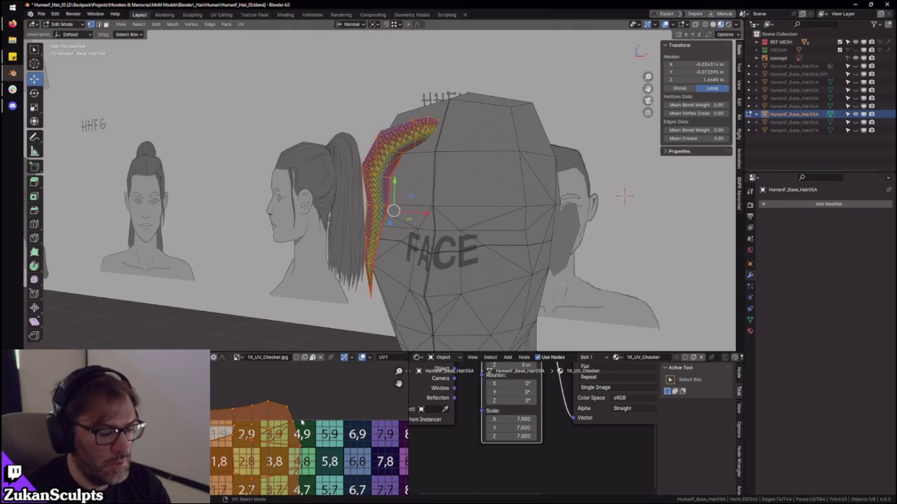
{"action": "middle_click_drag", "start_coordinate": [378, 231], "coordinate": [391, 254]}
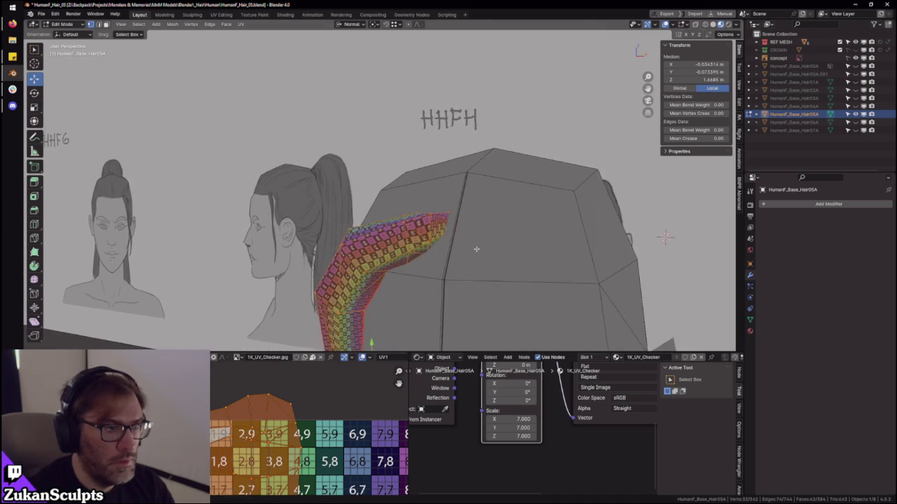
{"action": "scroll", "coordinate": [392, 254], "scroll_direction": "up", "scroll_amount": 4}
{"action": "mouse_move", "coordinate": [458, 175]}
{"action": "middle_mouse_down"}
{"action": "mouse_move", "coordinate": [412, 278]}
{"action": "mouse_move", "coordinate": [300, 445]}
{"action": "middle_mouse_up"}
{"action": "key", "text": "KP_Divide"}
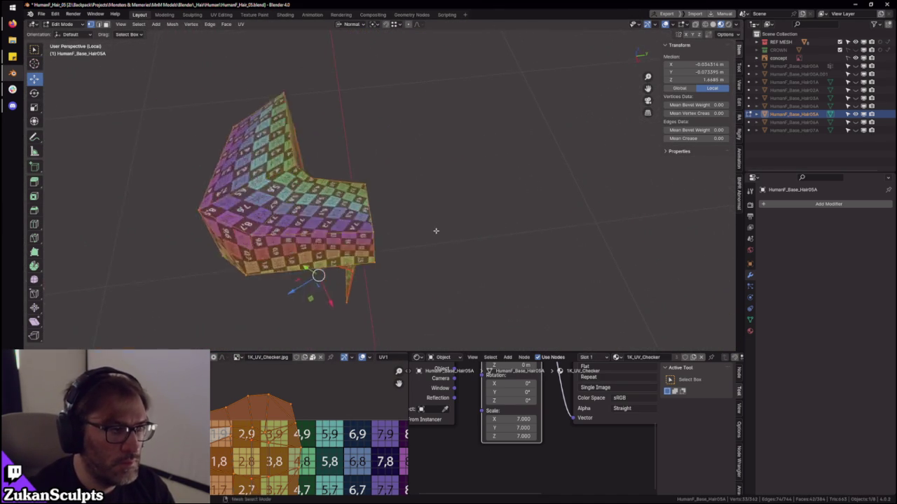
- Switch mesh selection mode and select a row of edges on the strip
{"action": "scroll", "coordinate": [413, 231], "scroll_direction": "up", "scroll_amount": 5}
{"action": "key", "text": "ctrl+Tab"}
{"action": "left_click", "coordinate": [413, 231]}
{"action": "scroll", "coordinate": [410, 221], "scroll_direction": "up", "scroll_amount": 2}
{"action": "mouse_move", "coordinate": [411, 220]}
{"action": "middle_mouse_down"}
{"action": "mouse_move", "coordinate": [498, 208]}
{"action": "mouse_move", "coordinate": [406, 218]}
{"action": "mouse_move", "coordinate": [427, 222]}
{"action": "middle_mouse_up"}
{"action": "scroll", "coordinate": [449, 210], "scroll_direction": "down", "scroll_amount": 3}
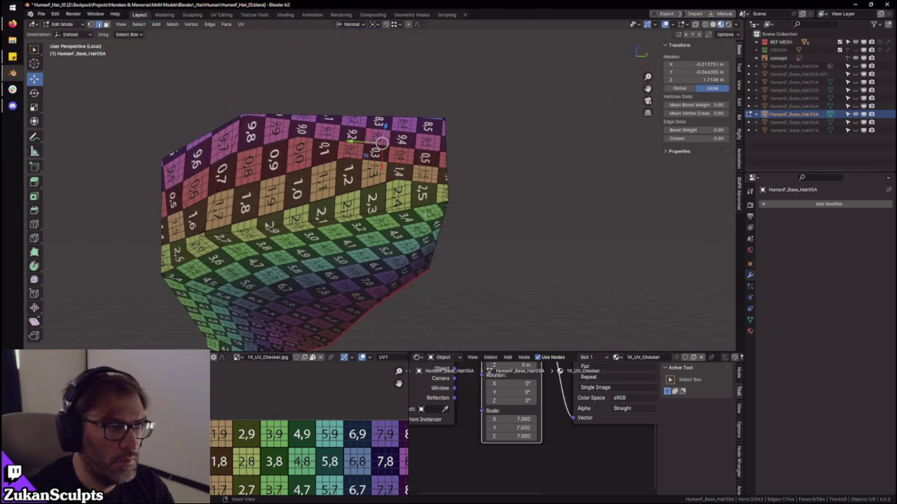
- Select the whole hair strip and rotate its UV island
{"action": "key", "text": "a"}
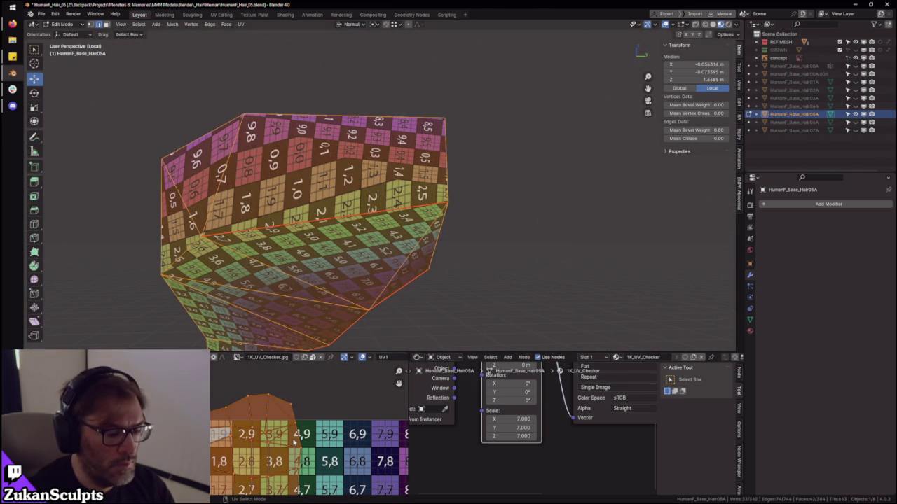
{"action": "key", "text": "r"}
{"action": "middle_click_drag", "start_coordinate": [382, 241], "coordinate": [336, 231]}
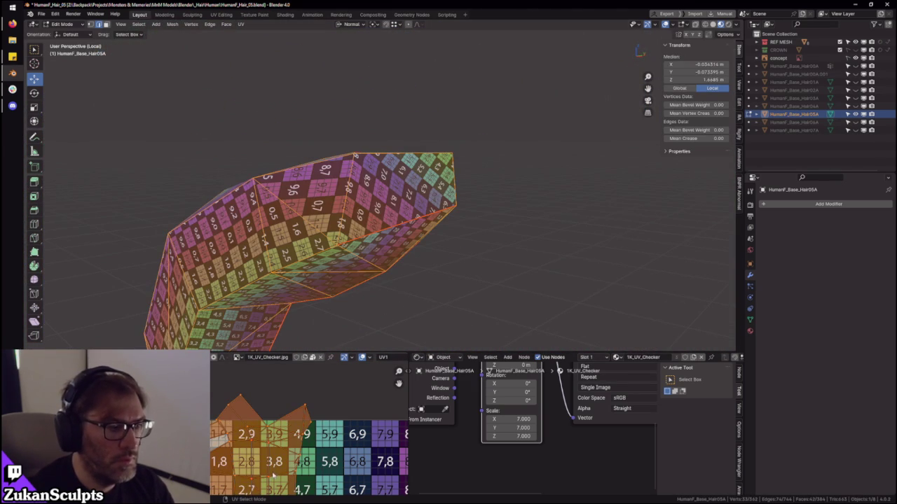
{"action": "scroll", "coordinate": [230, 417], "scroll_direction": "up", "scroll_amount": 2}
{"action": "scroll", "coordinate": [230, 416], "scroll_direction": "up", "scroll_amount": 2}
{"action": "middle_click_drag", "start_coordinate": [421, 252], "coordinate": [325, 189]}
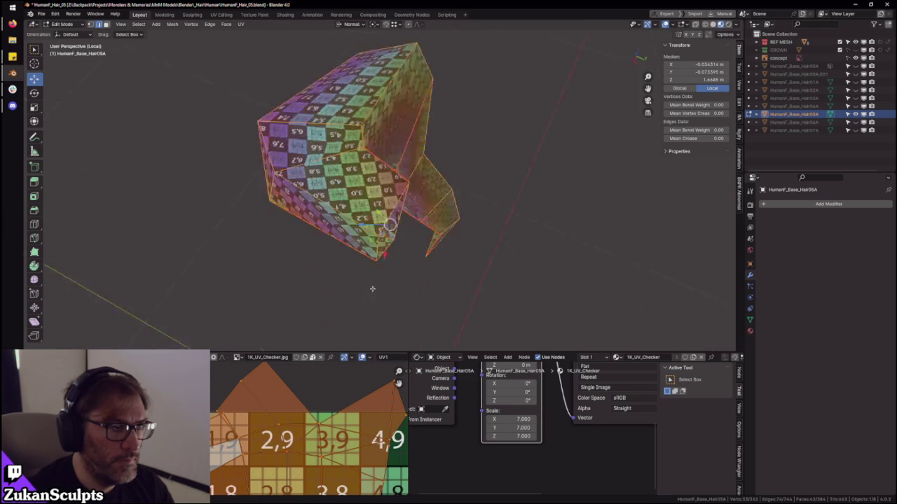
{"action": "mouse_move", "coordinate": [373, 165]}
{"action": "middle_mouse_down"}
{"action": "mouse_move", "coordinate": [348, 215]}
{"action": "mouse_move", "coordinate": [352, 329]}
{"action": "middle_mouse_up"}
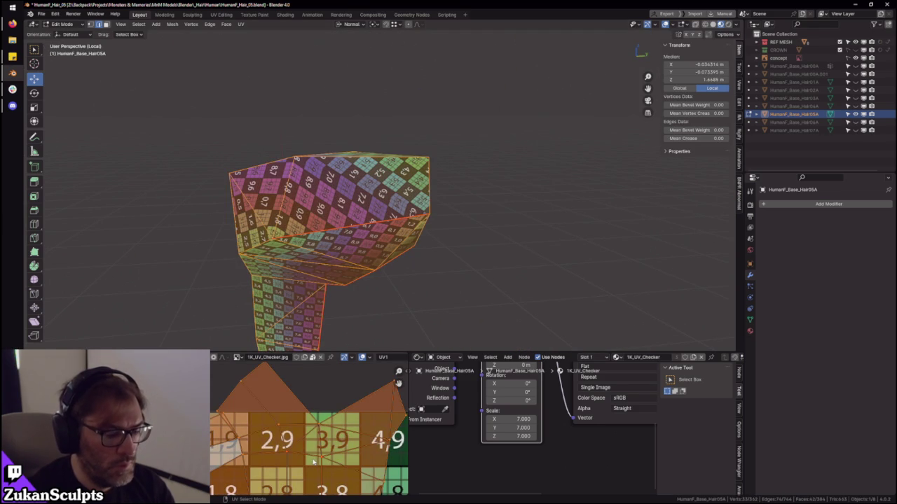
{"action": "middle_click_drag", "start_coordinate": [357, 280], "coordinate": [517, 206]}
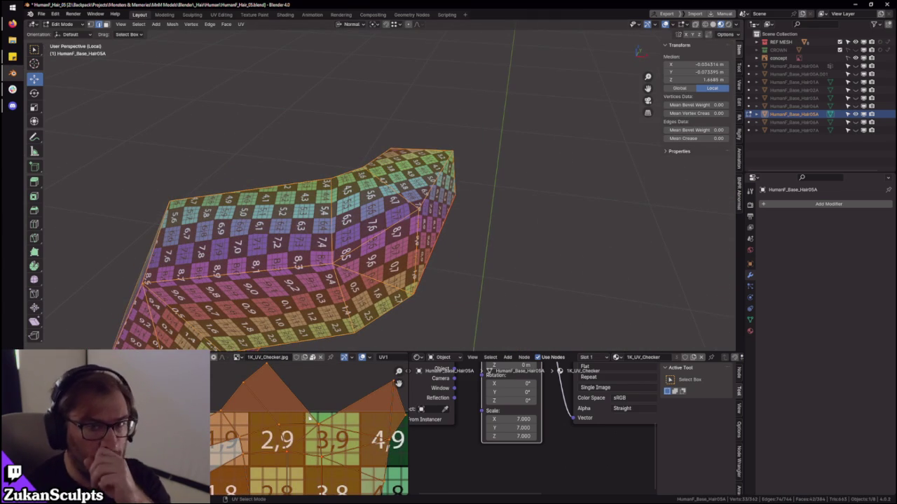
{"action": "middle_click_drag", "start_coordinate": [407, 215], "coordinate": [420, 210]}
- Deselect the UV island and undo the last change
{"action": "middle_click_drag", "start_coordinate": [257, 433], "coordinate": [251, 424]}
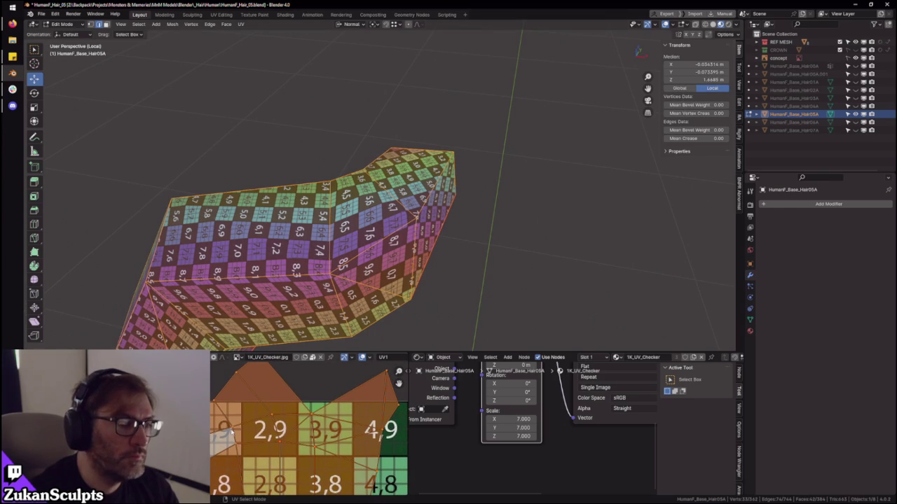
{"action": "left_click", "coordinate": [247, 422]}
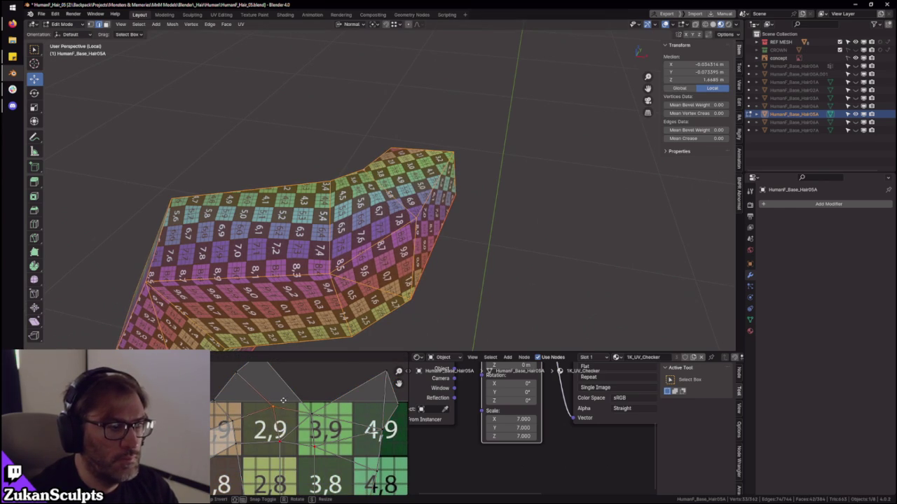
{"action": "scroll", "coordinate": [295, 406], "scroll_direction": "down", "scroll_amount": 5}
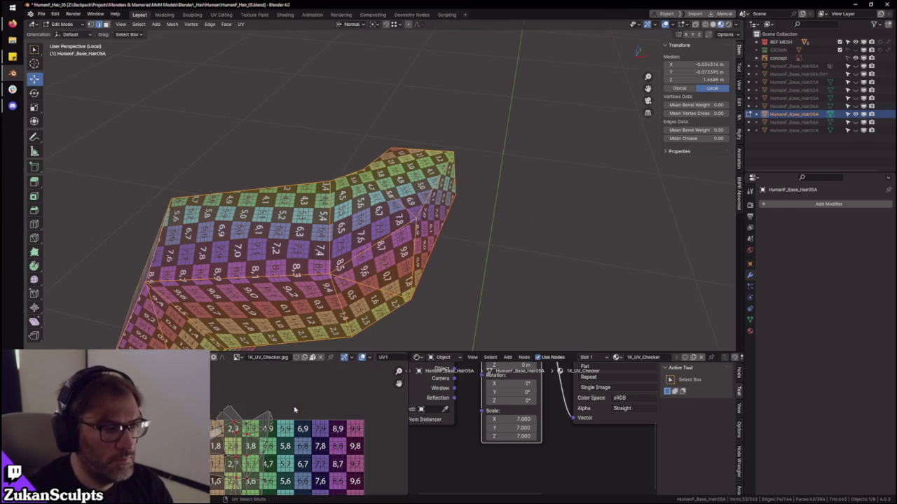
{"action": "key", "text": "ctrl+z"}
{"action": "middle_click_drag", "start_coordinate": [390, 255], "coordinate": [253, 449]}
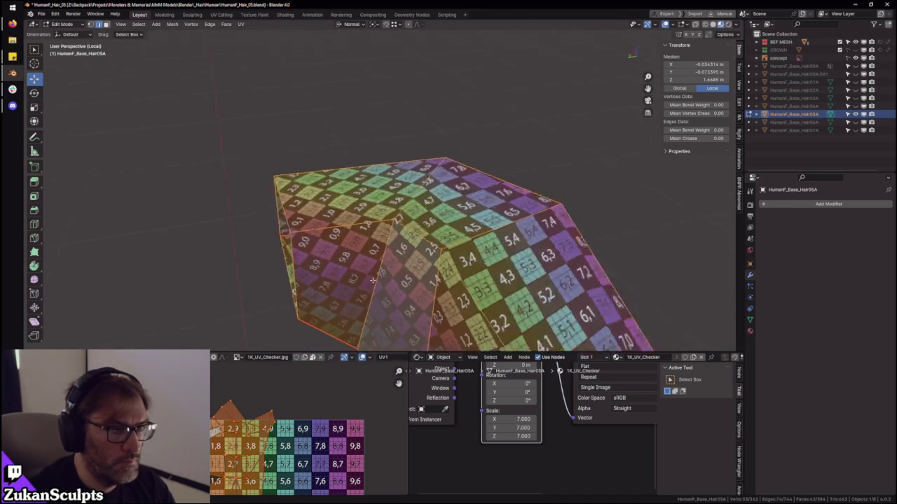
{"action": "scroll", "coordinate": [253, 449], "scroll_direction": "up", "scroll_amount": 2}
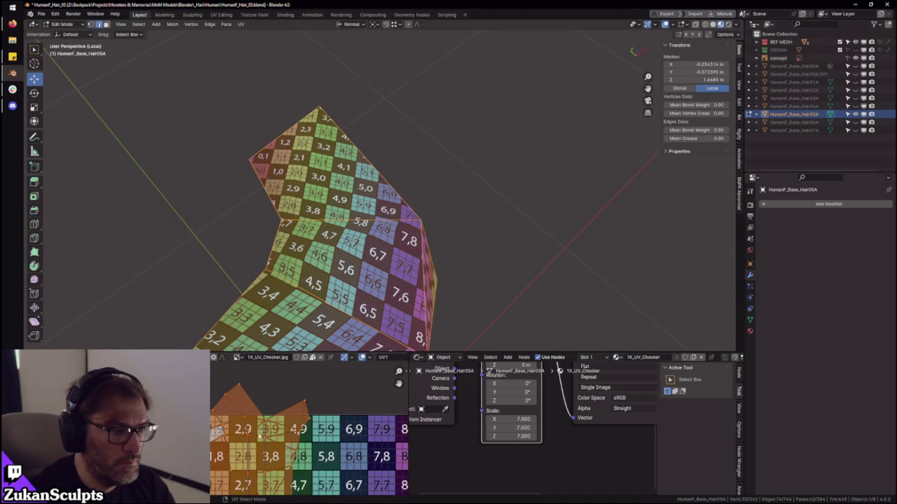
{"action": "mouse_move", "coordinate": [404, 222]}
{"action": "middle_mouse_down"}
{"action": "mouse_move", "coordinate": [371, 229]}
{"action": "mouse_move", "coordinate": [325, 287]}
{"action": "middle_mouse_up"}
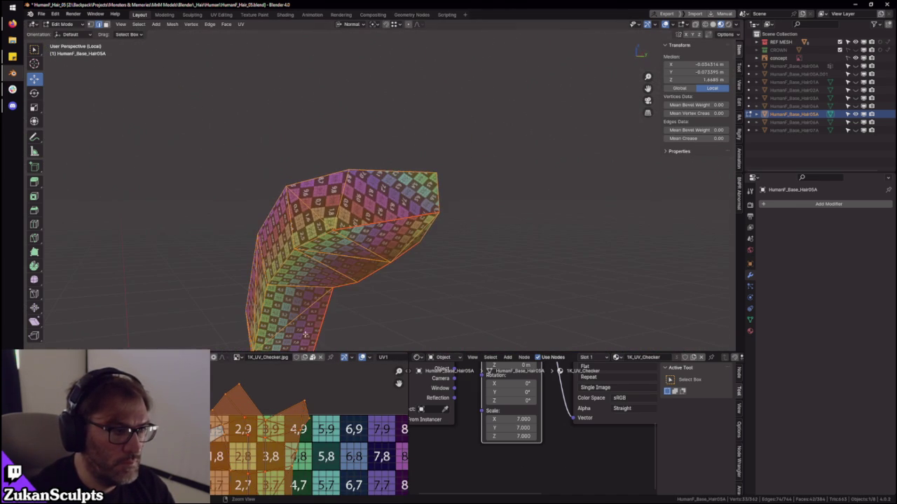
- Box-select the island's top UV vertices and shift them slightly right
{"action": "left_click_drag", "start_coordinate": [300, 382], "coordinate": [330, 418]}
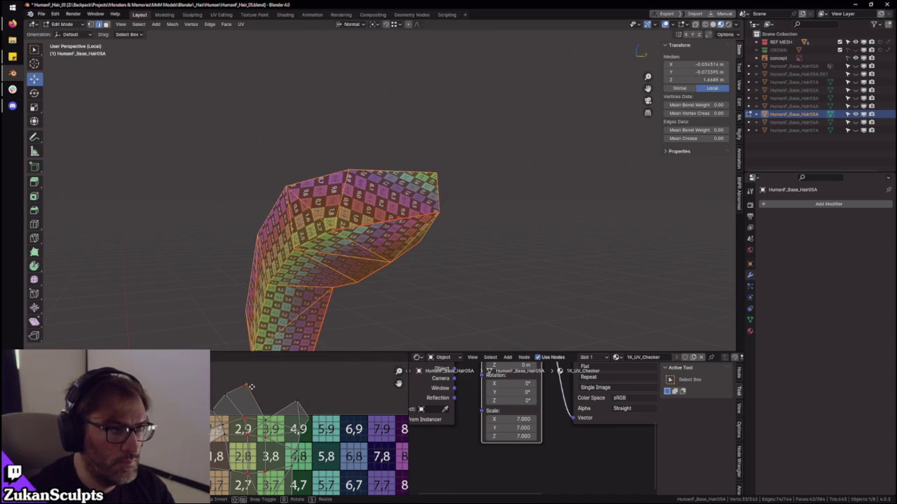
{"action": "scroll", "coordinate": [244, 392], "scroll_direction": "up", "scroll_amount": 1}
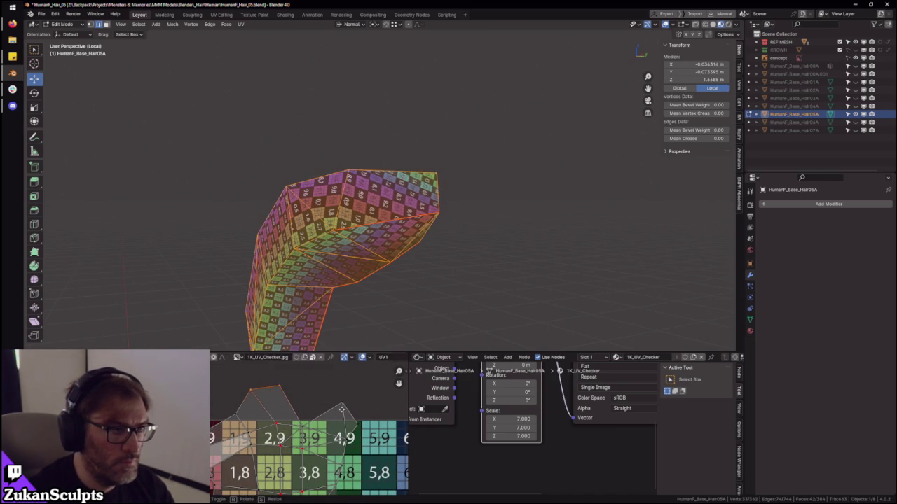
{"action": "left_click_drag", "start_coordinate": [344, 408], "coordinate": [348, 408]}
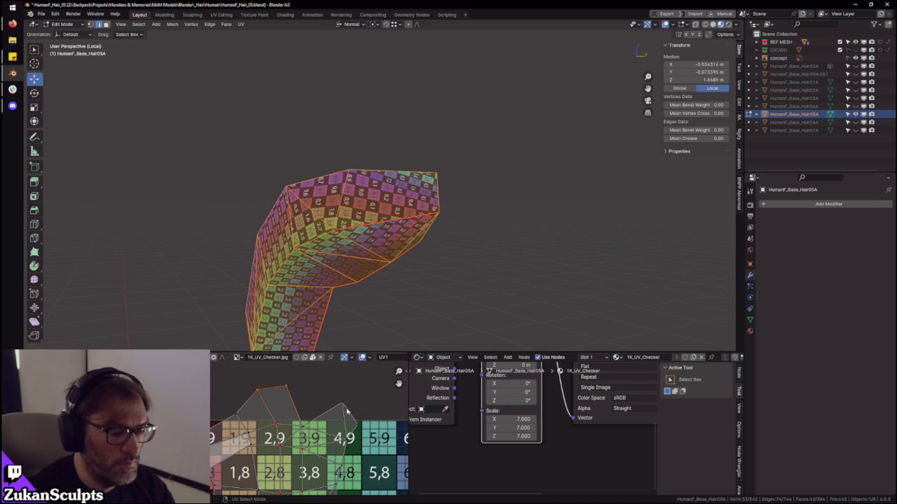
{"action": "scroll", "coordinate": [334, 402], "scroll_direction": "down", "scroll_amount": 2}
{"action": "scroll", "coordinate": [315, 413], "scroll_direction": "down", "scroll_amount": 1}
{"action": "scroll", "coordinate": [287, 430], "scroll_direction": "down", "scroll_amount": 3}
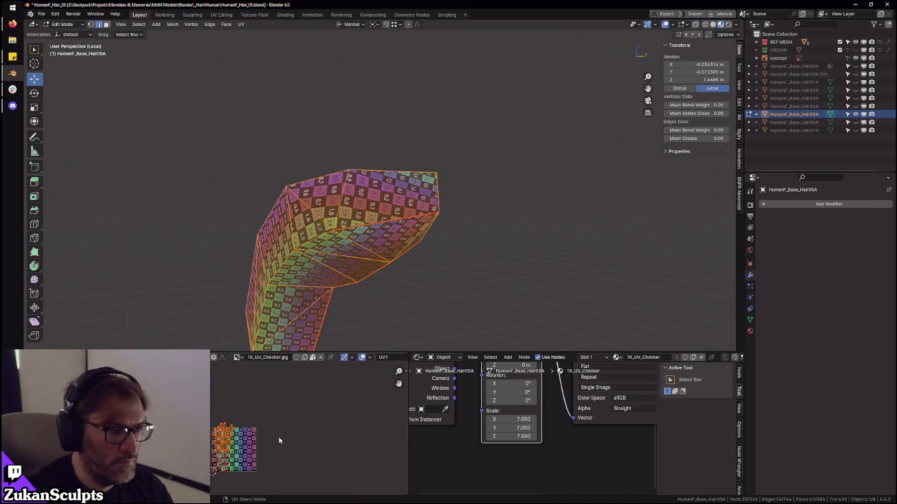
{"action": "mouse_move", "coordinate": [336, 322]}
{"action": "middle_mouse_down", "text": "ctrl"}
{"action": "mouse_move", "coordinate": [354, 267]}
{"action": "mouse_move", "coordinate": [566, 276]}
{"action": "mouse_move", "coordinate": [391, 272]}
{"action": "mouse_move", "coordinate": [420, 266]}
{"action": "mouse_move", "coordinate": [391, 260]}
{"action": "mouse_move", "coordinate": [342, 324]}
{"action": "middle_mouse_up", "text": "ctrl"}
- Show the other meshes, select all hair UVs and maximize the UV editor framing every island
{"action": "key", "text": "KP_Divide"}
{"action": "key", "text": "a"}
{"action": "key", "text": "KP_Decimal"}
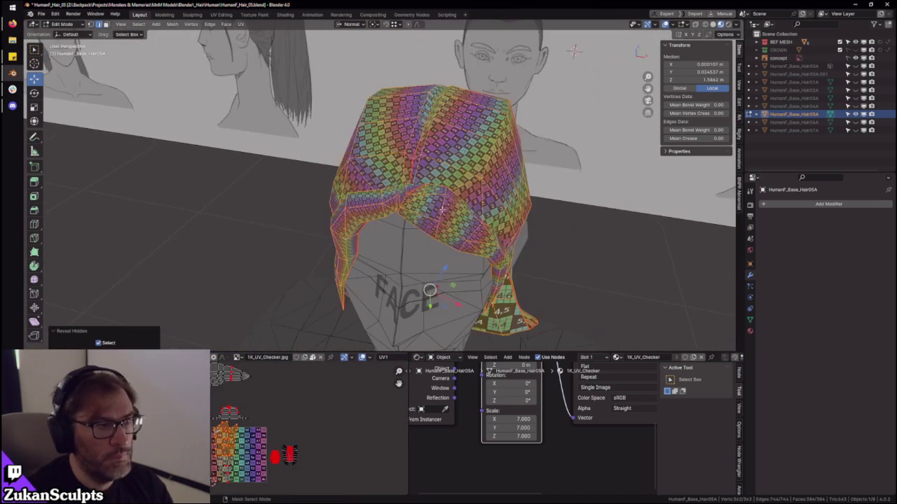
{"action": "key", "text": "ctrl+space"}
{"action": "key", "text": "Home"}
- Clear the UV selection and set UV selection mode to whole islands
{"action": "key", "text": "ctrl+Tab"}
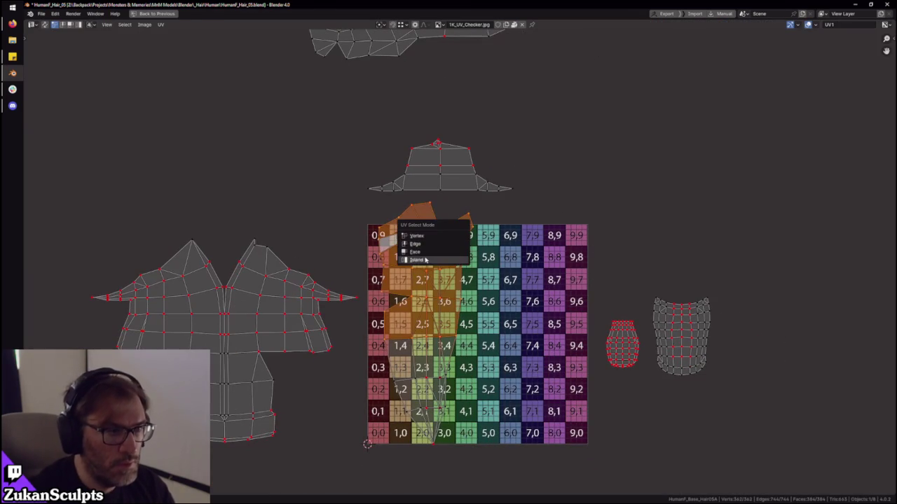
{"action": "left_click", "coordinate": [420, 263]}
{"action": "key", "text": "ctrl+Tab"}
{"action": "left_click", "coordinate": [391, 453]}
{"action": "left_click", "coordinate": [467, 467]}
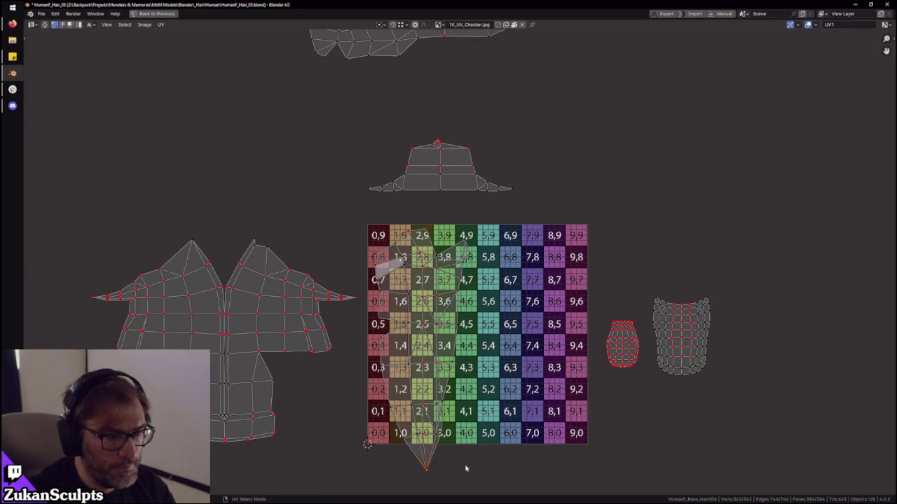
{"action": "key", "text": "Home"}
{"action": "key", "text": "ctrl+Tab"}
{"action": "left_click", "coordinate": [408, 407]}
- Move the island on the checker tile to the upper left, lying horizontal
{"action": "left_click", "coordinate": [435, 355]}
{"action": "key", "text": "g"}
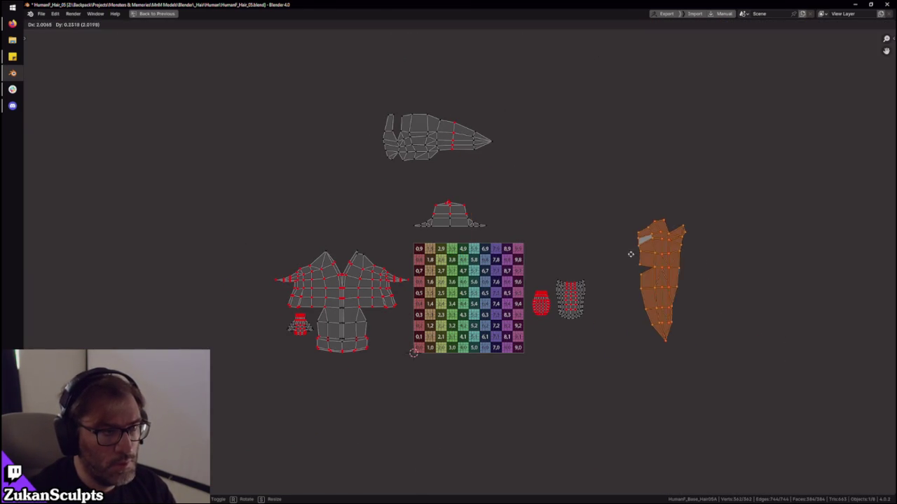
{"action": "left_click", "coordinate": [350, 161]}
{"action": "key", "text": "r"}
{"action": "left_click", "coordinate": [350, 161]}
{"action": "middle_click_drag", "start_coordinate": [350, 161], "coordinate": [372, 221]}
{"action": "scroll", "coordinate": [416, 244], "scroll_direction": "up", "scroll_amount": 2}
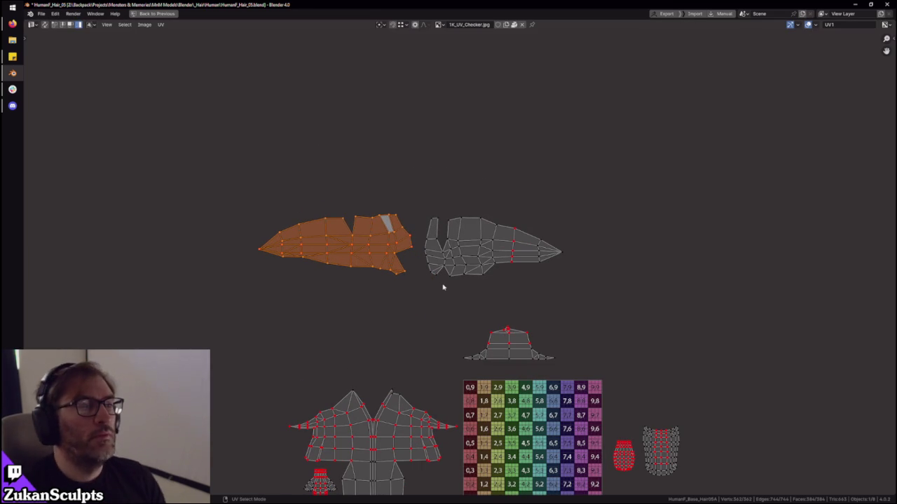
- Rotate both long hair islands 90° upright and place them side by side
{"action": "type", "text": "r90"}
{"action": "key", "text": "Return"}
{"action": "left_click", "coordinate": [457, 254]}
{"action": "type", "text": "r90"}
{"action": "key", "text": "Return"}
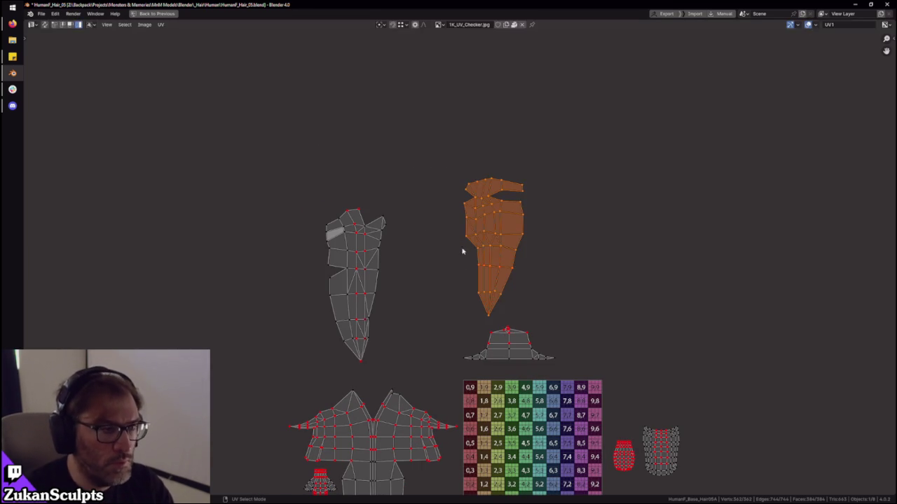
{"action": "key", "text": "g"}
{"action": "left_click", "coordinate": [426, 266]}
{"action": "scroll", "coordinate": [512, 301], "scroll_direction": "down", "scroll_amount": 2}
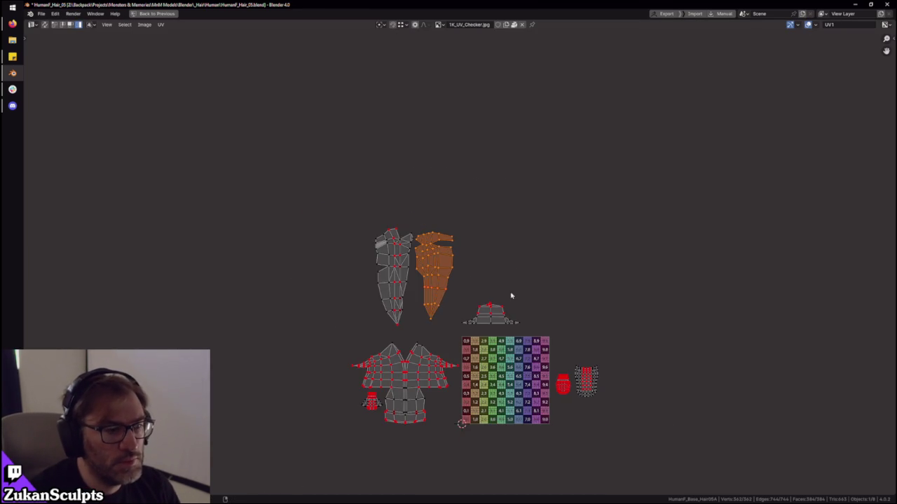
{"action": "scroll", "coordinate": [541, 419], "scroll_direction": "up", "scroll_amount": 2}
{"action": "scroll", "coordinate": [477, 356], "scroll_direction": "down", "scroll_amount": 4}
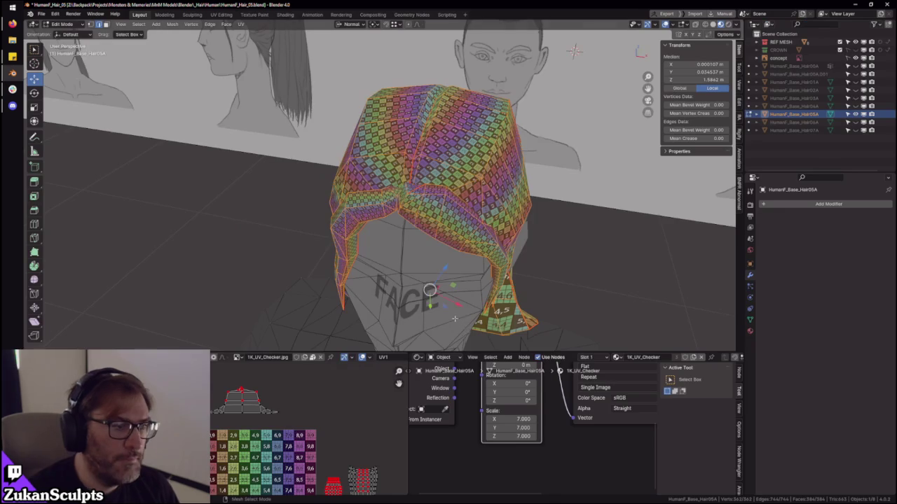
- Inspect the hair's lower section in the 3D view and select the whole hair mesh
{"action": "key", "text": "ctrl+space"}
{"action": "key", "text": "KP_Decimal"}
{"action": "mouse_move", "coordinate": [497, 221]}
{"action": "middle_mouse_down"}
{"action": "mouse_move", "coordinate": [474, 192]}
{"action": "mouse_move", "coordinate": [282, 168]}
{"action": "mouse_move", "coordinate": [196, 194]}
{"action": "mouse_move", "coordinate": [490, 210]}
{"action": "middle_mouse_up"}
{"action": "scroll", "coordinate": [474, 192], "scroll_direction": "up", "scroll_amount": 3}
{"action": "left_click", "coordinate": [493, 210]}
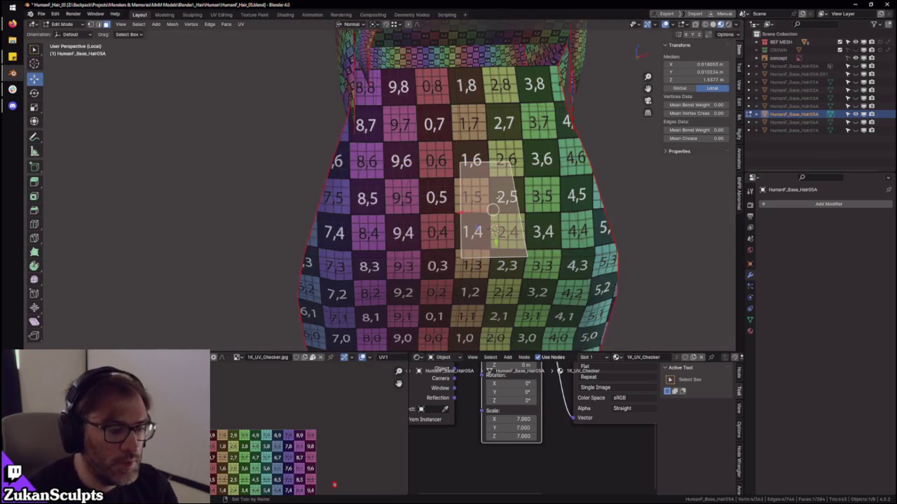
{"action": "key", "text": "ctrl+l"}
- Maximize the UV editor and zoom in on the small island
{"action": "key", "text": "ctrl+space"}
{"action": "scroll", "coordinate": [484, 394], "scroll_direction": "up", "scroll_amount": 3}
{"action": "scroll", "coordinate": [250, 319], "scroll_direction": "up", "scroll_amount": 3}
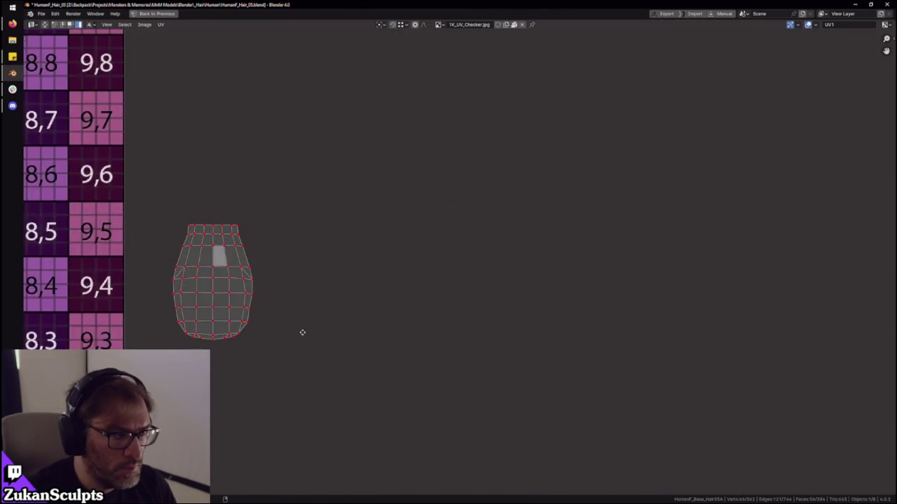
{"action": "middle_click_drag", "start_coordinate": [250, 319], "coordinate": [352, 363]}
{"action": "scroll", "coordinate": [351, 363], "scroll_direction": "up", "scroll_amount": 2}
{"action": "scroll", "coordinate": [487, 336], "scroll_direction": "down", "scroll_amount": 5}
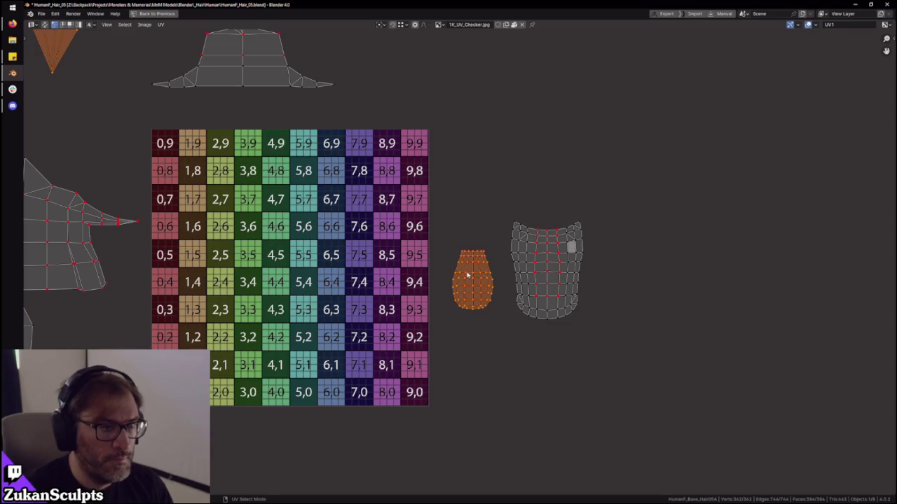
- Check the checker on the hair in 3D, then maximize the UV editor and select all islands
{"action": "key", "text": "ctrl+space"}
{"action": "mouse_move", "coordinate": [521, 240]}
{"action": "middle_mouse_down"}
{"action": "mouse_move", "coordinate": [507, 200]}
{"action": "mouse_move", "coordinate": [568, 200]}
{"action": "mouse_move", "coordinate": [447, 211]}
{"action": "mouse_move", "coordinate": [461, 232]}
{"action": "mouse_move", "coordinate": [459, 200]}
{"action": "middle_mouse_up"}
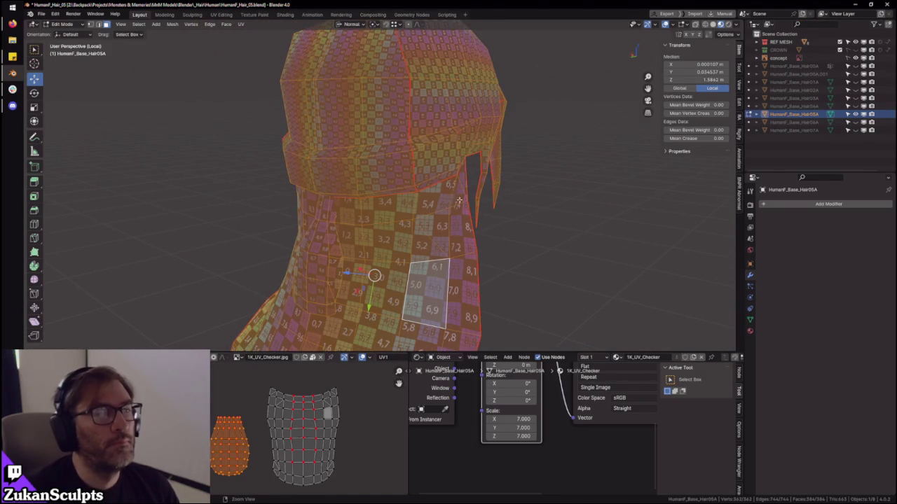
{"action": "scroll", "coordinate": [284, 410], "scroll_direction": "down", "scroll_amount": 4}
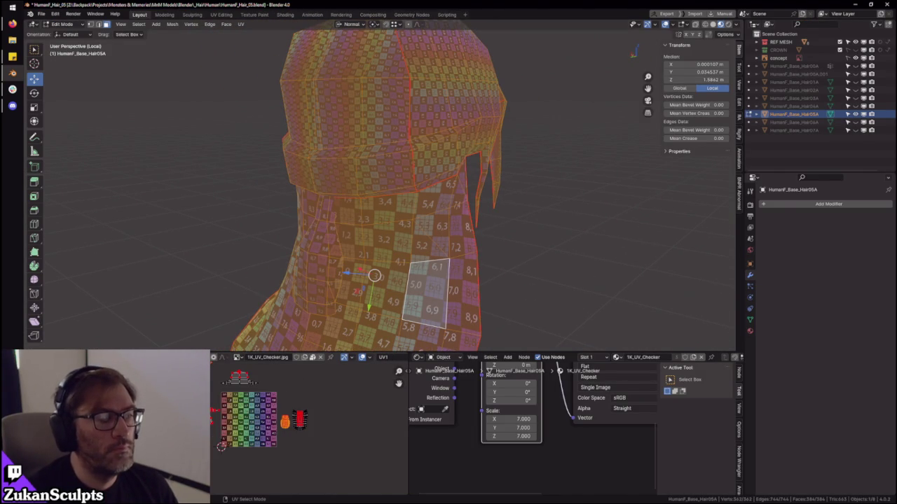
{"action": "key", "text": "ctrl+space"}
{"action": "left_click_drag", "start_coordinate": [244, 62], "coordinate": [638, 407]}
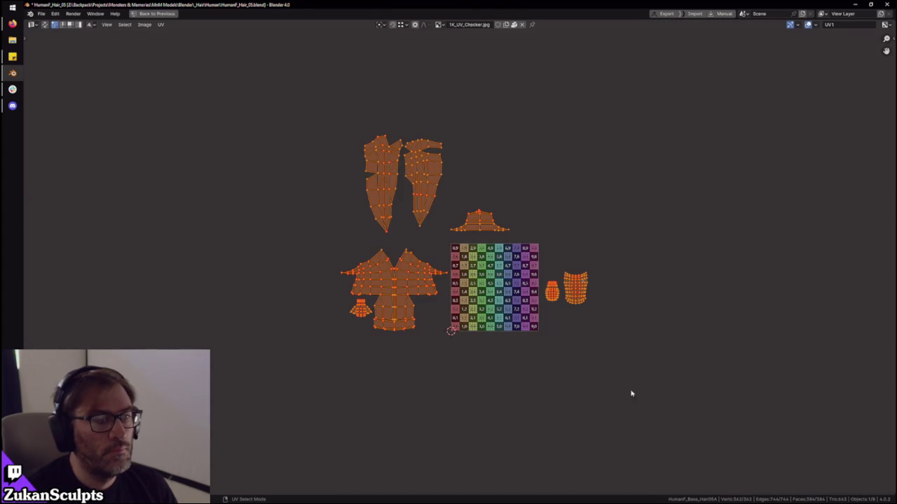
- Apply UV > Average Islands Scale to all selected islands
{"action": "left_click", "coordinate": [160, 25]}
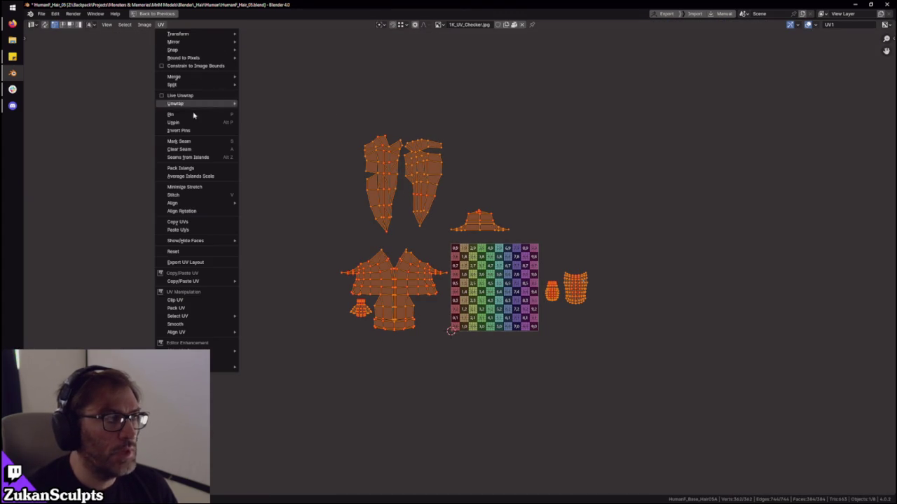
{"action": "left_click", "coordinate": [192, 177]}
{"action": "scroll", "coordinate": [398, 318], "scroll_direction": "up", "scroll_amount": 2}
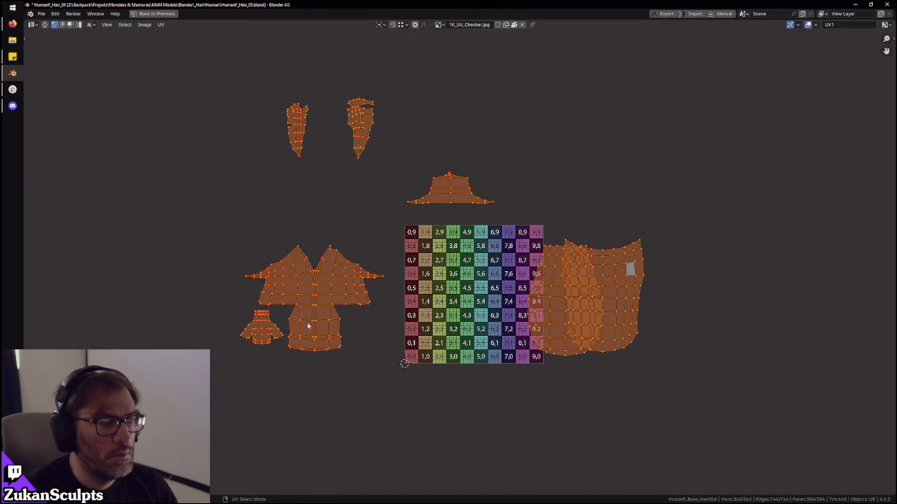
- Select the wide left islands as whole islands and move them onto the checker tile
{"action": "left_click_drag", "start_coordinate": [151, 213], "coordinate": [356, 400]}
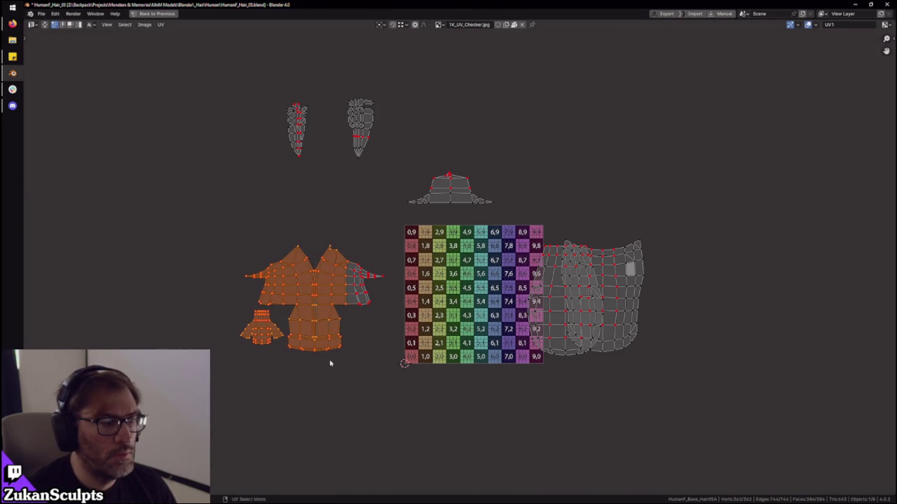
{"action": "key", "text": "ctrl+Tab"}
{"action": "left_click", "coordinate": [303, 390]}
{"action": "left_click_drag", "start_coordinate": [153, 218], "coordinate": [410, 400]}
{"action": "key", "text": "g"}
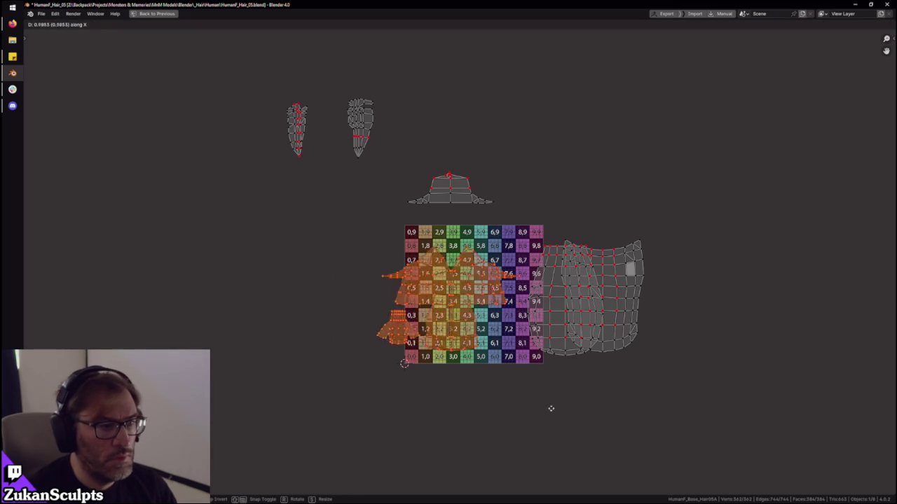
{"action": "left_click", "coordinate": [553, 395]}
{"action": "scroll", "coordinate": [532, 371], "scroll_direction": "up", "scroll_amount": 2}
{"action": "scroll", "coordinate": [499, 348], "scroll_direction": "down", "scroll_amount": 2}
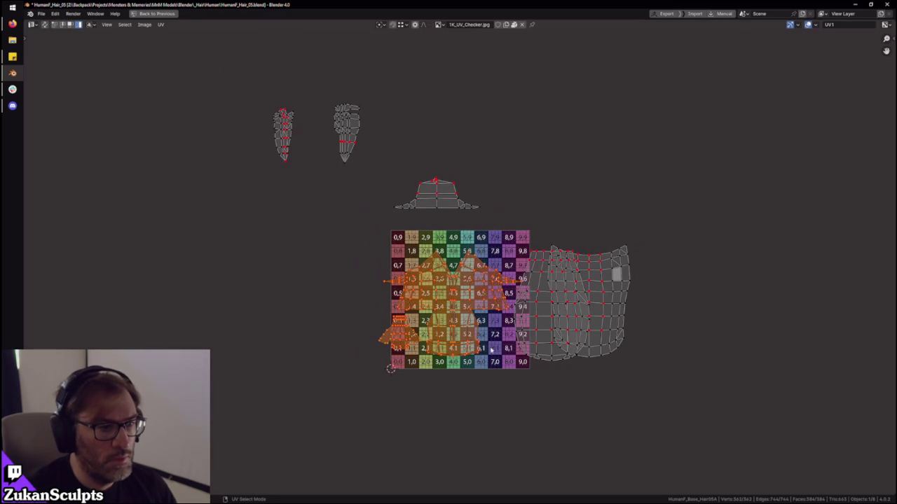
{"action": "key", "text": "g"}
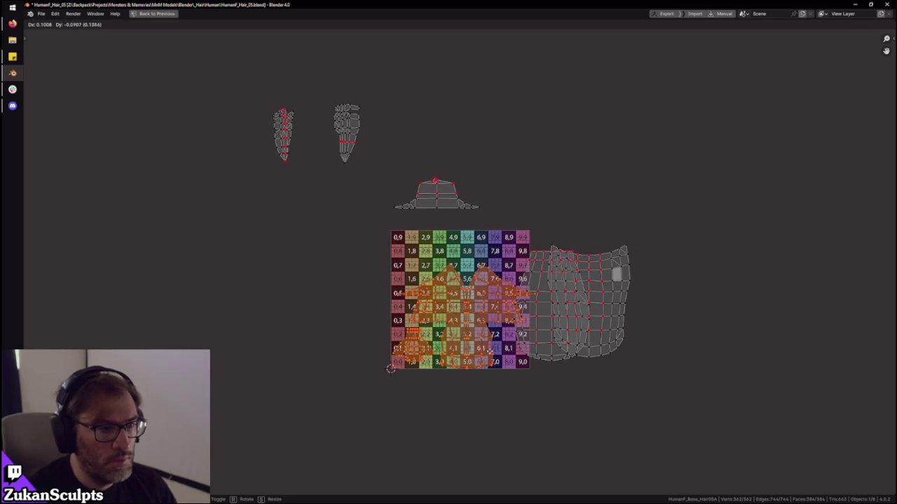
{"action": "left_click", "coordinate": [490, 353]}
- Slide the two large right-hand islands to the right, constrained along X
{"action": "left_click", "coordinate": [567, 341]}
{"action": "middle_click_drag", "start_coordinate": [631, 325], "coordinate": [583, 351]}
{"action": "key", "text": "g"}
{"action": "key", "text": "x"}
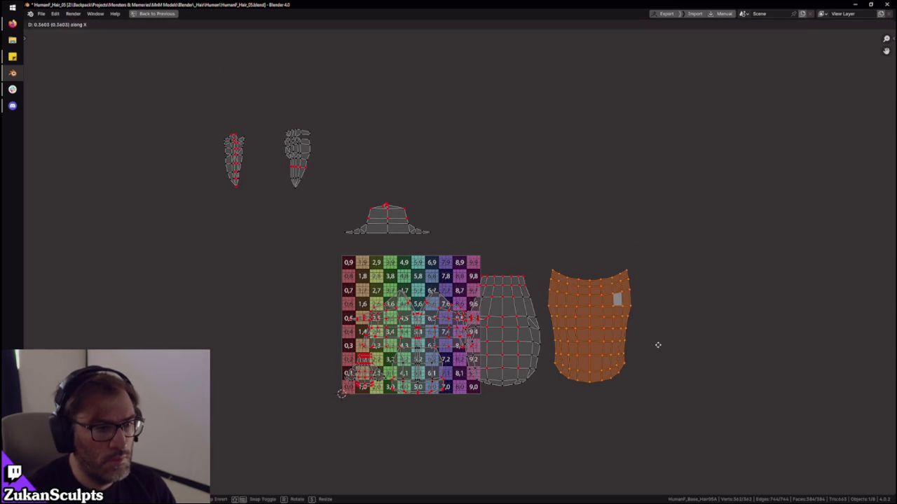
{"action": "left_click", "coordinate": [650, 347]}
{"action": "left_click", "coordinate": [537, 344], "text": "shift"}
{"action": "key", "text": "g"}
{"action": "key", "text": "x"}
{"action": "left_click", "coordinate": [566, 341]}
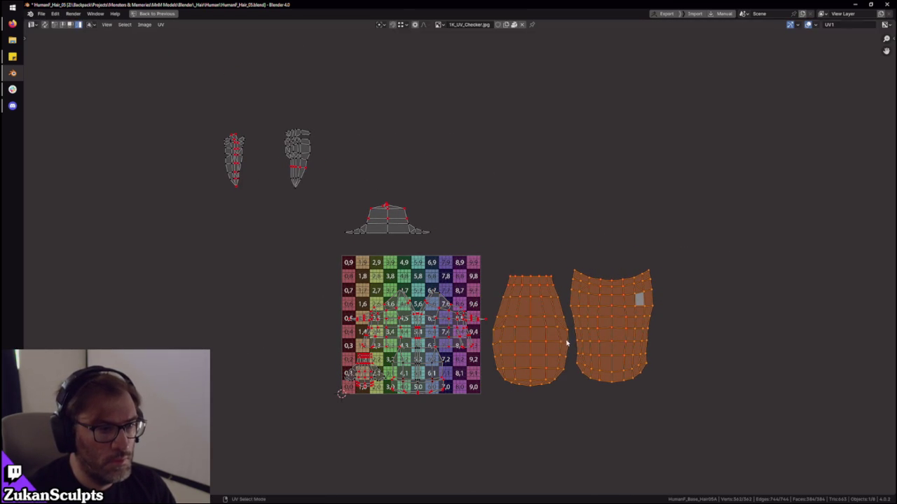
- Shrink the small dome-shaped island and place it at the tile's top-left area
{"action": "middle_click_drag", "start_coordinate": [421, 224], "coordinate": [423, 233]}
{"action": "left_click", "coordinate": [390, 230]}
{"action": "key", "text": "s"}
{"action": "left_click", "coordinate": [427, 238]}
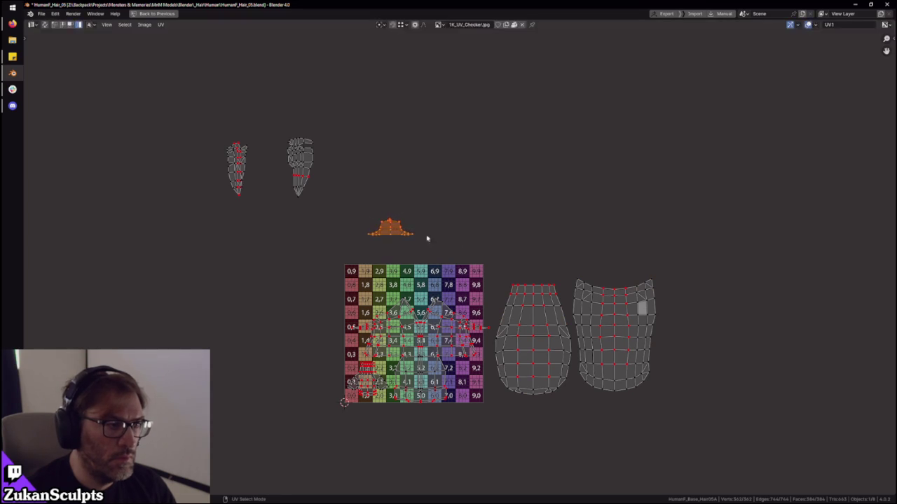
{"action": "key", "text": "g"}
{"action": "left_click", "coordinate": [401, 298]}
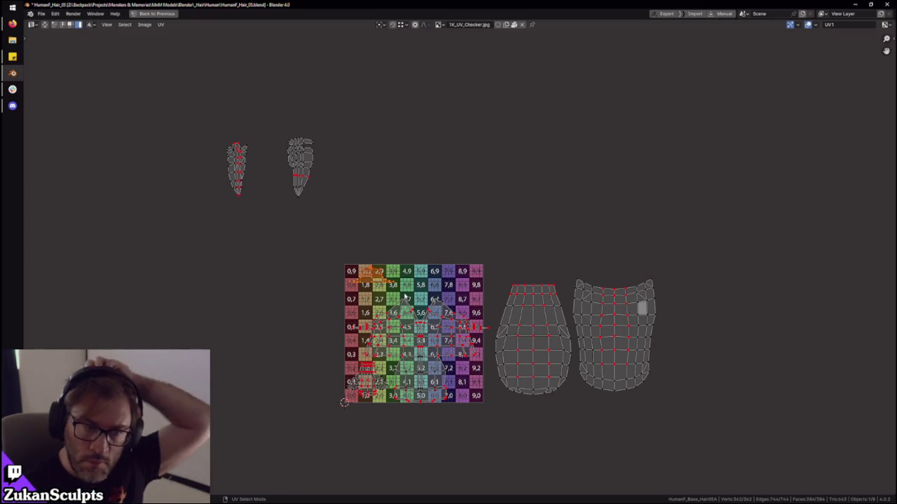
{"action": "key", "text": "ctrl+space"}
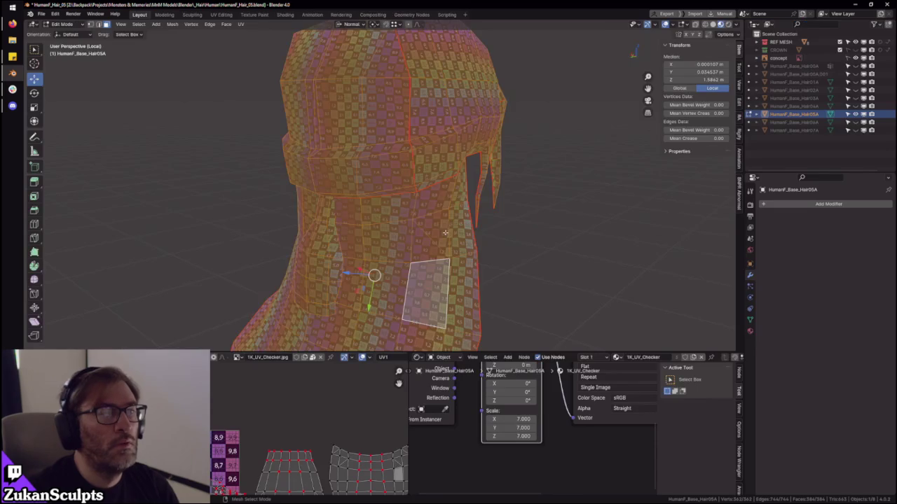
{"action": "scroll", "coordinate": [420, 231], "scroll_direction": "down", "scroll_amount": 3}
{"action": "mouse_move", "coordinate": [421, 231]}
{"action": "middle_mouse_down"}
{"action": "mouse_move", "coordinate": [483, 261]}
{"action": "mouse_move", "coordinate": [366, 234]}
{"action": "mouse_move", "coordinate": [372, 220]}
{"action": "mouse_move", "coordinate": [458, 223]}
{"action": "mouse_move", "coordinate": [672, 180]}
{"action": "mouse_move", "coordinate": [392, 204]}
{"action": "mouse_move", "coordinate": [319, 150]}
{"action": "middle_mouse_up"}
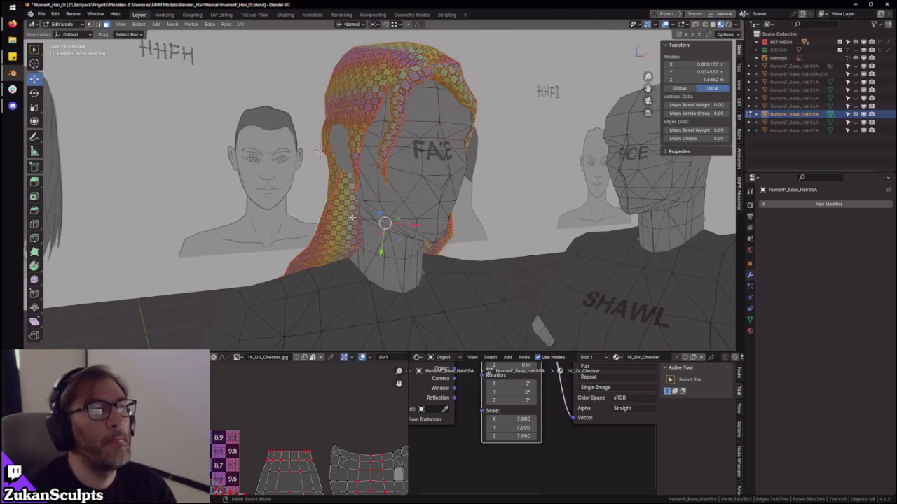
{"action": "mouse_move", "coordinate": [428, 270]}
{"action": "middle_mouse_down"}
{"action": "mouse_move", "coordinate": [482, 198]}
{"action": "mouse_move", "coordinate": [474, 168]}
{"action": "mouse_move", "coordinate": [462, 166]}
{"action": "middle_mouse_up"}
{"action": "middle_click_drag", "start_coordinate": [513, 194], "coordinate": [506, 186]}
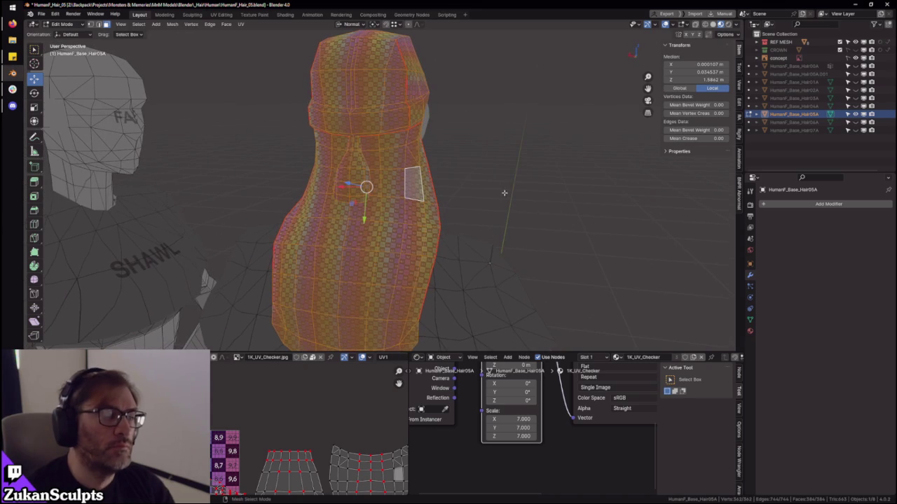
{"action": "key", "text": "ctrl+space"}
- Shift both hair islands lower and to the right, closing the gap between them
{"action": "scroll", "coordinate": [489, 259], "scroll_direction": "up", "scroll_amount": 2}
{"action": "left_click_drag", "start_coordinate": [126, 133], "coordinate": [266, 51]}
{"action": "key", "text": "g"}
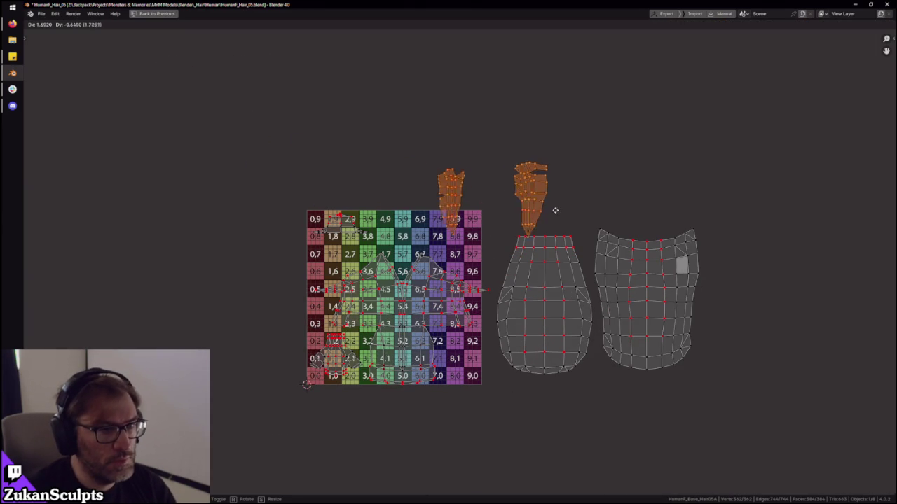
{"action": "left_click", "coordinate": [503, 208]}
{"action": "left_click", "coordinate": [475, 179]}
{"action": "key", "text": "g"}
{"action": "left_click", "coordinate": [436, 183]}
{"action": "left_click", "coordinate": [400, 184], "text": "shift"}
{"action": "key", "text": "g"}
{"action": "left_click", "coordinate": [461, 198]}
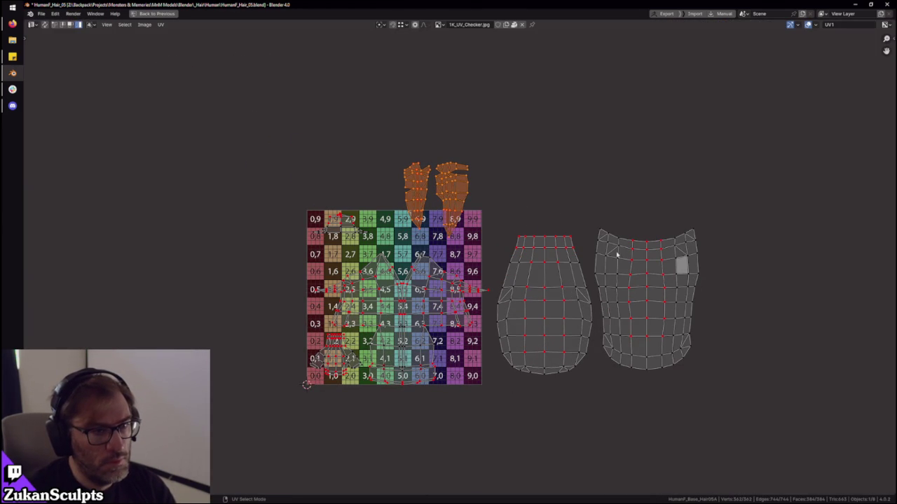
- Rearrange the two large islands so one sits directly above the other
{"action": "left_click", "coordinate": [526, 281]}
{"action": "key", "text": "g"}
{"action": "left_click", "coordinate": [791, 191]}
{"action": "left_click", "coordinate": [658, 306]}
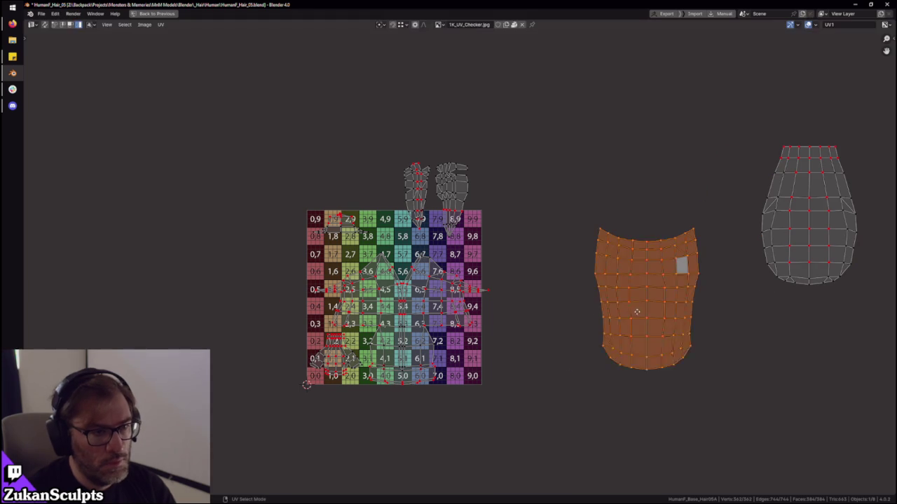
{"action": "key", "text": "g"}
{"action": "left_click", "coordinate": [543, 333]}
{"action": "left_click", "coordinate": [809, 248]}
{"action": "key", "text": "g"}
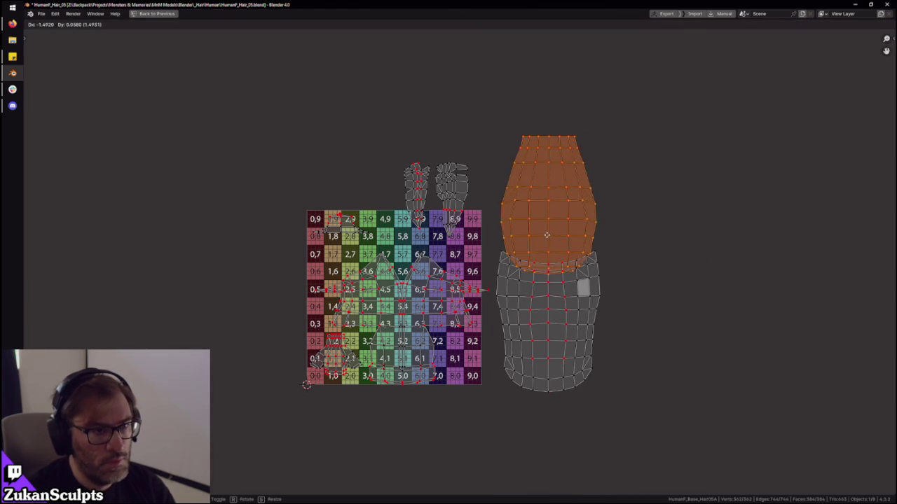
{"action": "left_click", "coordinate": [546, 218]}
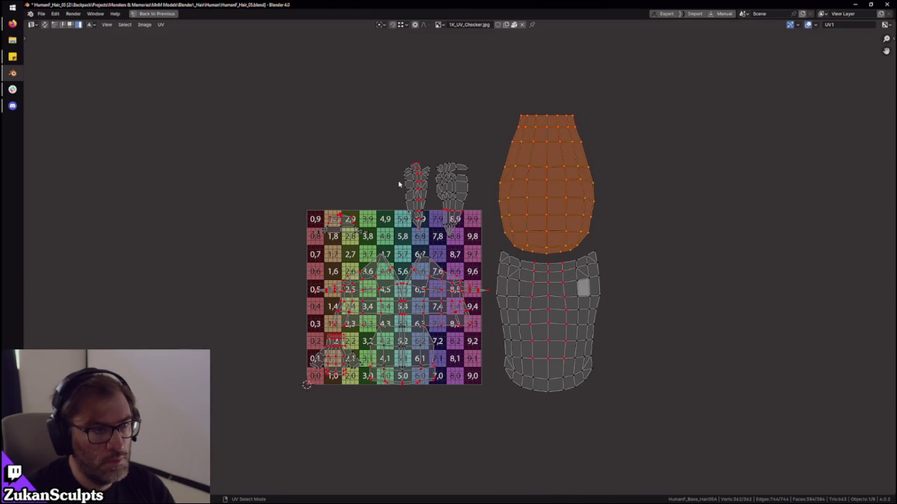
- Scale all islands down together and move them left onto the checker tile
{"action": "key", "text": "a"}
{"action": "key", "text": "s"}
{"action": "left_click", "coordinate": [579, 314]}
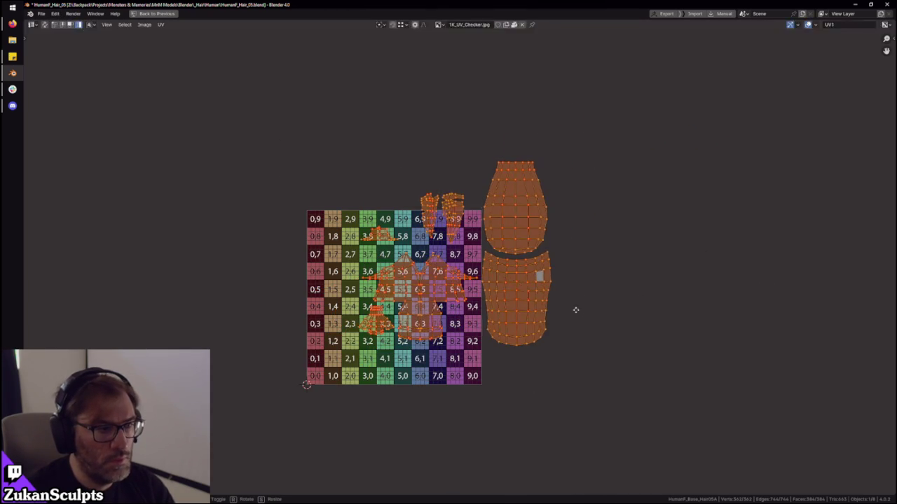
{"action": "key", "text": "g"}
{"action": "left_click", "coordinate": [526, 348]}
{"action": "scroll", "coordinate": [526, 348], "scroll_direction": "up", "scroll_amount": 1}
{"action": "scroll", "coordinate": [527, 348], "scroll_direction": "up", "scroll_amount": 2}
- Check the texture on the head in 3D, then re-maximize the UV editor on the tile
{"action": "key", "text": "ctrl+space"}
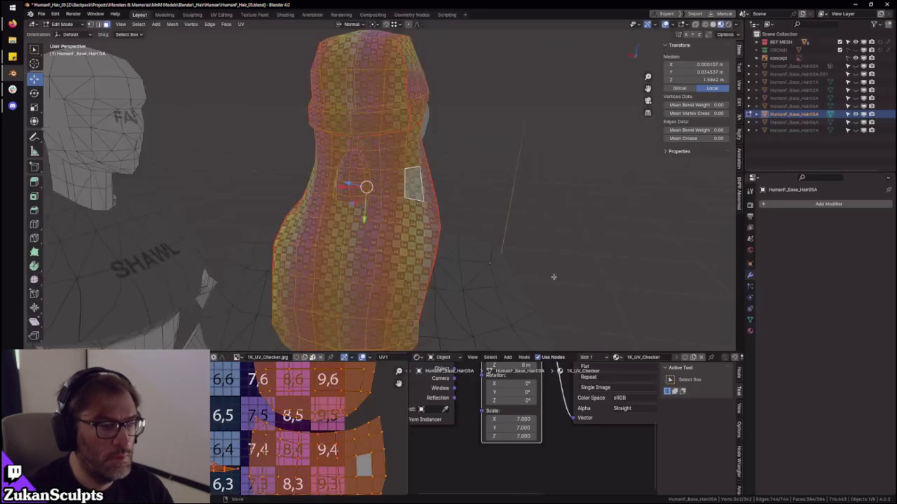
{"action": "middle_click_drag", "start_coordinate": [392, 210], "coordinate": [446, 185]}
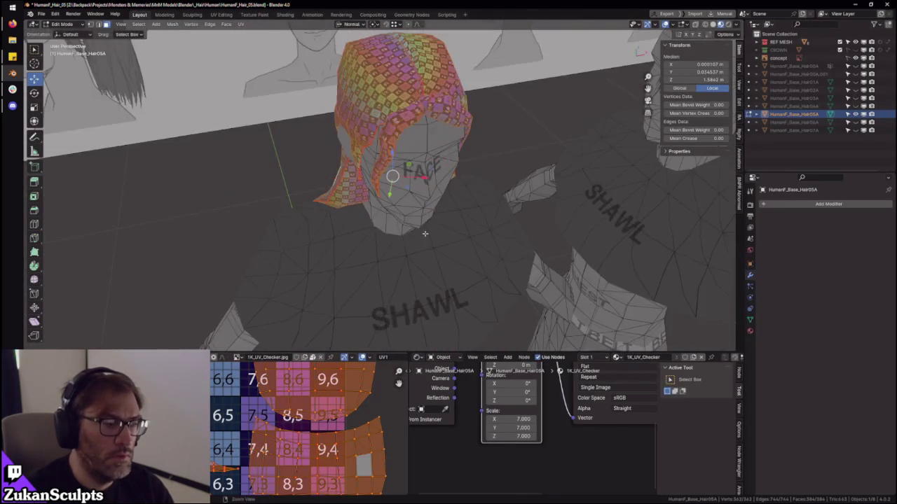
{"action": "key", "text": "ctrl+space"}
{"action": "middle_click_drag", "start_coordinate": [502, 322], "coordinate": [512, 318]}
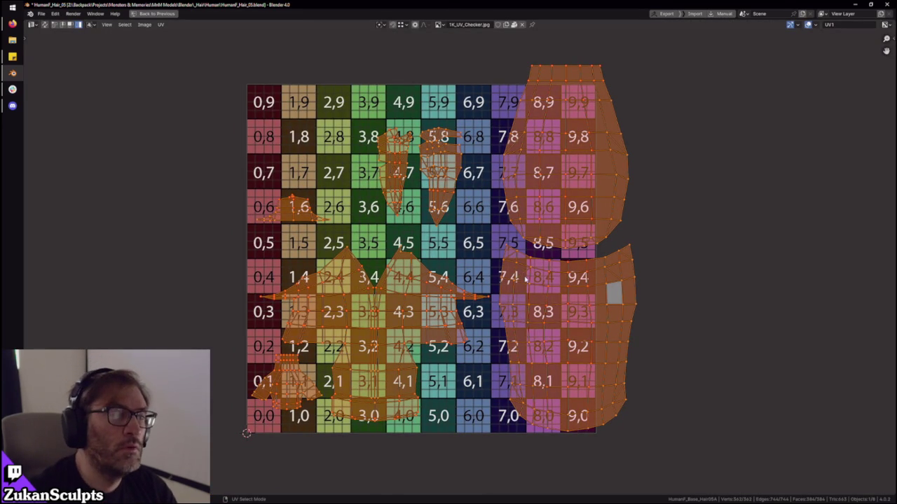
- Check the hair mesh from behind in 3D, then return to the full-window UV editor
{"action": "key", "text": "ctrl+space"}
{"action": "key", "text": "ctrl+KP_1"}
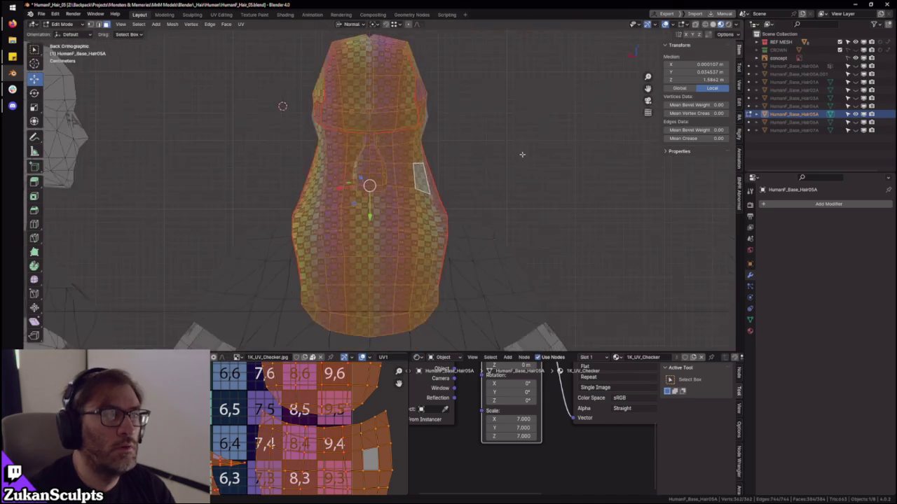
{"action": "scroll", "coordinate": [443, 238], "scroll_direction": "up", "scroll_amount": 2}
{"action": "scroll", "coordinate": [443, 237], "scroll_direction": "up", "scroll_amount": 2}
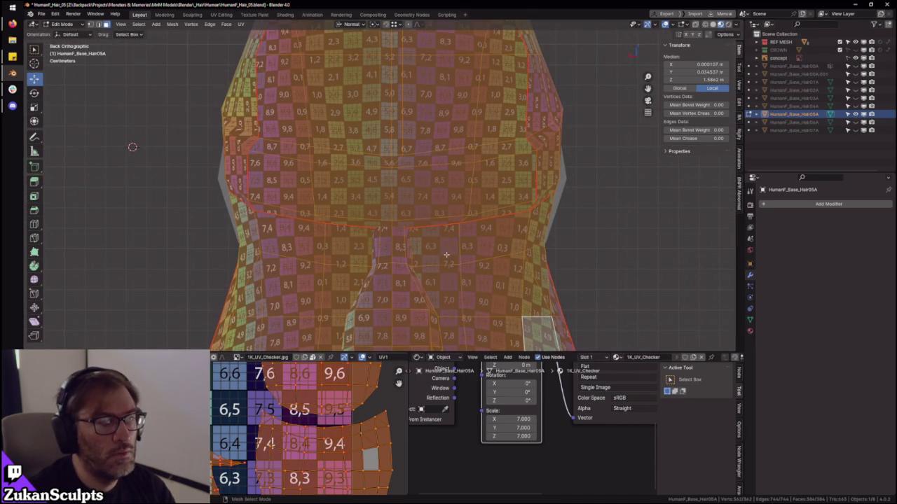
{"action": "key", "text": "ctrl+space"}
{"action": "scroll", "coordinate": [488, 319], "scroll_direction": "down", "scroll_amount": 5}
{"action": "scroll", "coordinate": [487, 319], "scroll_direction": "up", "scroll_amount": 2}
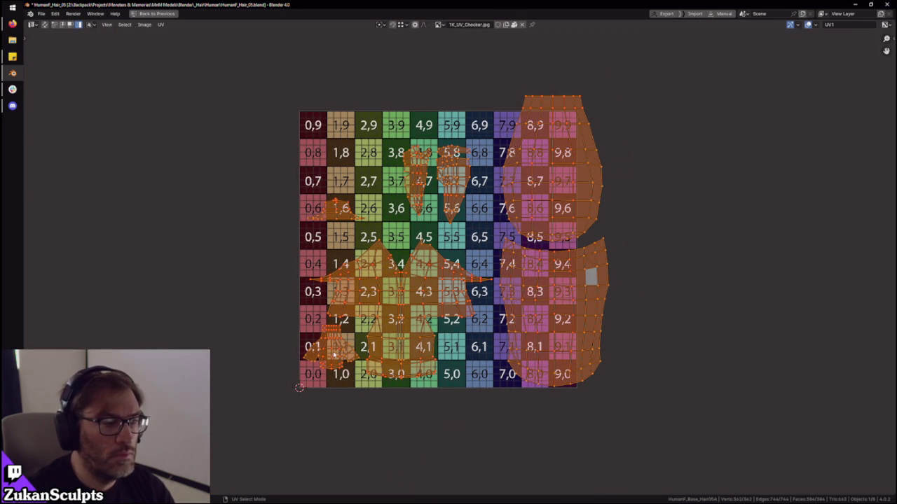
- Select all UV islands and start a vertical move, then cancel it
{"action": "left_click", "coordinate": [337, 357]}
{"action": "left_click_drag", "start_coordinate": [187, 87], "coordinate": [664, 407]}
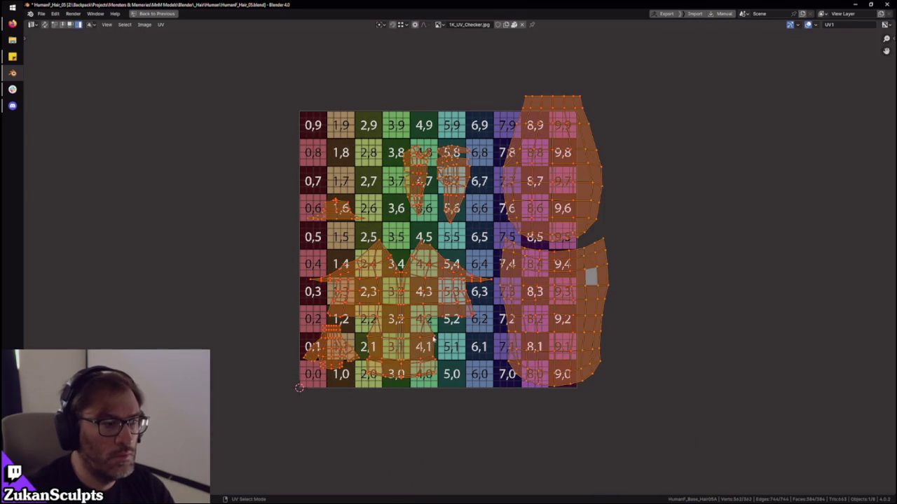
{"action": "middle_click_drag", "start_coordinate": [377, 311], "coordinate": [451, 254]}
{"action": "scroll", "coordinate": [451, 253], "scroll_direction": "up", "scroll_amount": 1}
{"action": "key", "text": "g"}
{"action": "key", "text": "y"}
{"action": "key", "text": "Escape"}
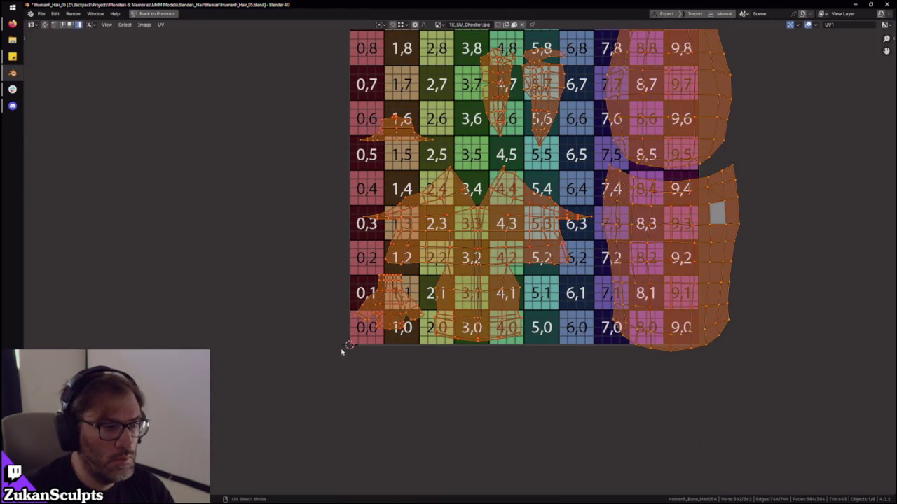
- Shift the small island near tile 1,0 vertically and recenter the checker tile
{"action": "left_click", "coordinate": [354, 347]}
{"action": "left_click", "coordinate": [400, 315]}
{"action": "key", "text": "g"}
{"action": "key", "text": "y"}
{"action": "left_click", "coordinate": [400, 314]}
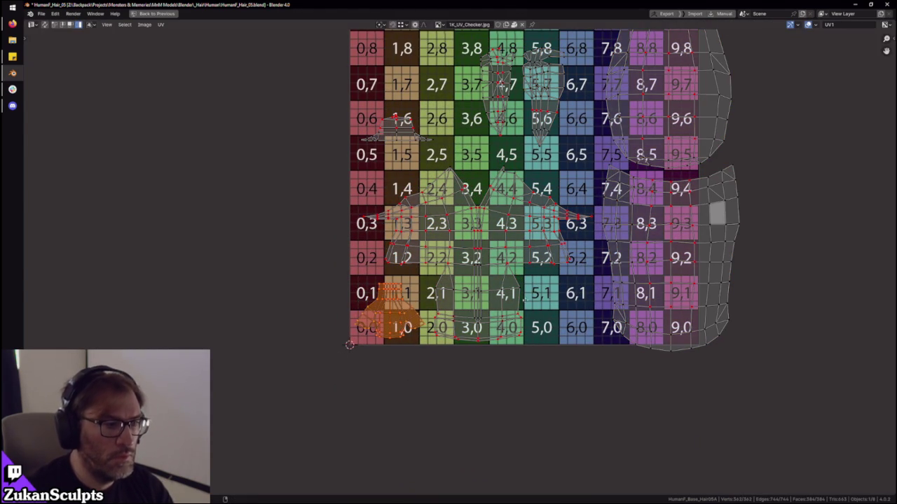
{"action": "middle_click_drag", "start_coordinate": [562, 305], "coordinate": [510, 327]}
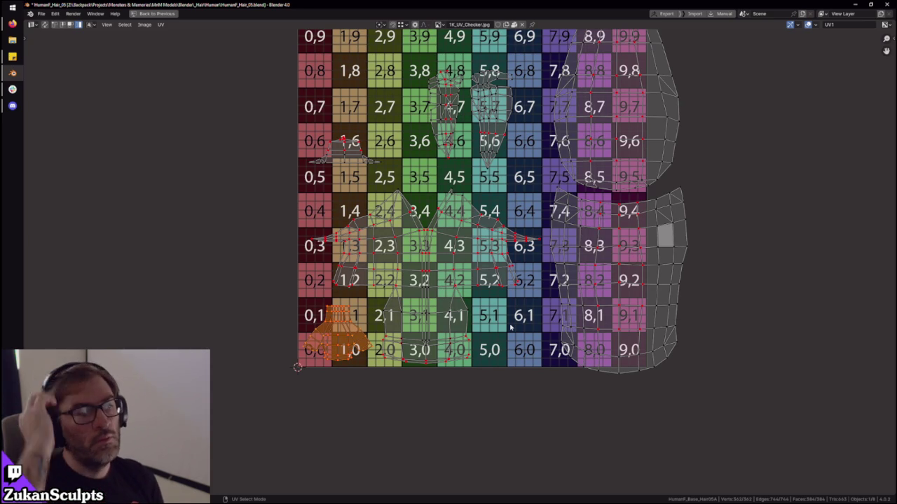
{"action": "middle_click_drag", "start_coordinate": [442, 258], "coordinate": [416, 259]}
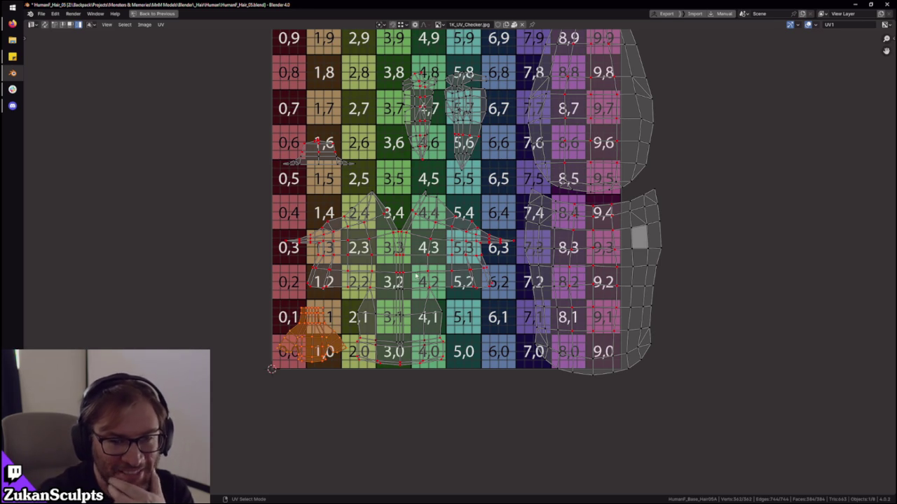
- Nudge the large middle island vertically into its final position
{"action": "left_click", "coordinate": [425, 261]}
{"action": "key", "text": "g"}
{"action": "key", "text": "y"}
{"action": "left_click", "coordinate": [423, 245]}
{"action": "key", "text": "g"}
{"action": "key", "text": "y"}
{"action": "left_click", "coordinate": [423, 245]}
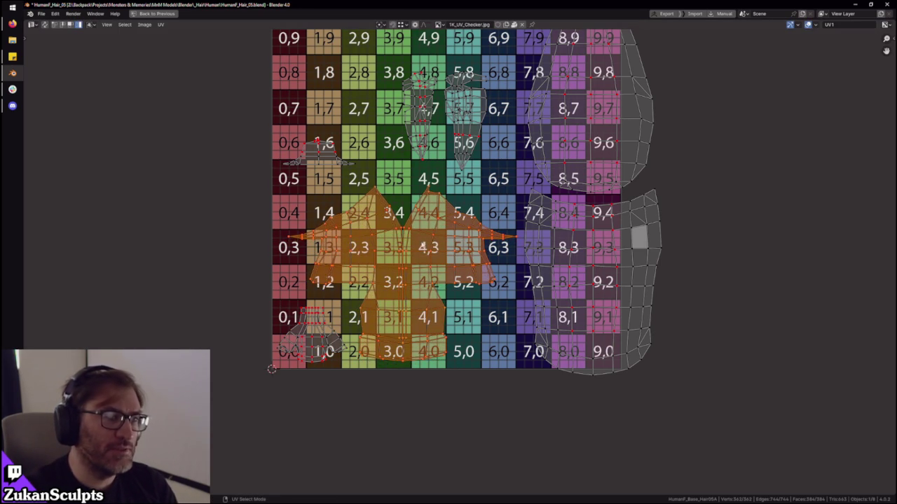
{"action": "scroll", "coordinate": [494, 258], "scroll_direction": "down", "scroll_amount": 1}
{"action": "scroll", "coordinate": [493, 257], "scroll_direction": "up", "scroll_amount": 1}
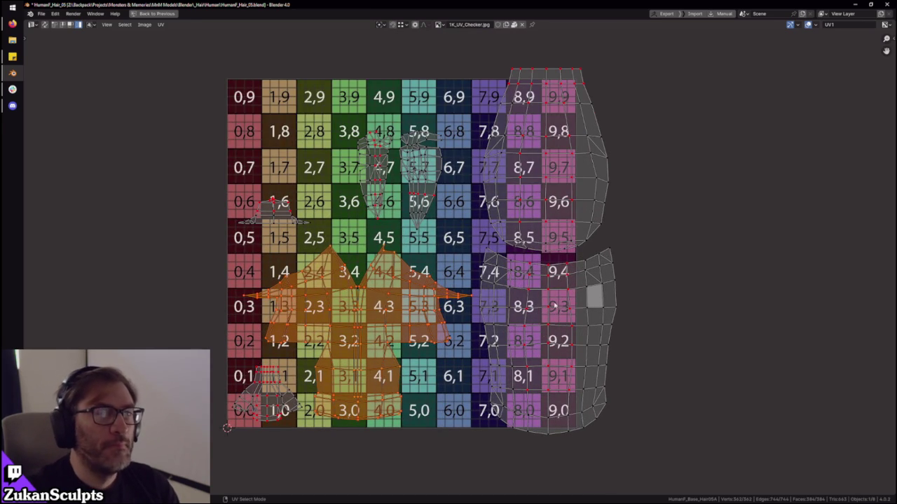
{"action": "scroll", "coordinate": [554, 306], "scroll_direction": "down", "scroll_amount": 1}
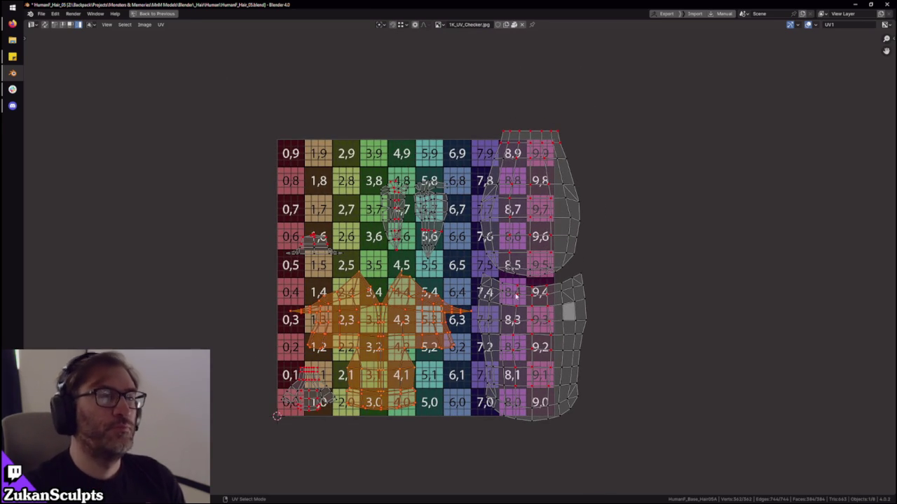
- Select the upper-right head island and inspect the hair on the 3D model from the front
{"action": "left_click", "coordinate": [534, 261]}
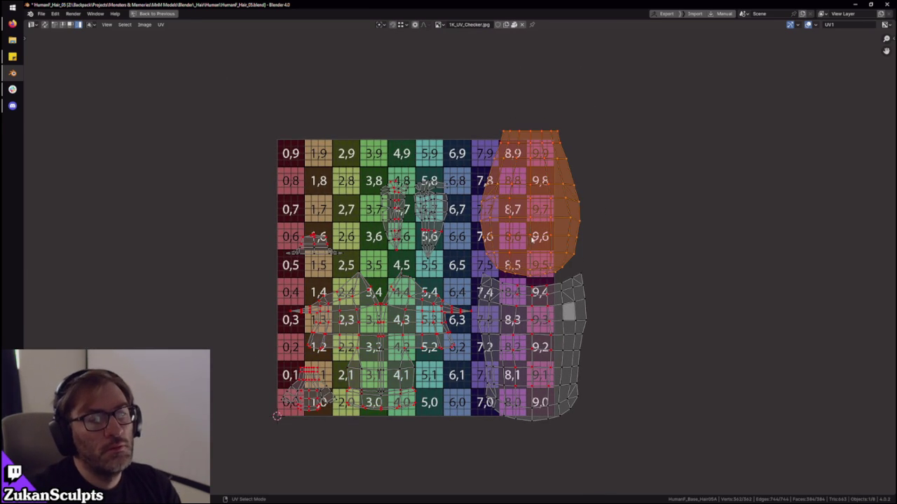
{"action": "key", "text": "ctrl+space"}
{"action": "scroll", "coordinate": [206, 158], "scroll_direction": "down", "scroll_amount": 2}
{"action": "scroll", "coordinate": [484, 215], "scroll_direction": "down", "scroll_amount": 3}
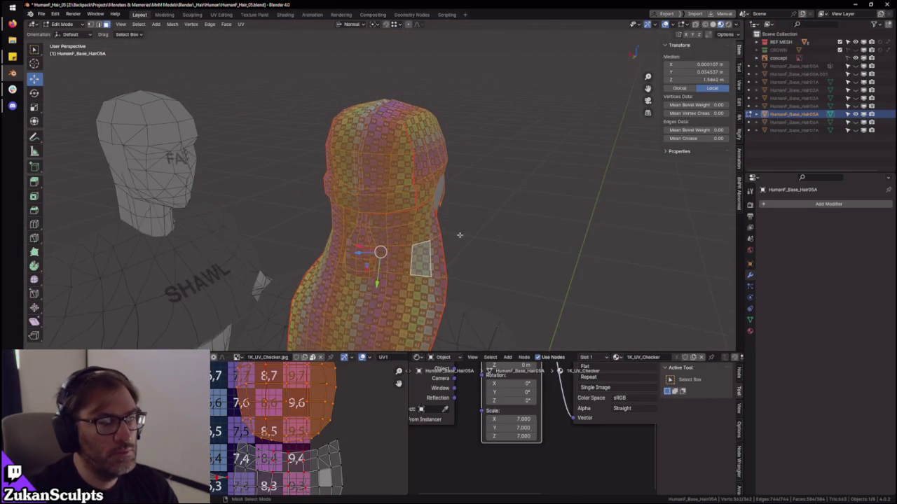
{"action": "middle_click_drag", "start_coordinate": [486, 224], "coordinate": [497, 216]}
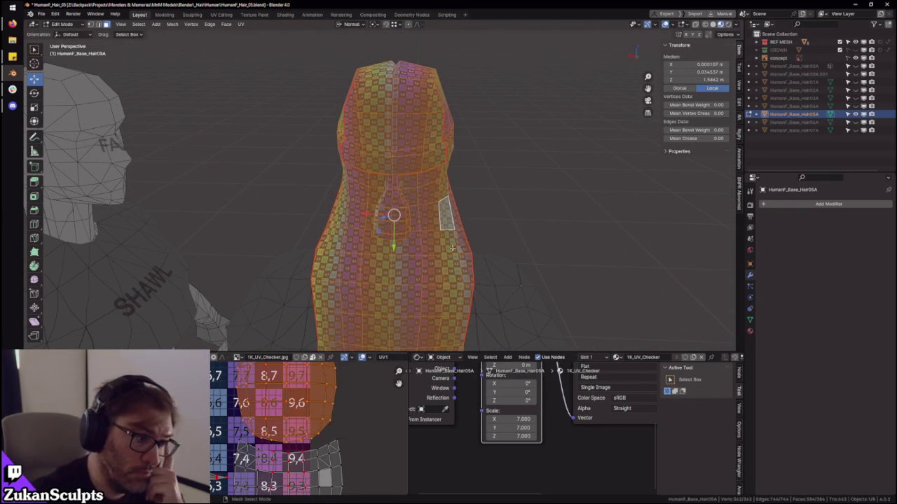
{"action": "scroll", "coordinate": [329, 434], "scroll_direction": "down", "scroll_amount": 3}
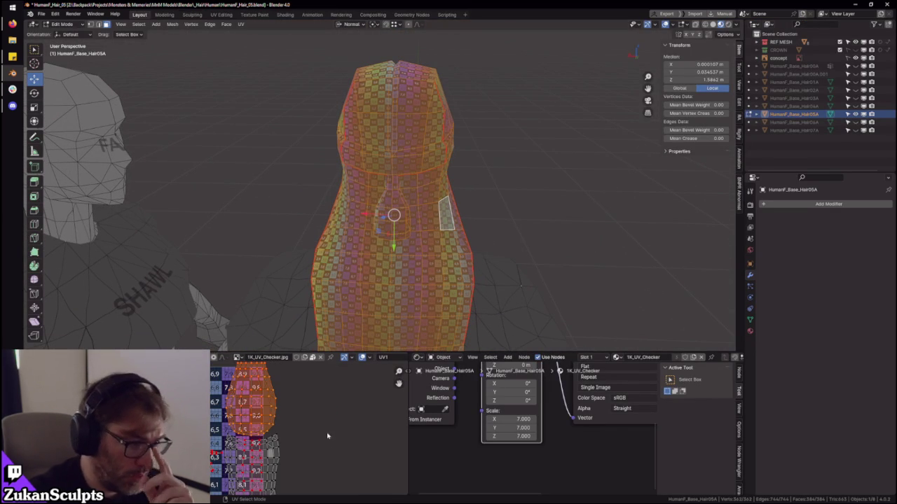
{"action": "scroll", "coordinate": [336, 432], "scroll_direction": "down", "scroll_amount": 1}
{"action": "scroll", "coordinate": [336, 435], "scroll_direction": "down", "scroll_amount": 1}
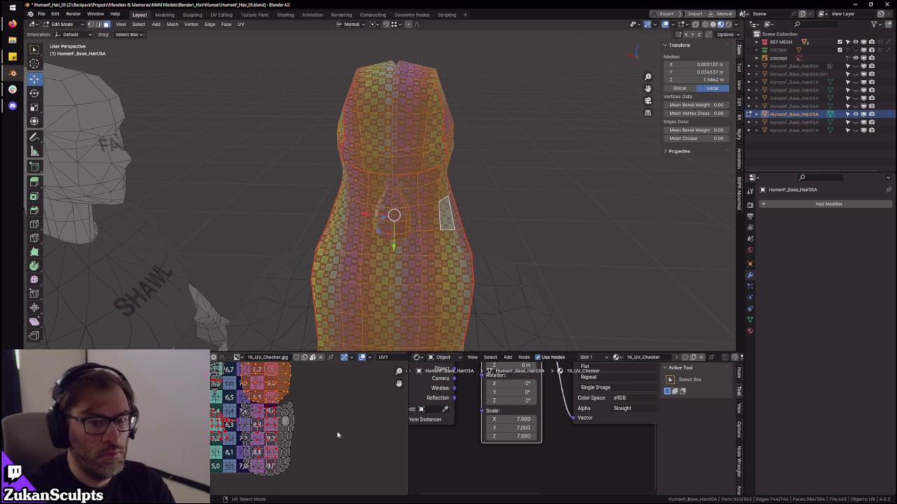
{"action": "scroll", "coordinate": [337, 435], "scroll_direction": "up", "scroll_amount": 1}
{"action": "key", "text": "ctrl+space"}
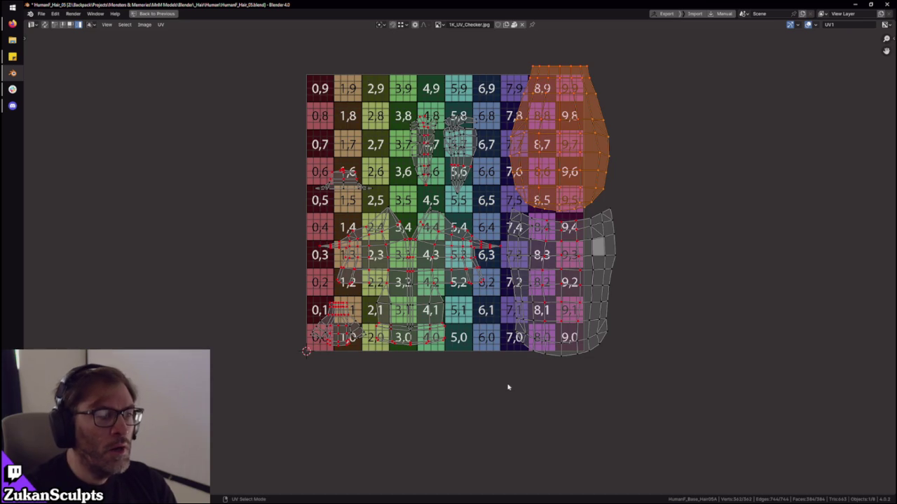
{"action": "key", "text": "Home"}
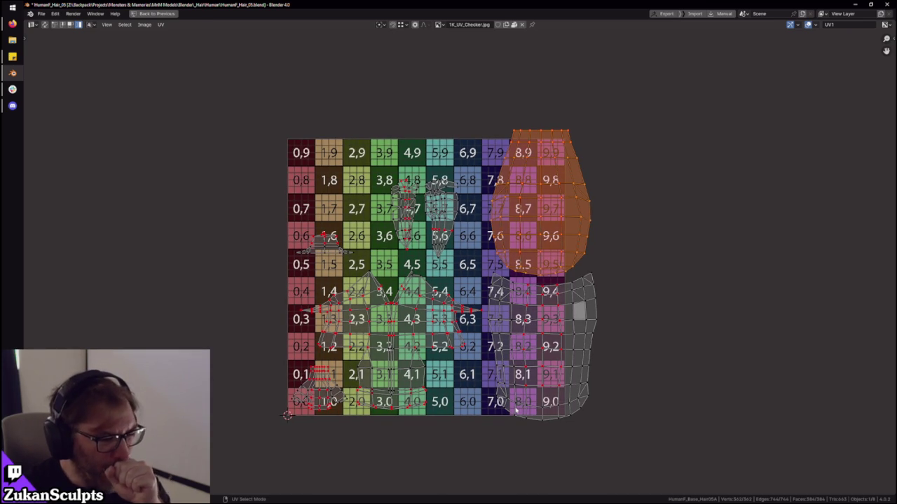
- Move the small island and two strand islands left of the tile; raise the large lower island
{"action": "left_click_drag", "start_coordinate": [280, 452], "coordinate": [432, 297]}
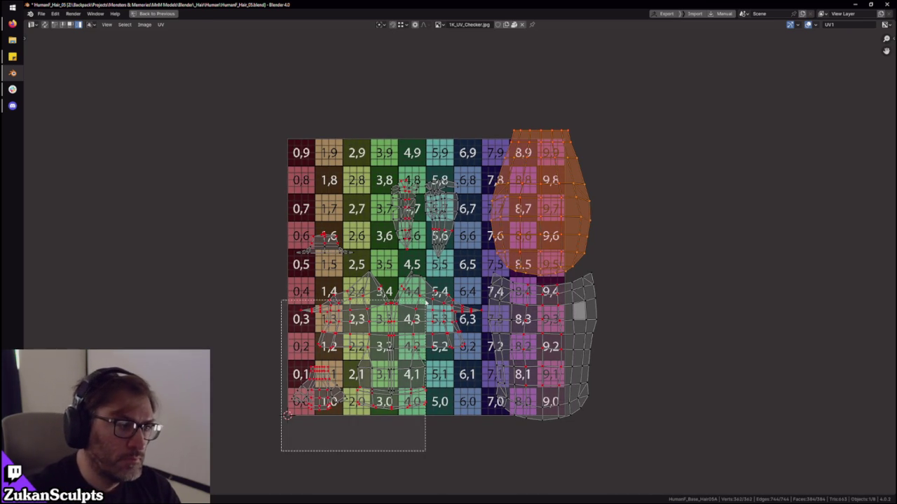
{"action": "left_click", "coordinate": [326, 236]}
{"action": "left_click_drag", "start_coordinate": [327, 236], "coordinate": [160, 251]}
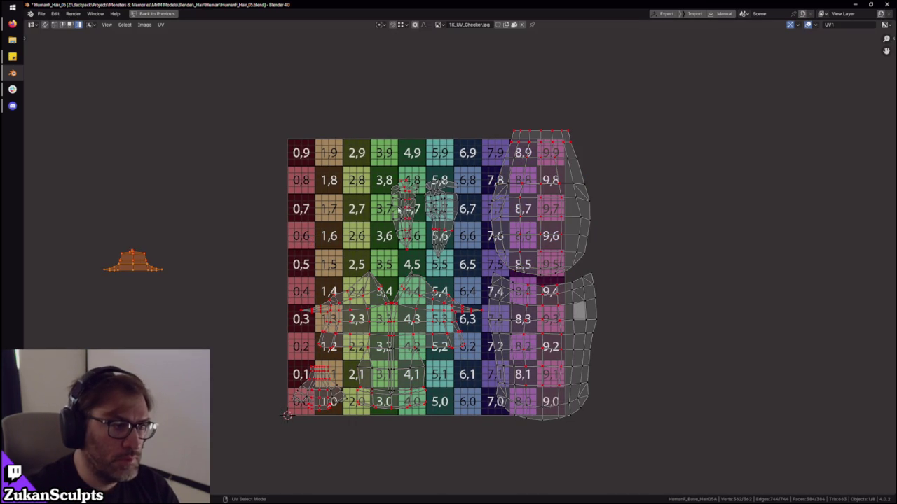
{"action": "left_click_drag", "start_coordinate": [425, 223], "coordinate": [203, 210]}
{"action": "left_click_drag", "start_coordinate": [280, 470], "coordinate": [483, 266]}
{"action": "key", "text": "g"}
{"action": "key", "text": "y"}
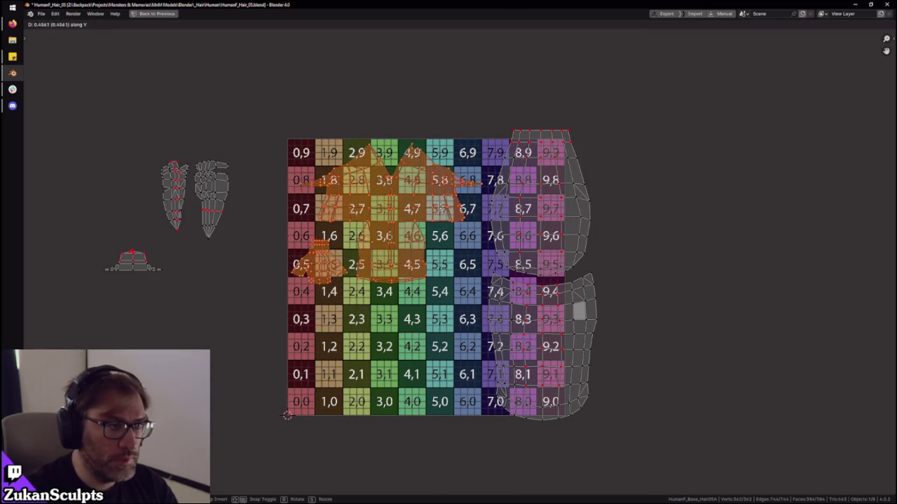
{"action": "left_click", "coordinate": [541, 282]}
- Move the lower-right island onto the centre columns and lift it with the upper shirt island
{"action": "left_click", "coordinate": [554, 343]}
{"action": "key", "text": "g"}
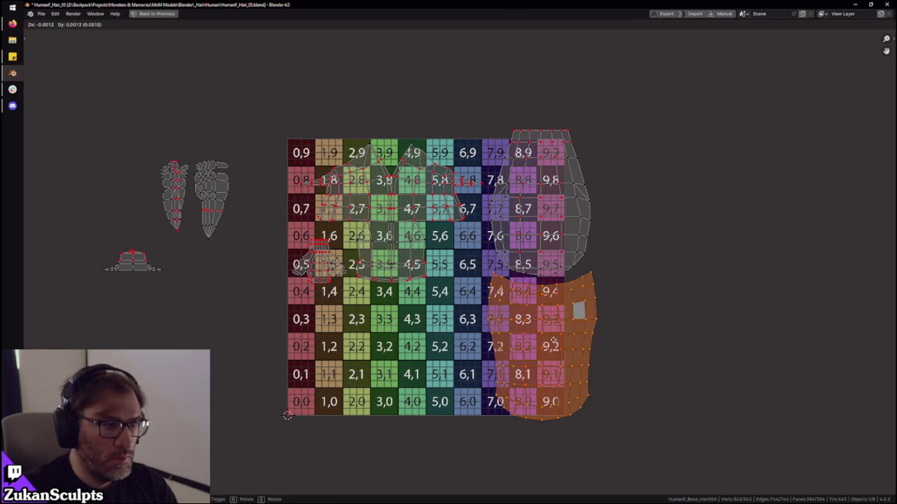
{"action": "left_click", "coordinate": [405, 328]}
{"action": "scroll", "coordinate": [405, 327], "scroll_direction": "up", "scroll_amount": 1}
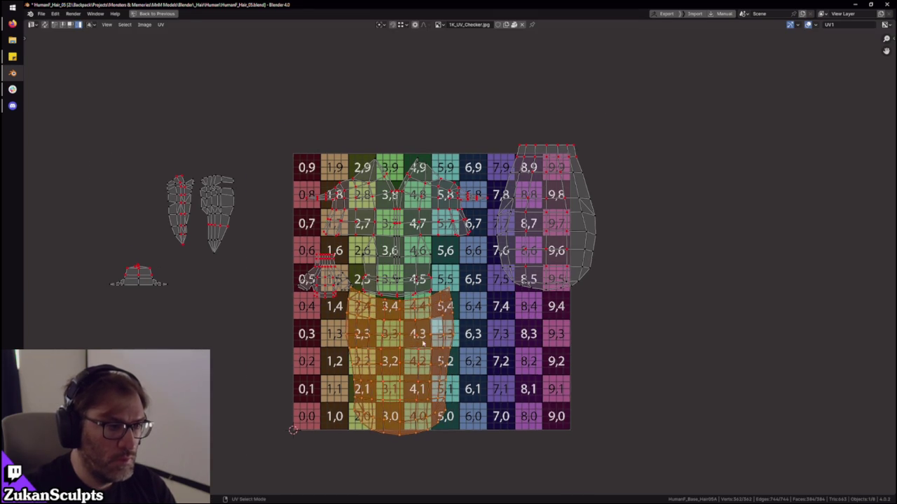
{"action": "left_click", "coordinate": [421, 231], "text": "shift"}
{"action": "key", "text": "g"}
{"action": "left_click", "coordinate": [444, 265]}
{"action": "key", "text": "g"}
{"action": "key", "text": "y"}
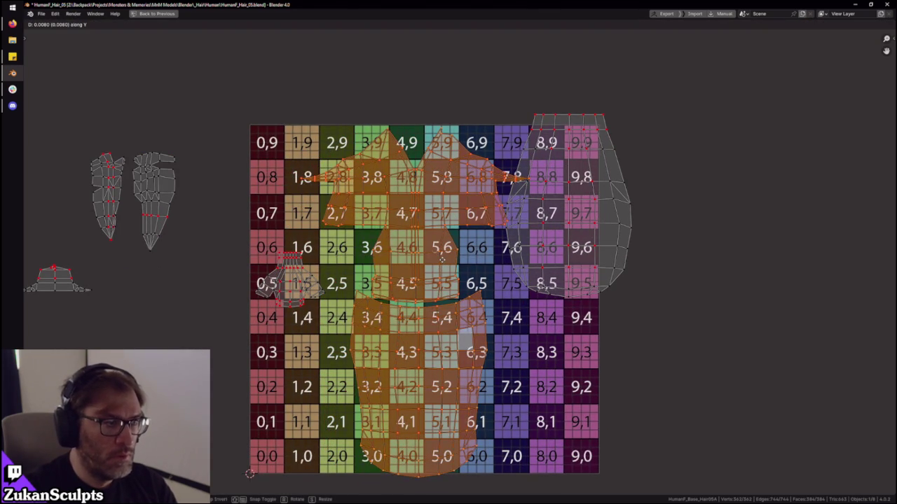
{"action": "left_click", "coordinate": [442, 260]}
- Reshape the top edge of the lower island
{"action": "scroll", "coordinate": [442, 260], "scroll_direction": "up", "scroll_amount": 1}
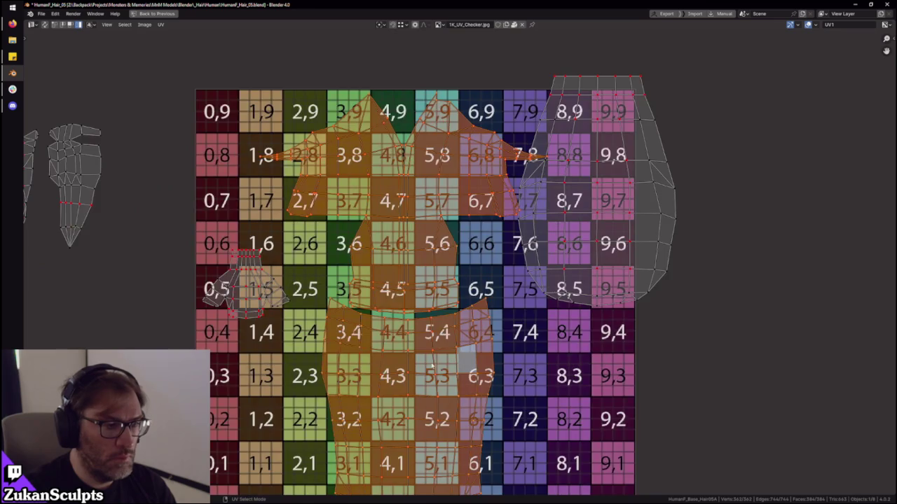
{"action": "scroll", "coordinate": [436, 317], "scroll_direction": "up", "scroll_amount": 2}
{"action": "left_click", "coordinate": [454, 338]}
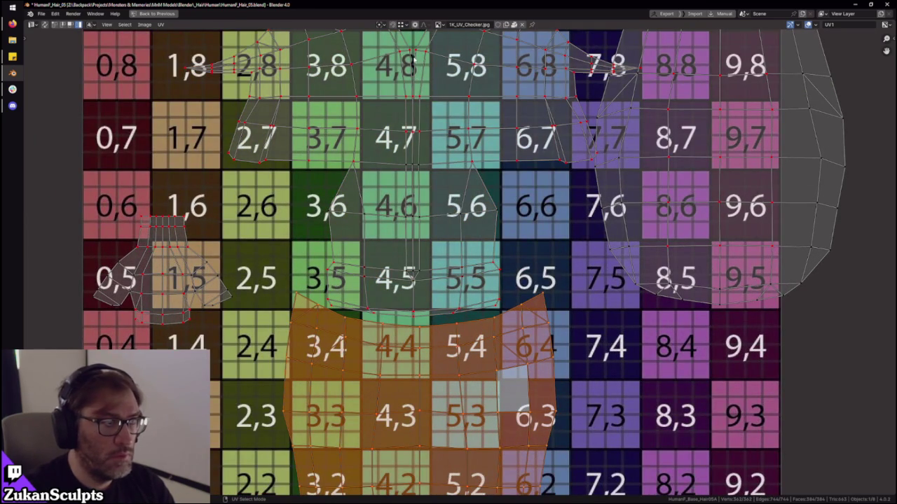
{"action": "key", "text": "g"}
{"action": "left_click", "coordinate": [415, 321]}
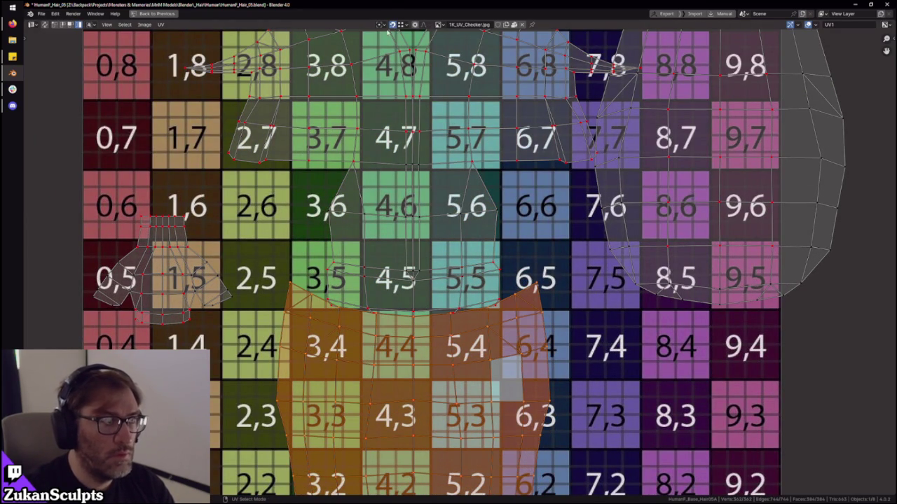
- Nudge the large central islands up and place the rounded island in the tile's lower-right corner
{"action": "key", "text": "Home"}
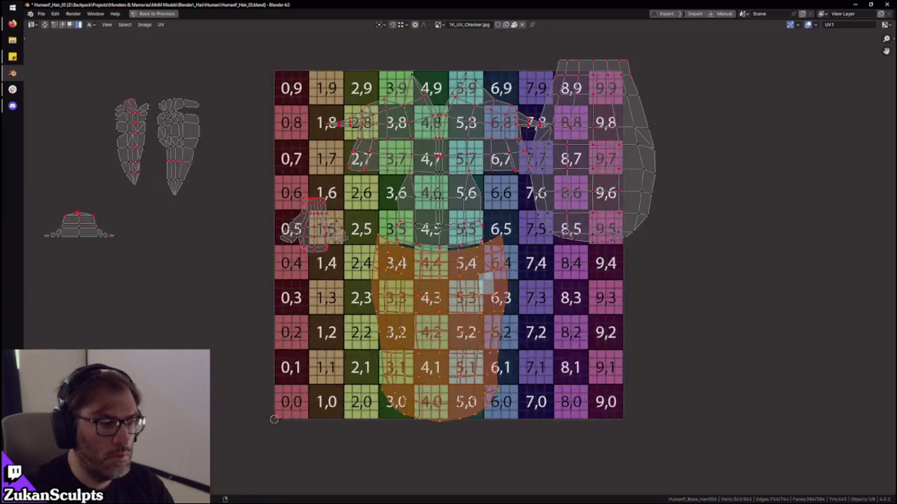
{"action": "key", "text": "l"}
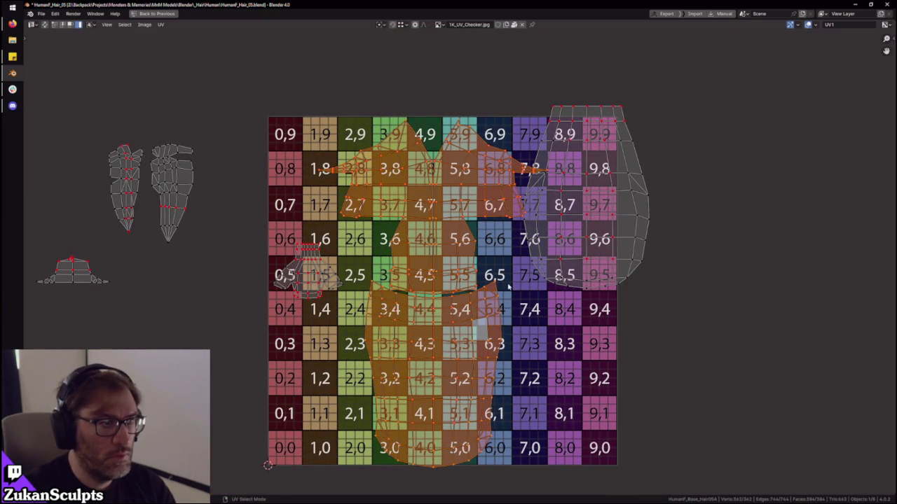
{"action": "key", "text": "g"}
{"action": "key", "text": "y"}
{"action": "left_click", "coordinate": [508, 282]}
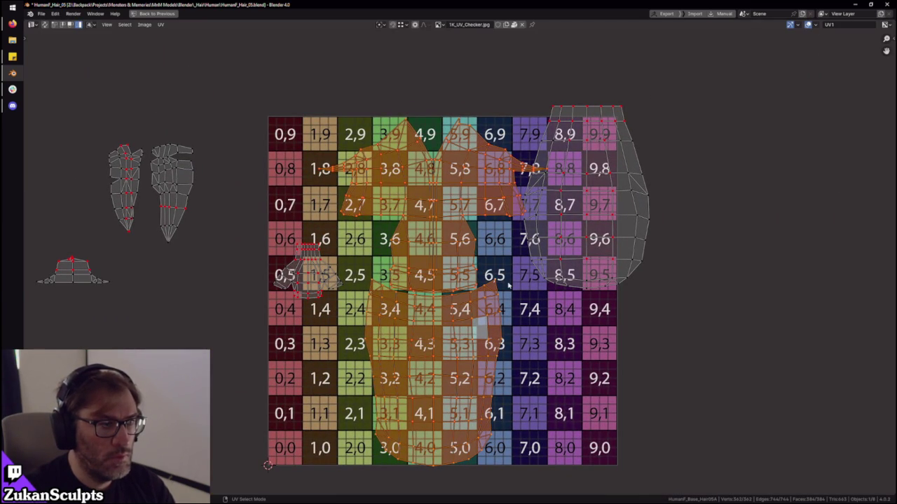
{"action": "left_click", "coordinate": [564, 251]}
{"action": "key", "text": "g"}
{"action": "left_click", "coordinate": [603, 363]}
{"action": "middle_click_drag", "start_coordinate": [602, 364], "coordinate": [561, 328]}
{"action": "key", "text": "g"}
{"action": "left_click", "coordinate": [551, 321]}
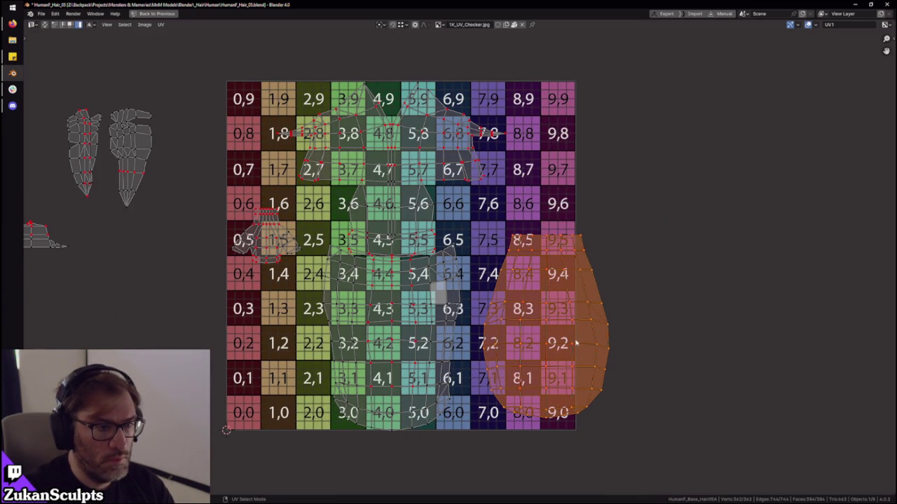
- In Face select mode, mirror the rounded island's right half along the X axis
{"action": "key", "text": "ctrl+Tab"}
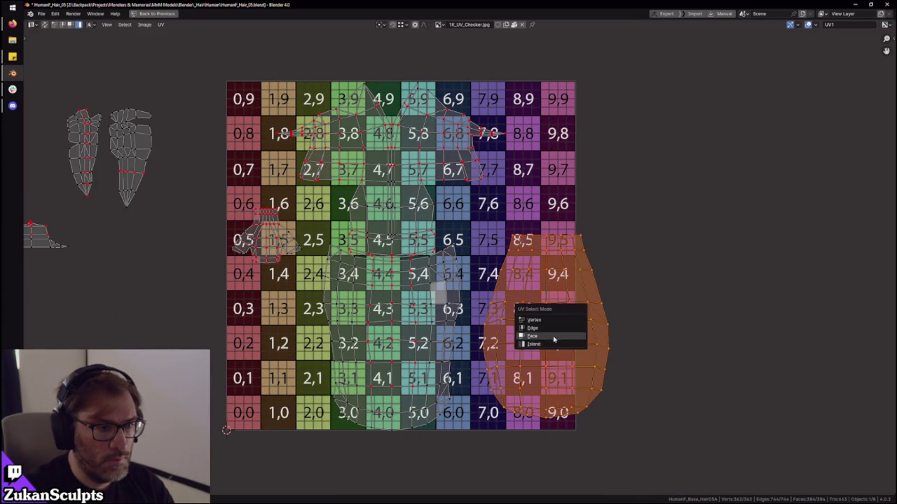
{"action": "left_click", "coordinate": [551, 336]}
{"action": "left_click_drag", "start_coordinate": [679, 199], "coordinate": [555, 484]}
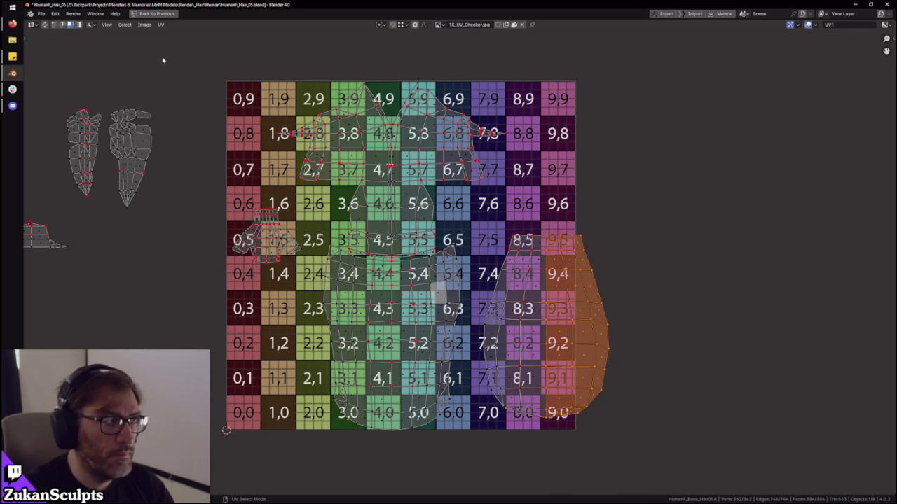
{"action": "left_click", "coordinate": [161, 24]}
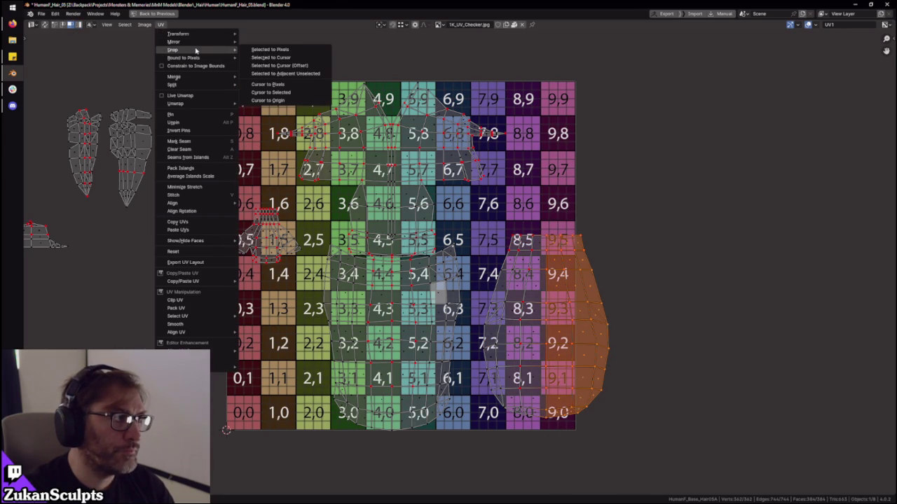
{"action": "mouse_move", "coordinate": [174, 41]}
{"action": "left_click", "coordinate": [260, 53]}
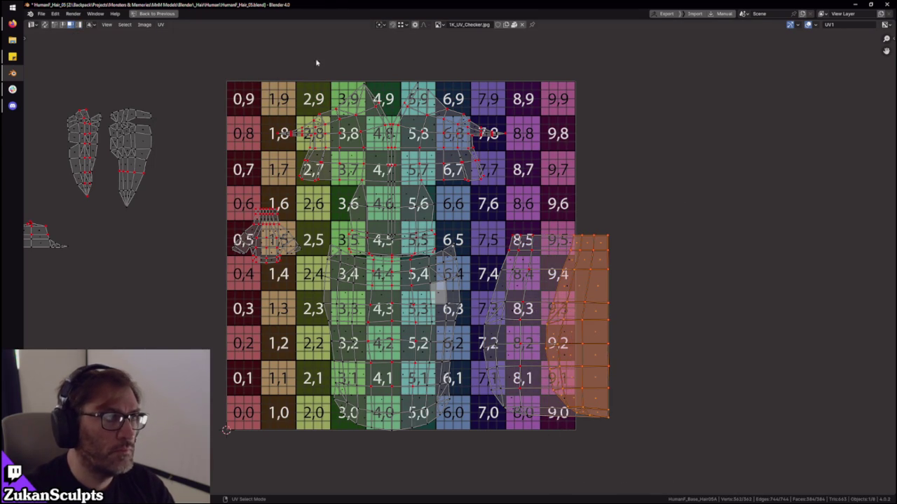
- Slide the mirrored half left along X to sit over the 8-column tiles
{"action": "left_click", "coordinate": [405, 26]}
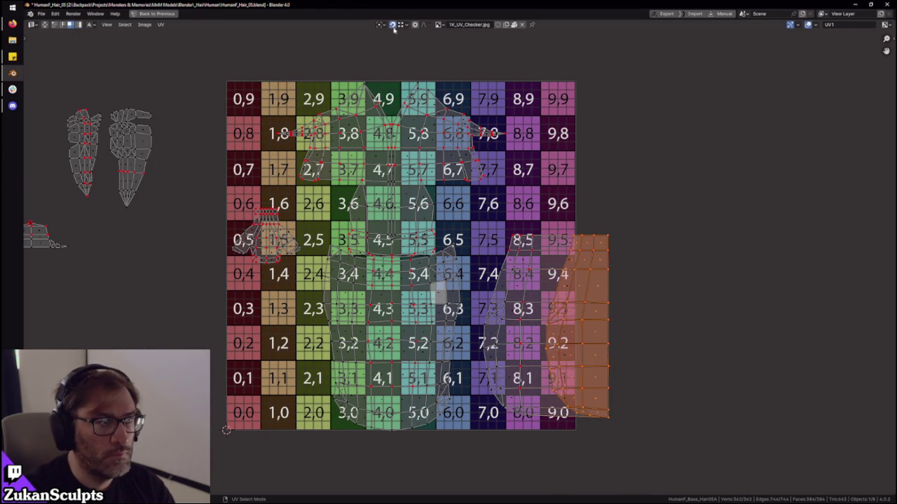
{"action": "scroll", "coordinate": [226, 430], "scroll_direction": "up", "scroll_amount": 1}
{"action": "key", "text": "g"}
{"action": "key", "text": "x"}
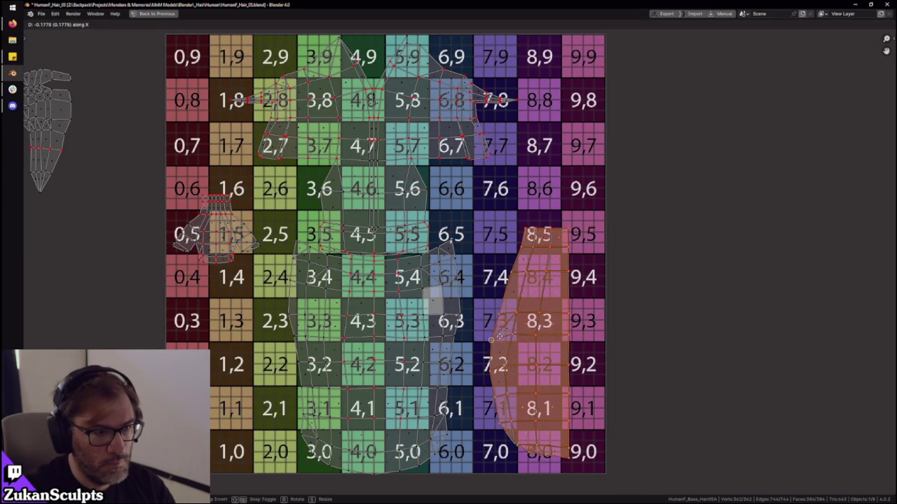
{"action": "left_click", "coordinate": [499, 336]}
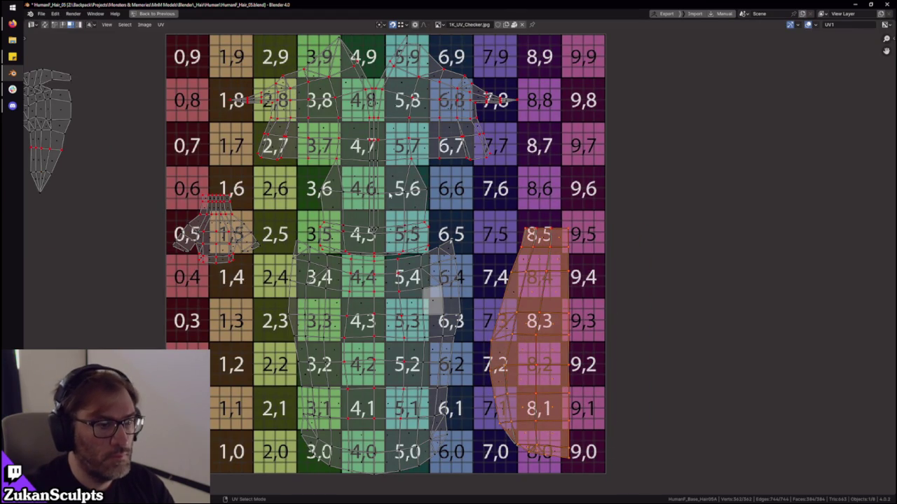
{"action": "scroll", "coordinate": [512, 239], "scroll_direction": "up", "scroll_amount": 2}
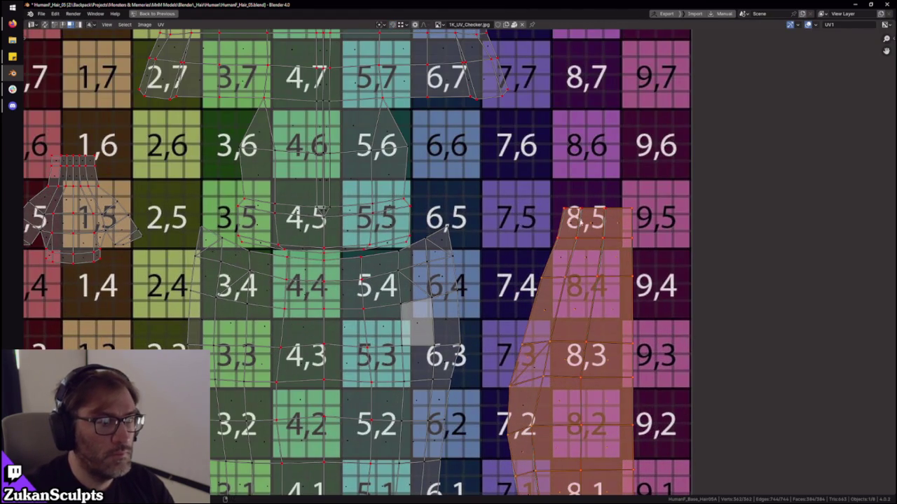
- Deselect the island and pick vertices on rows 8,4 and 8,3 in Vertex select mode
{"action": "scroll", "coordinate": [524, 283], "scroll_direction": "up", "scroll_amount": 4}
{"action": "key", "text": "ctrl+Tab"}
{"action": "scroll", "coordinate": [584, 274], "scroll_direction": "down", "scroll_amount": 2}
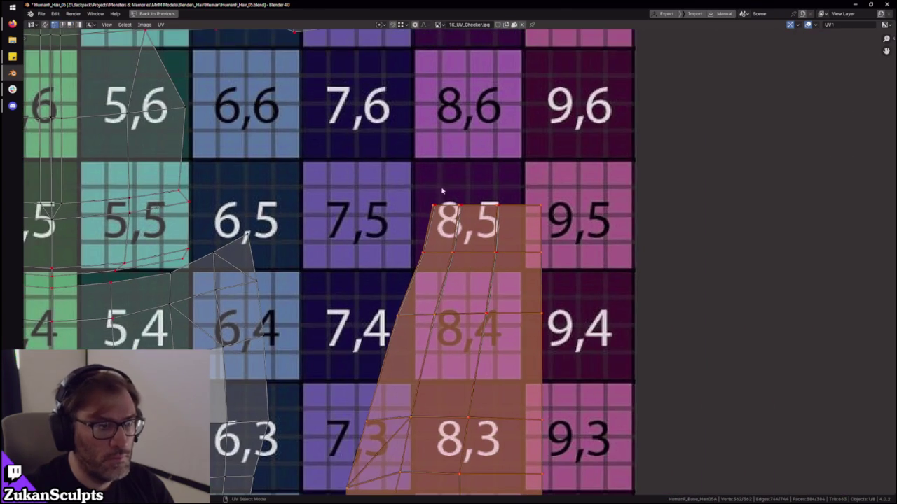
{"action": "left_click", "coordinate": [424, 192]}
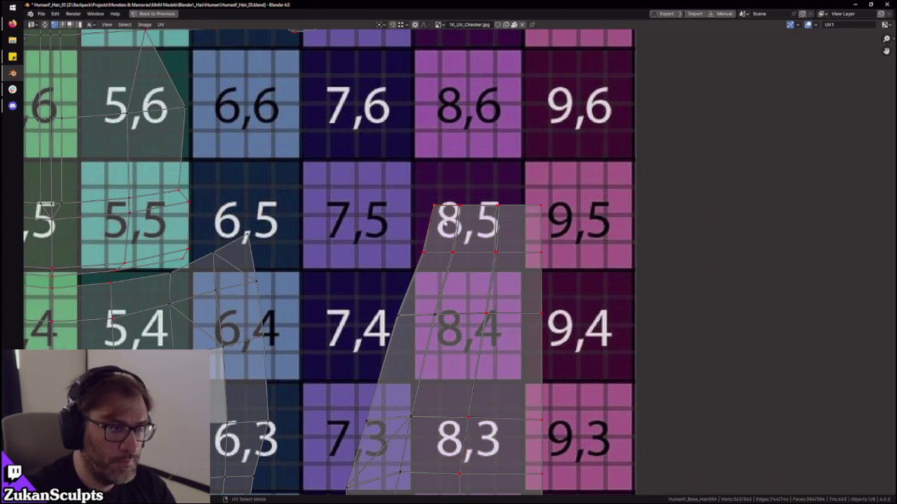
{"action": "key", "text": "1"}
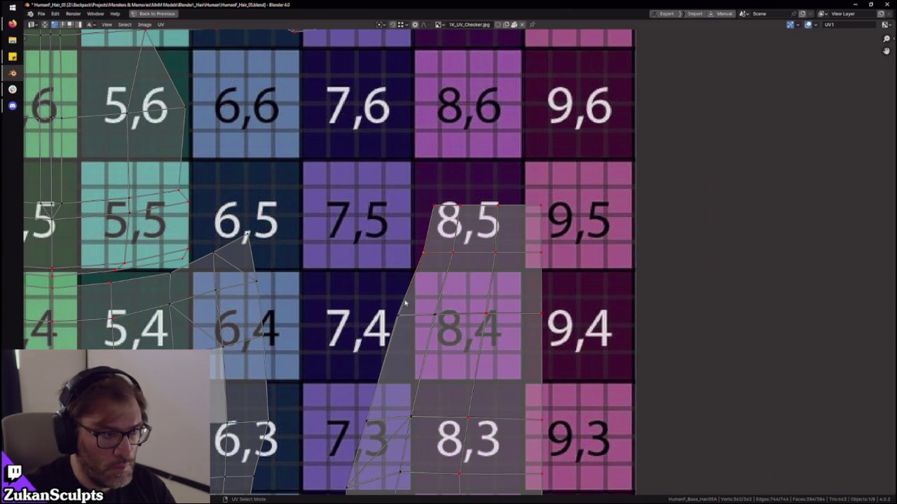
{"action": "left_click", "coordinate": [486, 313]}
{"action": "left_click", "coordinate": [521, 324], "text": "shift"}
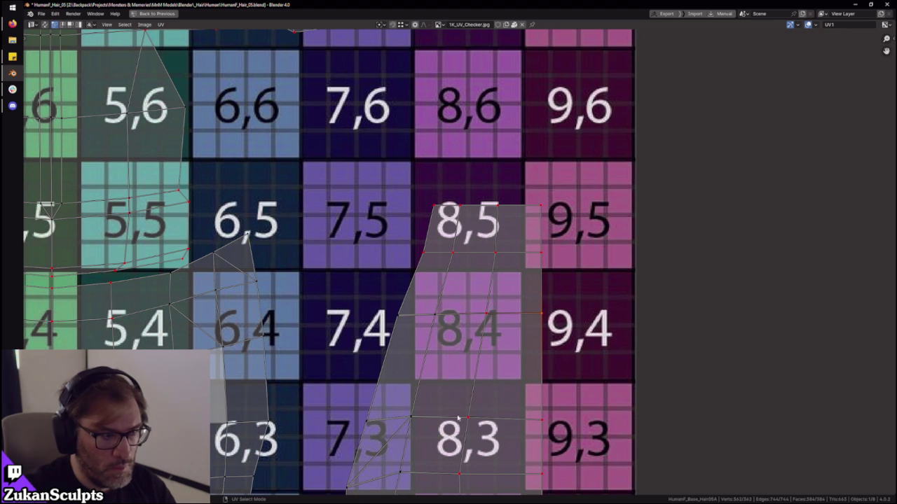
{"action": "left_click", "coordinate": [406, 417]}
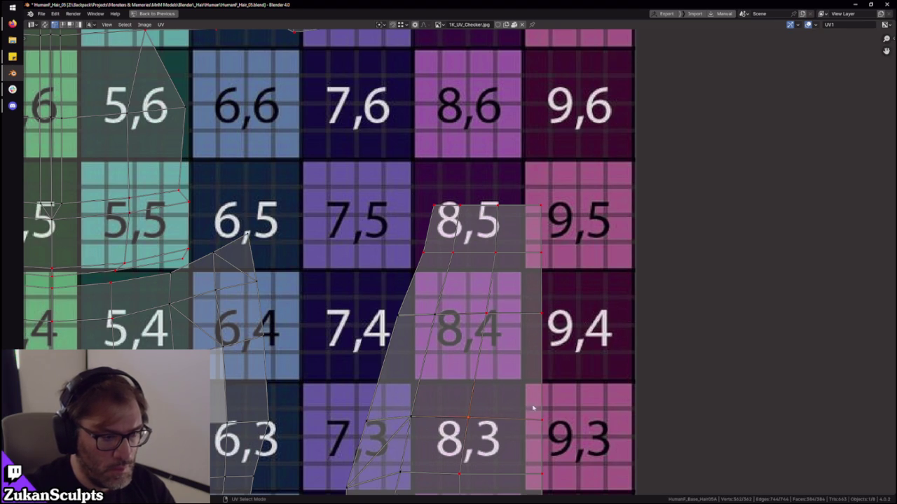
- Check individual vertices along the island's lower edge, bottom corner, left edge and top
{"action": "middle_click_drag", "start_coordinate": [541, 448], "coordinate": [541, 337]}
{"action": "scroll", "coordinate": [541, 336], "scroll_direction": "down", "scroll_amount": 2}
{"action": "scroll", "coordinate": [541, 420], "scroll_direction": "up", "scroll_amount": 1}
{"action": "left_click_drag", "start_coordinate": [535, 453], "coordinate": [555, 438]}
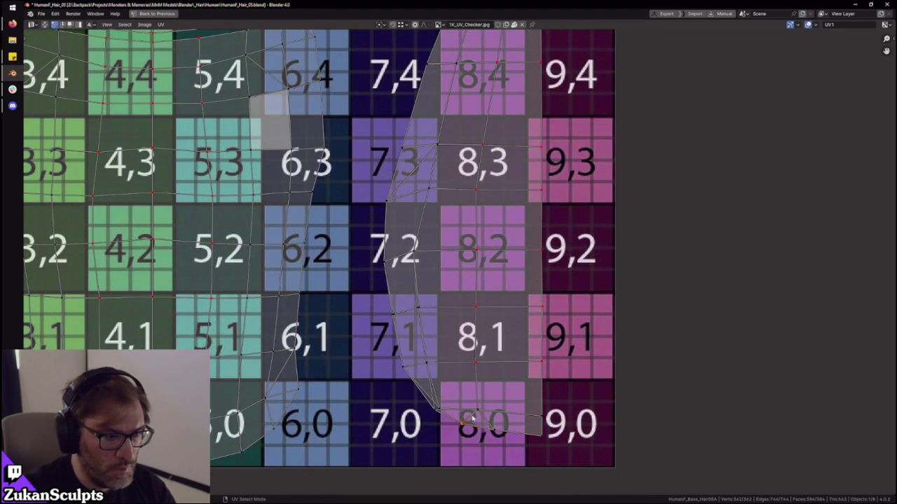
{"action": "left_click", "coordinate": [440, 408]}
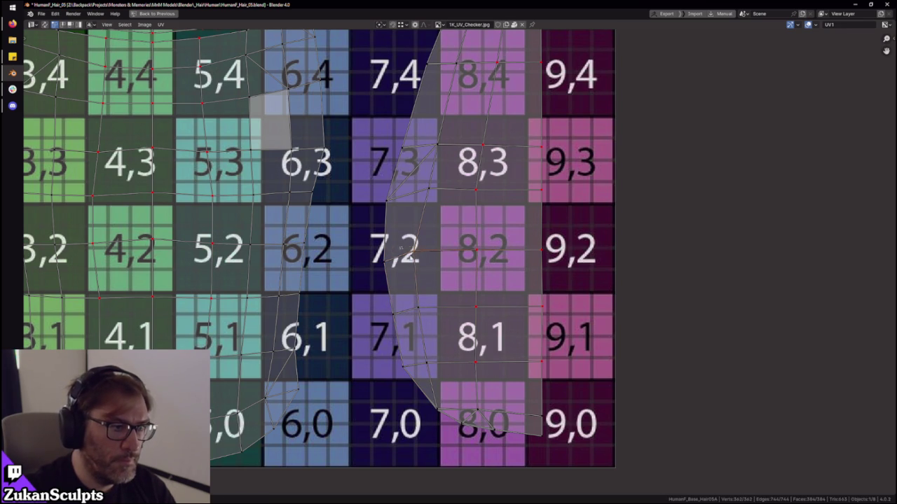
{"action": "left_click", "coordinate": [384, 195]}
{"action": "left_click_drag", "start_coordinate": [550, 135], "coordinate": [527, 160]}
{"action": "left_click_drag", "start_coordinate": [454, 137], "coordinate": [390, 170]}
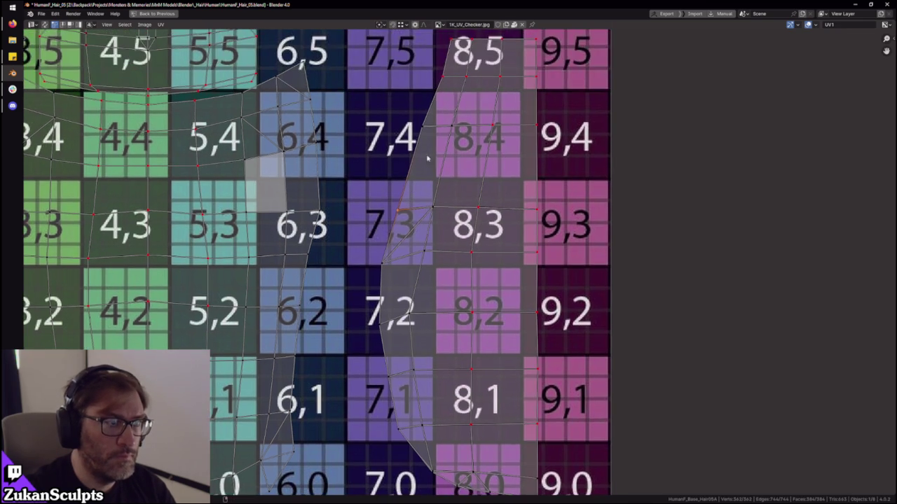
{"action": "middle_click_drag", "start_coordinate": [418, 101], "coordinate": [412, 208]}
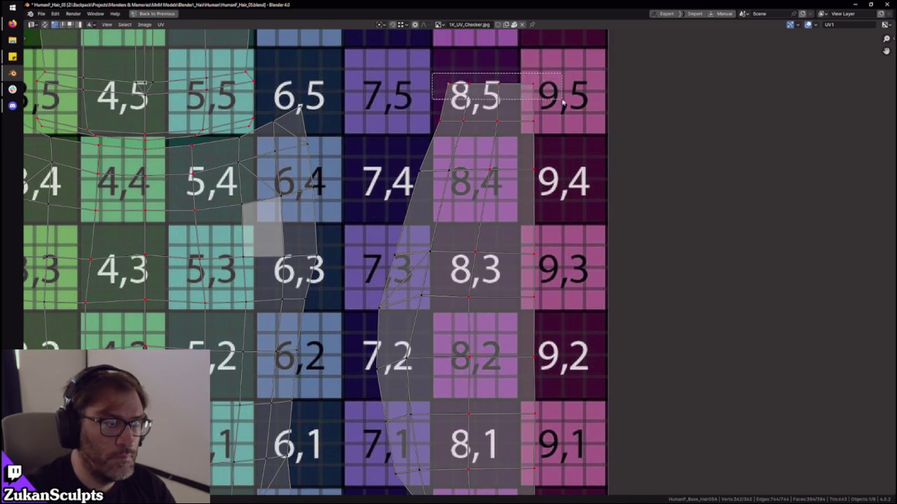
- Select successive horizontal edge loops down the island in Edge select mode
{"action": "key", "text": "2"}
{"action": "left_click", "coordinate": [417, 246]}
{"action": "left_click", "coordinate": [575, 242], "text": "alt"}
{"action": "left_click", "coordinate": [423, 307], "text": "alt"}
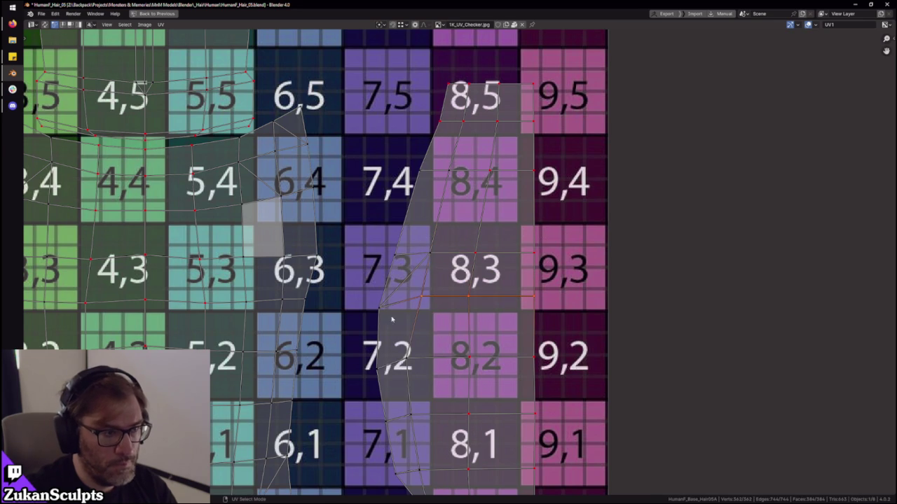
{"action": "left_click", "coordinate": [554, 385], "text": "alt"}
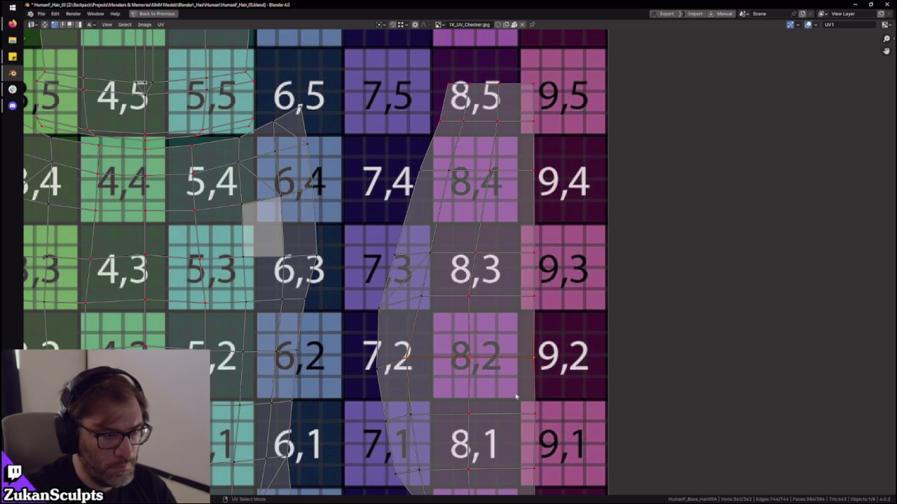
{"action": "left_click", "coordinate": [408, 414], "text": "alt"}
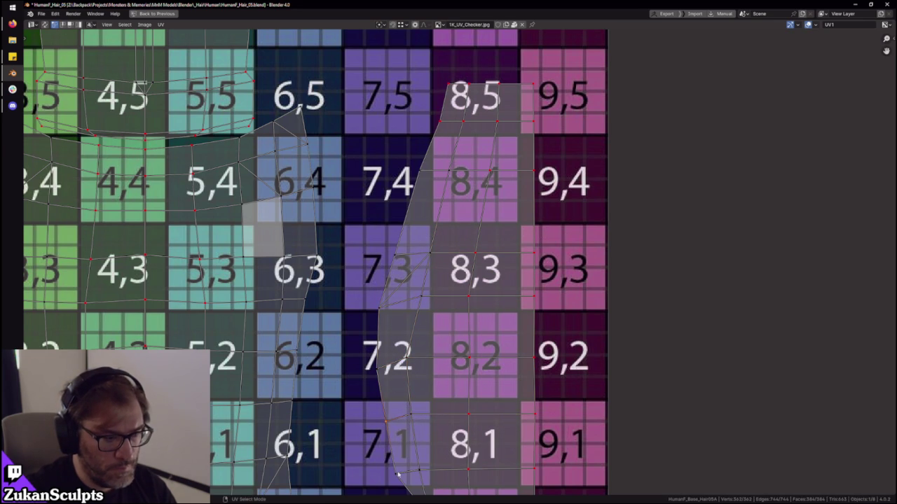
{"action": "scroll", "coordinate": [393, 468], "scroll_direction": "down", "scroll_amount": 2}
{"action": "left_click", "coordinate": [431, 411], "text": "alt"}
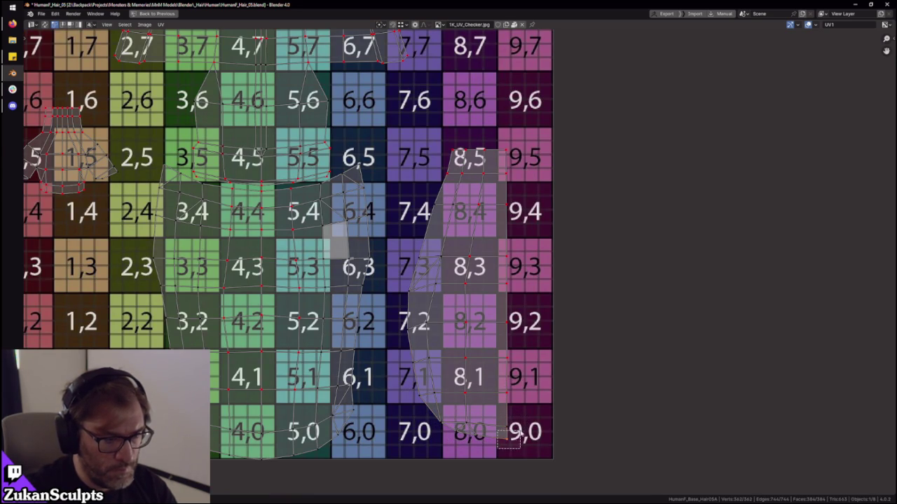
{"action": "scroll", "coordinate": [456, 336], "scroll_direction": "down", "scroll_amount": 1}
- Select the whole island in Island mode and orbit the head model to a front view
{"action": "key", "text": "ctrl+Tab"}
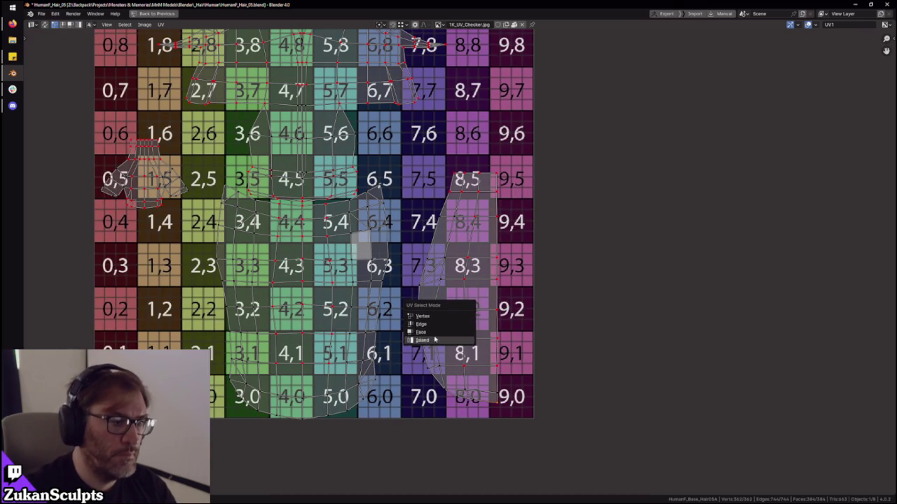
{"action": "left_click", "coordinate": [421, 340]}
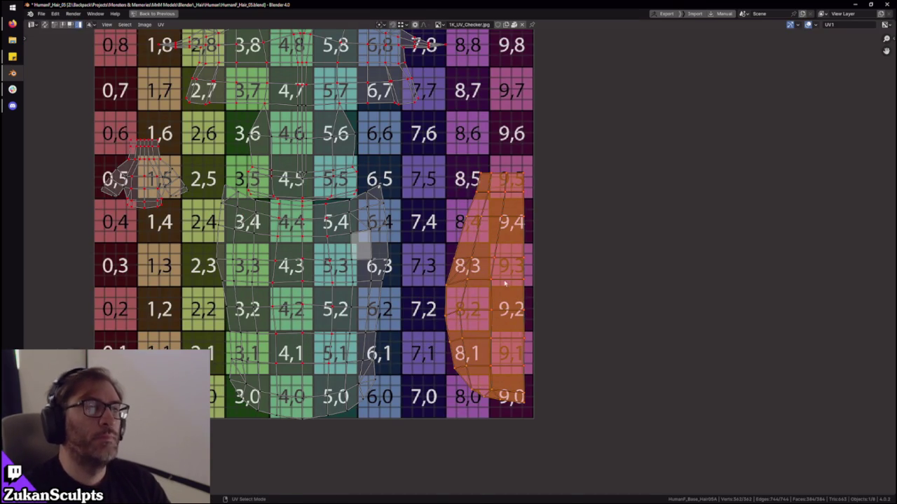
{"action": "key", "text": "ctrl+space"}
{"action": "mouse_move", "coordinate": [495, 322]}
{"action": "middle_mouse_down"}
{"action": "mouse_move", "coordinate": [506, 214]}
{"action": "mouse_move", "coordinate": [489, 215]}
{"action": "middle_mouse_up"}
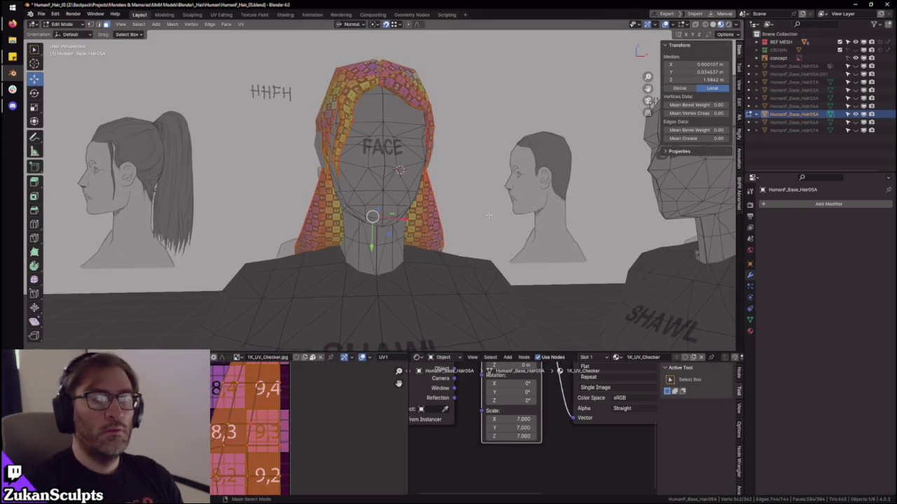
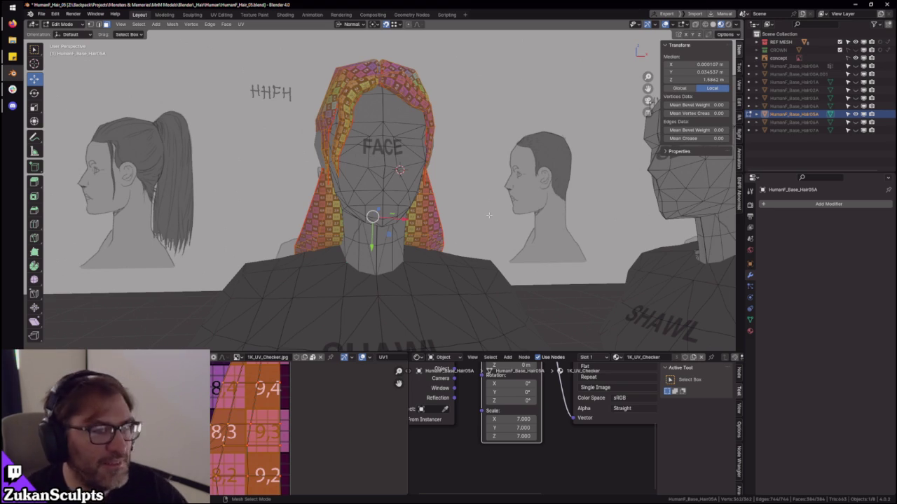
- Show the hair's UV layout full-window, framed over the checker grid
{"action": "mouse_move", "coordinate": [489, 215]}
{"action": "middle_mouse_down"}
{"action": "mouse_move", "coordinate": [422, 160]}
{"action": "mouse_move", "coordinate": [444, 223]}
{"action": "middle_mouse_up"}
{"action": "key", "text": "ctrl+space"}
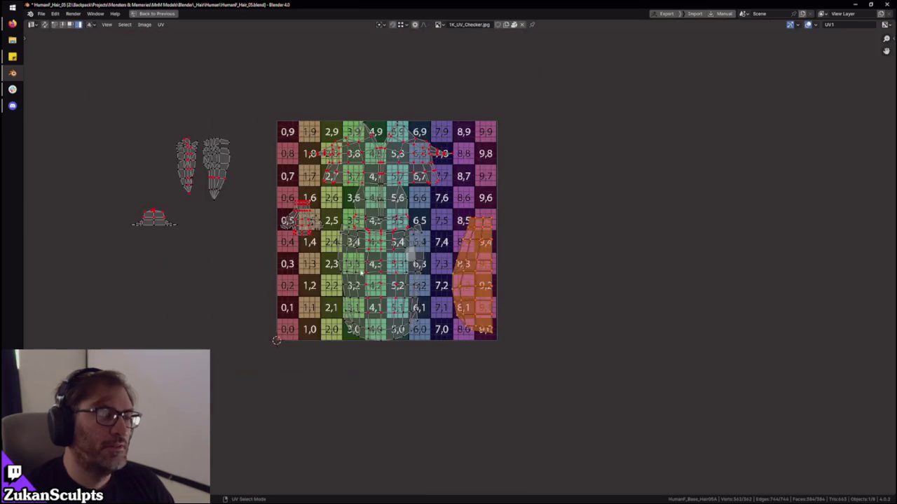
{"action": "scroll", "coordinate": [511, 320], "scroll_direction": "up", "scroll_amount": 2}
{"action": "scroll", "coordinate": [510, 320], "scroll_direction": "up", "scroll_amount": 1}
{"action": "middle_click_drag", "start_coordinate": [510, 320], "coordinate": [503, 312]}
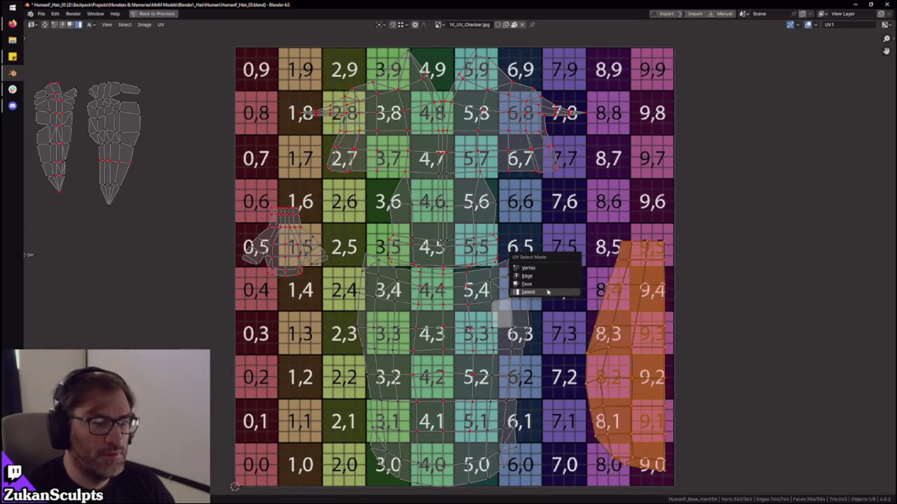
{"action": "key", "text": "Home"}
{"action": "scroll", "coordinate": [483, 232], "scroll_direction": "up", "scroll_amount": 3}
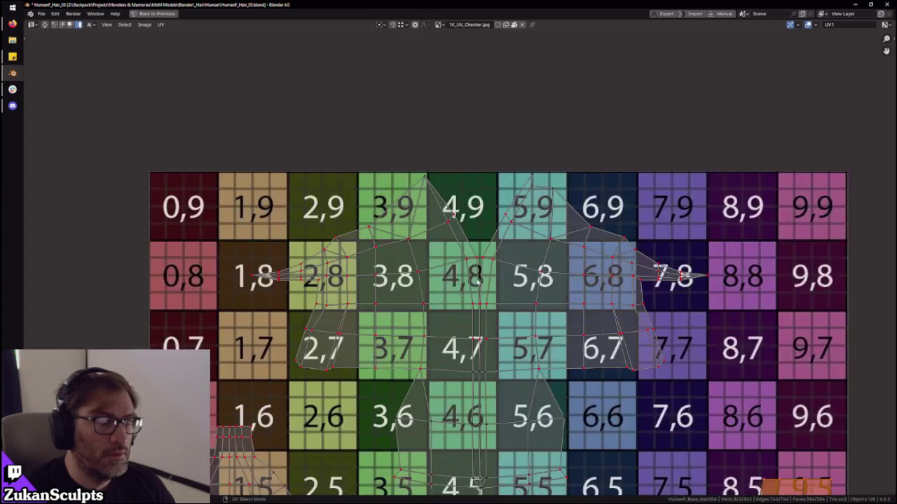
{"action": "scroll", "coordinate": [526, 271], "scroll_direction": "up", "scroll_amount": 1}
- Box-select a band of UV points and nudge them slightly along Y
{"action": "key", "text": "ctrl+Tab"}
{"action": "left_click_drag", "start_coordinate": [284, 90], "coordinate": [591, 168]}
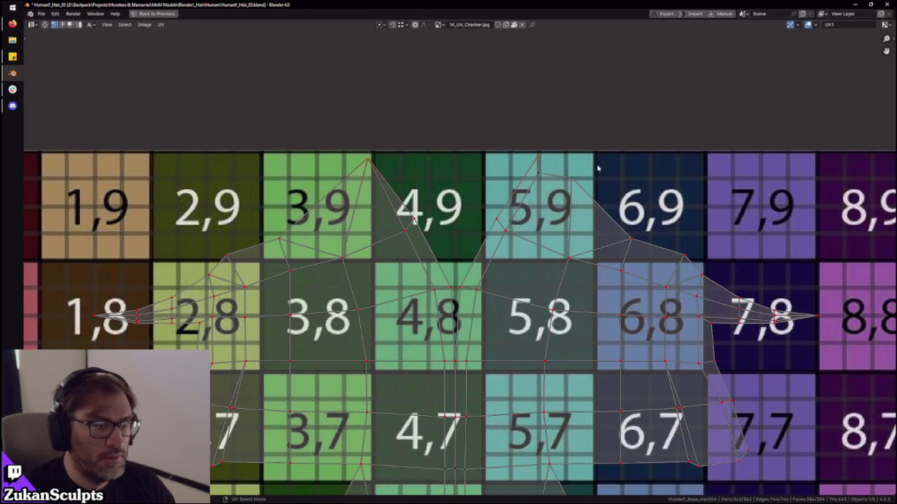
{"action": "left_click_drag", "start_coordinate": [284, 83], "coordinate": [608, 173]}
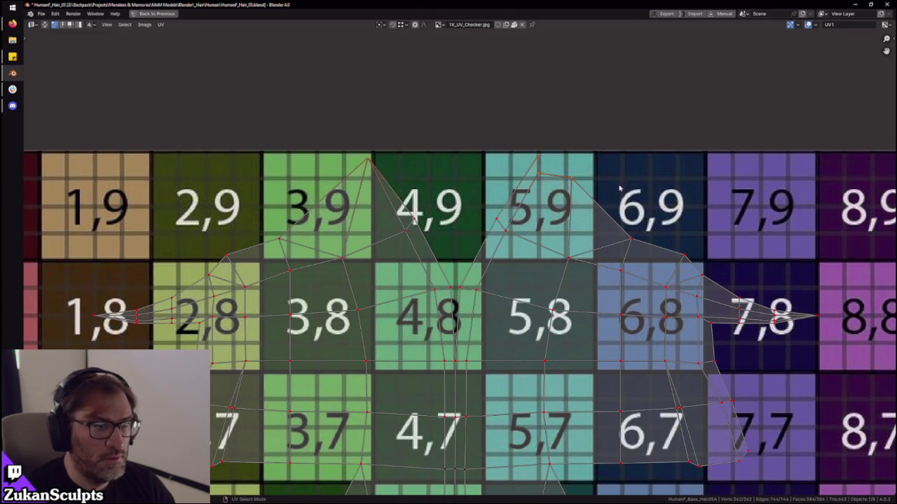
{"action": "key", "text": "g"}
{"action": "key", "text": "y"}
{"action": "left_click", "coordinate": [620, 190]}
{"action": "scroll", "coordinate": [560, 210], "scroll_direction": "down", "scroll_amount": 4}
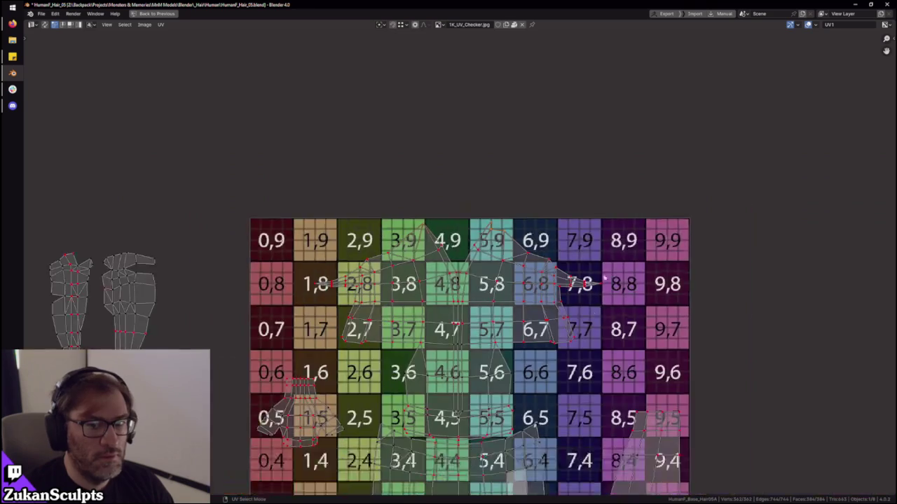
- Switch to Island select mode, select all UV islands and scale them very slightly
{"action": "key", "text": "ctrl+Tab"}
{"action": "left_click", "coordinate": [501, 241]}
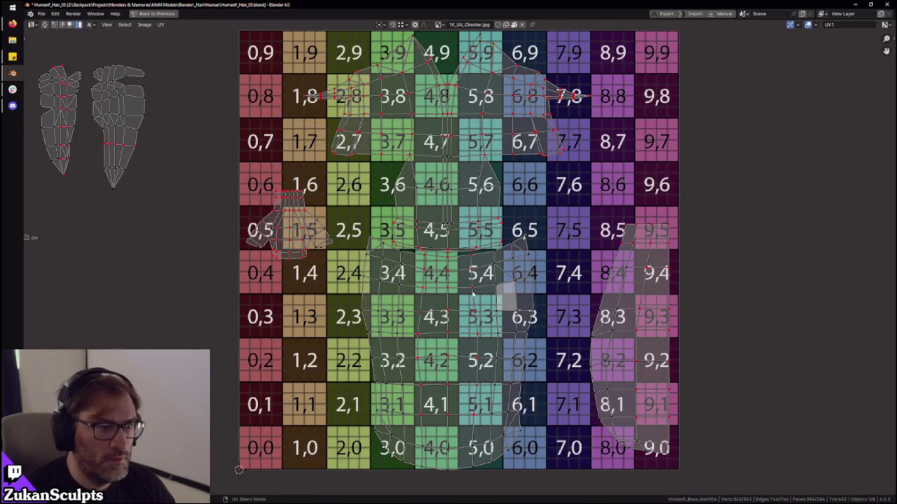
{"action": "scroll", "coordinate": [501, 241], "scroll_direction": "down", "scroll_amount": 2}
{"action": "scroll", "coordinate": [501, 241], "scroll_direction": "down", "scroll_amount": 2}
{"action": "left_click_drag", "start_coordinate": [152, 59], "coordinate": [684, 426]}
{"action": "scroll", "coordinate": [669, 326], "scroll_direction": "up", "scroll_amount": 4}
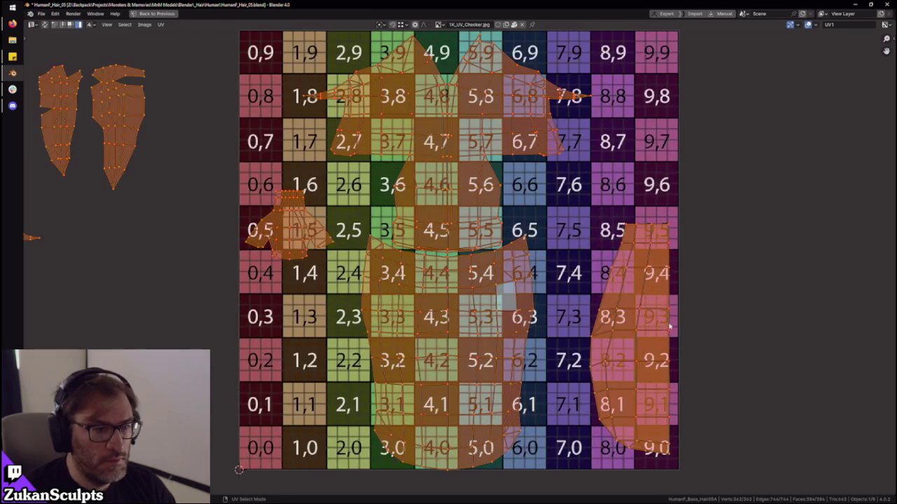
{"action": "key", "text": "s"}
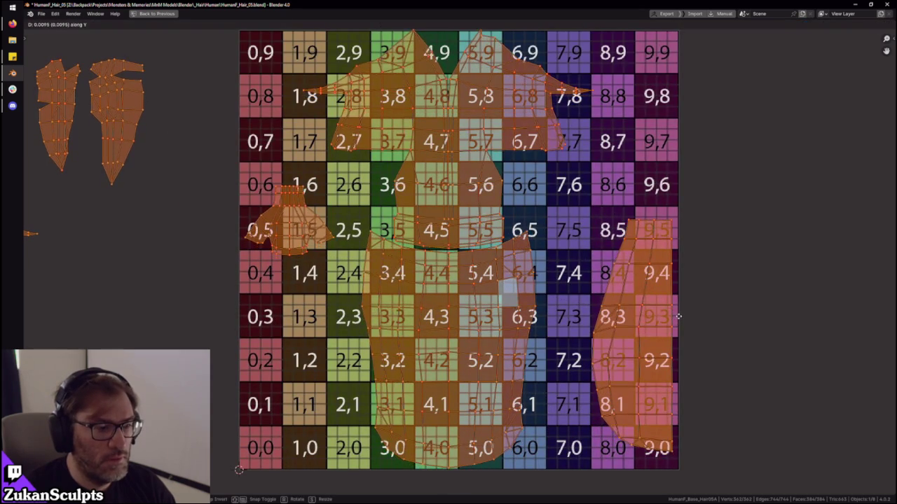
{"action": "left_click", "coordinate": [683, 321]}
- Shift all the UV islands slightly upward along Y
{"action": "middle_click_drag", "start_coordinate": [521, 140], "coordinate": [521, 254]}
{"action": "scroll", "coordinate": [520, 254], "scroll_direction": "up", "scroll_amount": 1}
{"action": "key", "text": "g"}
{"action": "left_click", "coordinate": [741, 284]}
{"action": "key", "text": "g"}
{"action": "key", "text": "y"}
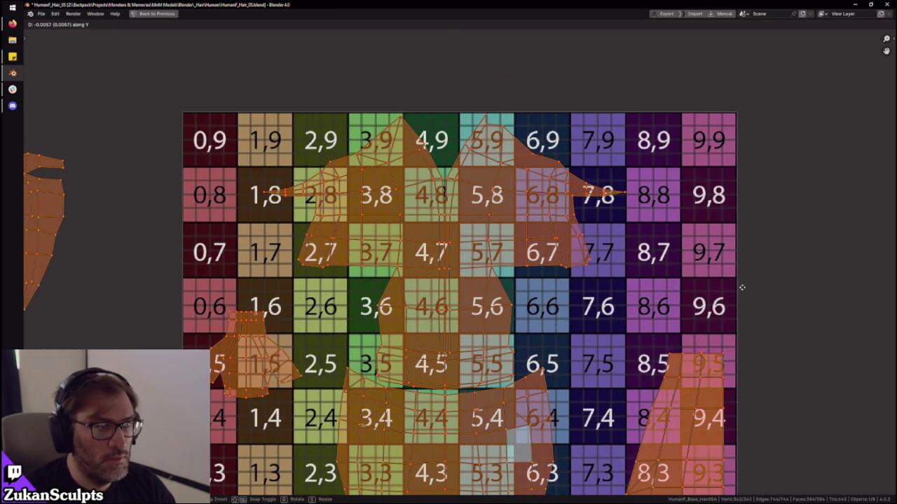
{"action": "left_click", "coordinate": [741, 287]}
- Select only the right-hand UV island
{"action": "mouse_move", "coordinate": [553, 490]}
{"action": "middle_mouse_down"}
{"action": "mouse_move", "coordinate": [539, 112]}
{"action": "mouse_move", "coordinate": [532, 273]}
{"action": "middle_mouse_up"}
{"action": "scroll", "coordinate": [549, 304], "scroll_direction": "up", "scroll_amount": 2}
{"action": "scroll", "coordinate": [539, 112], "scroll_direction": "down", "scroll_amount": 5}
{"action": "scroll", "coordinate": [531, 275], "scroll_direction": "up", "scroll_amount": 1}
{"action": "scroll", "coordinate": [532, 274], "scroll_direction": "up", "scroll_amount": 1}
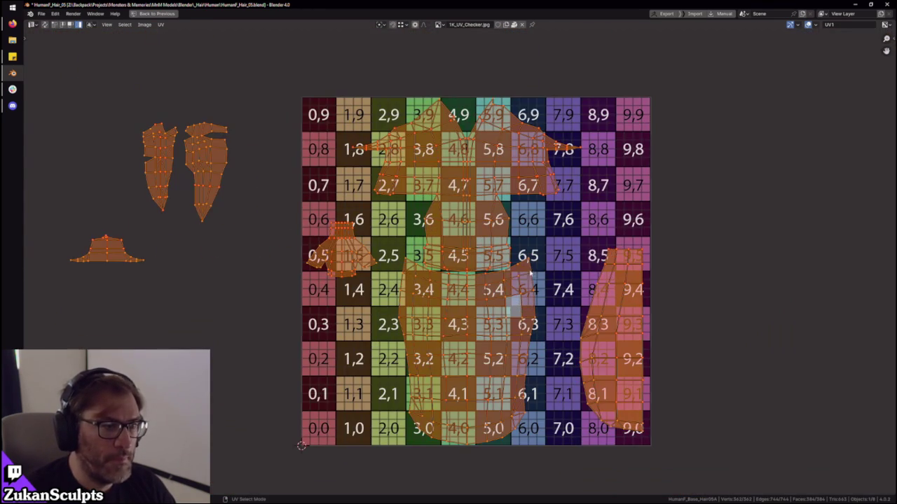
{"action": "left_click", "coordinate": [616, 316]}
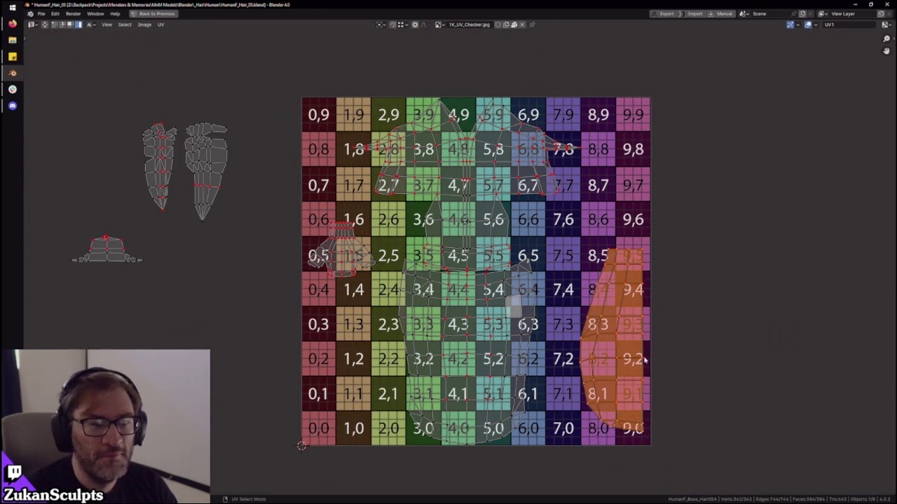
- Move the right-hand island horizontally along X
{"action": "middle_click_drag", "start_coordinate": [643, 358], "coordinate": [648, 351]}
{"action": "key", "text": "g"}
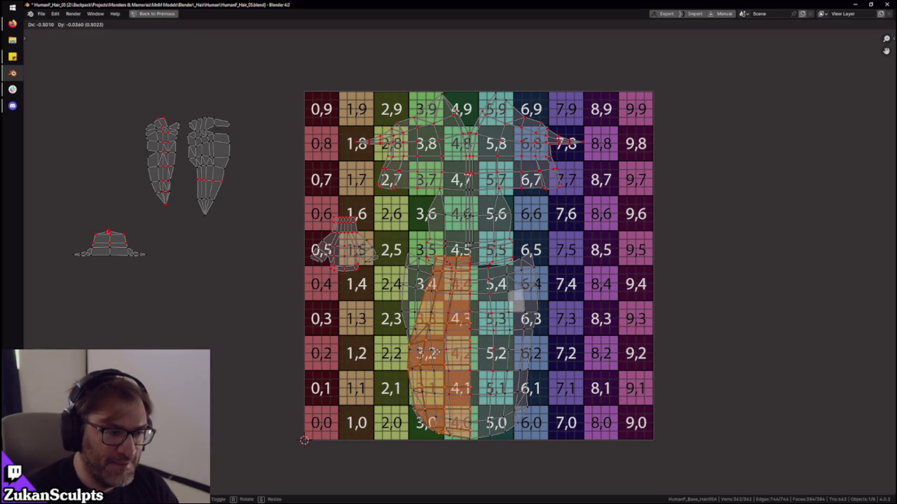
{"action": "key", "text": "x"}
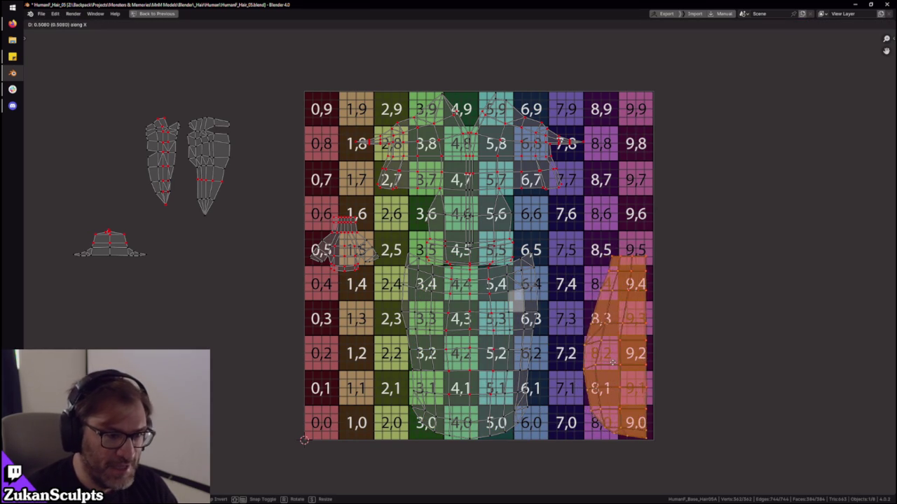
{"action": "left_click", "coordinate": [616, 363]}
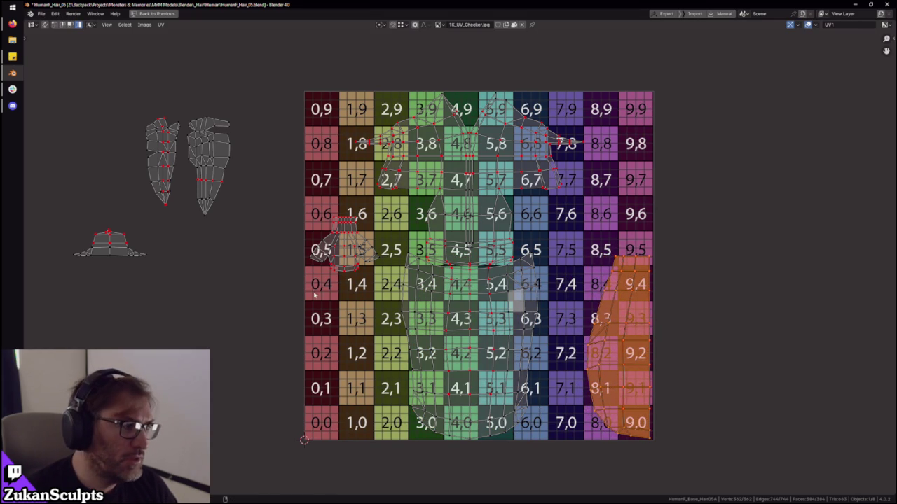
- Move the two hair strand islands into the lower-left tiles
{"action": "middle_click_drag", "start_coordinate": [327, 299], "coordinate": [342, 296]}
{"action": "left_click_drag", "start_coordinate": [99, 218], "coordinate": [159, 287]}
{"action": "left_click_drag", "start_coordinate": [150, 119], "coordinate": [265, 231]}
{"action": "key", "text": "g"}
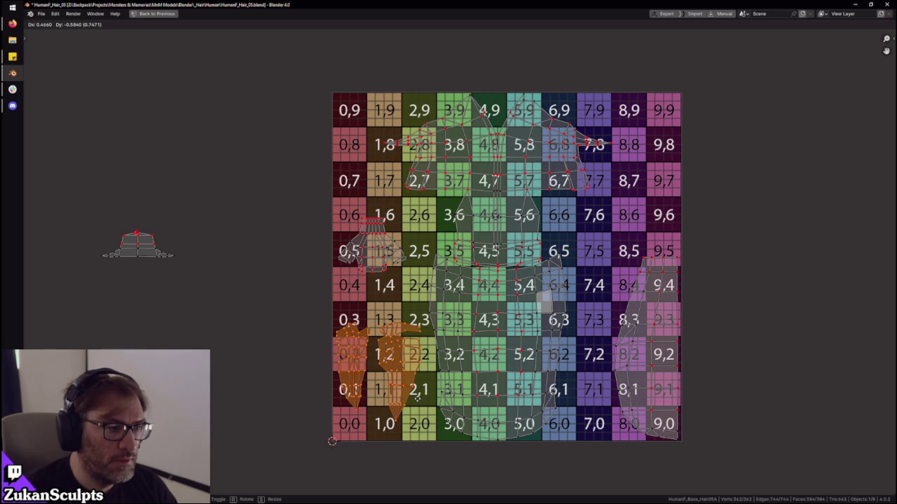
{"action": "left_click", "coordinate": [417, 397]}
- Reposition the arm islands at the lower left
{"action": "left_click_drag", "start_coordinate": [332, 222], "coordinate": [382, 275]}
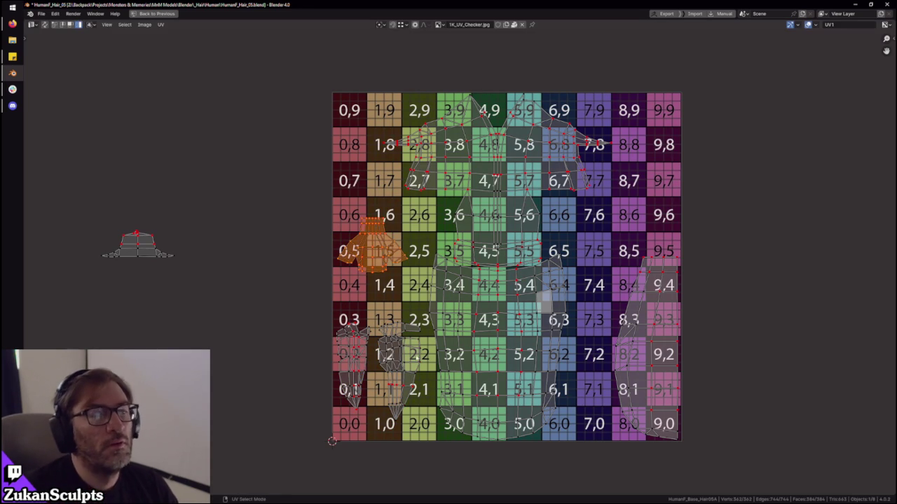
{"action": "scroll", "coordinate": [428, 349], "scroll_direction": "up", "scroll_amount": 1}
{"action": "middle_click_drag", "start_coordinate": [394, 357], "coordinate": [375, 364]}
{"action": "left_click", "coordinate": [412, 335]}
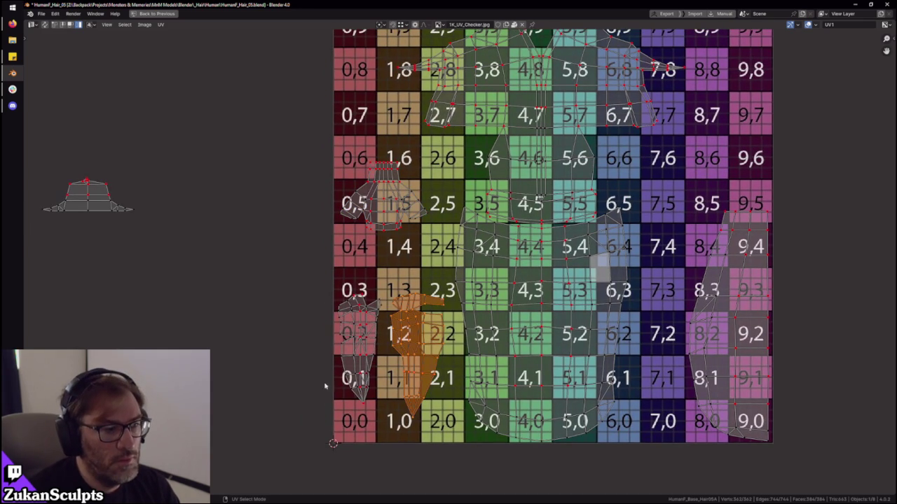
{"action": "scroll", "coordinate": [457, 263], "scroll_direction": "down", "scroll_amount": 1}
{"action": "key", "text": "g"}
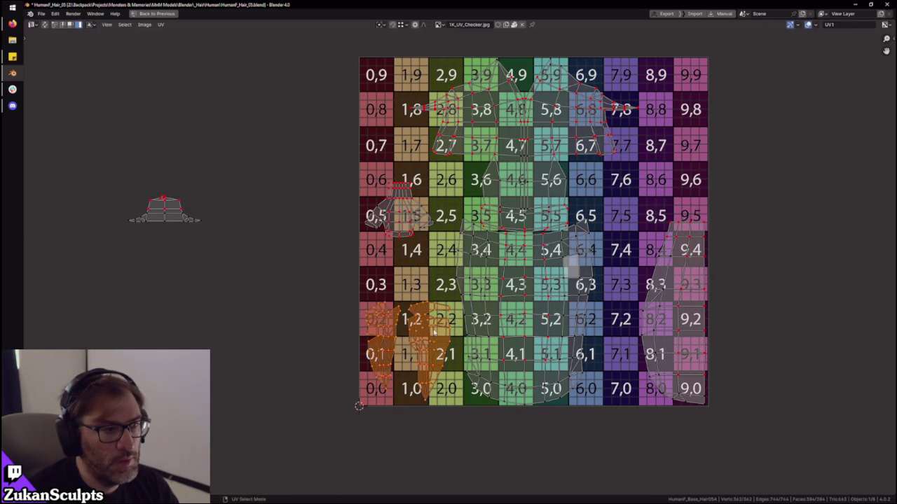
{"action": "left_click", "coordinate": [433, 299]}
- Drop the small shoulder island near tile 1,0 and raise the arm islands vertically
{"action": "left_click", "coordinate": [398, 223]}
{"action": "key", "text": "g"}
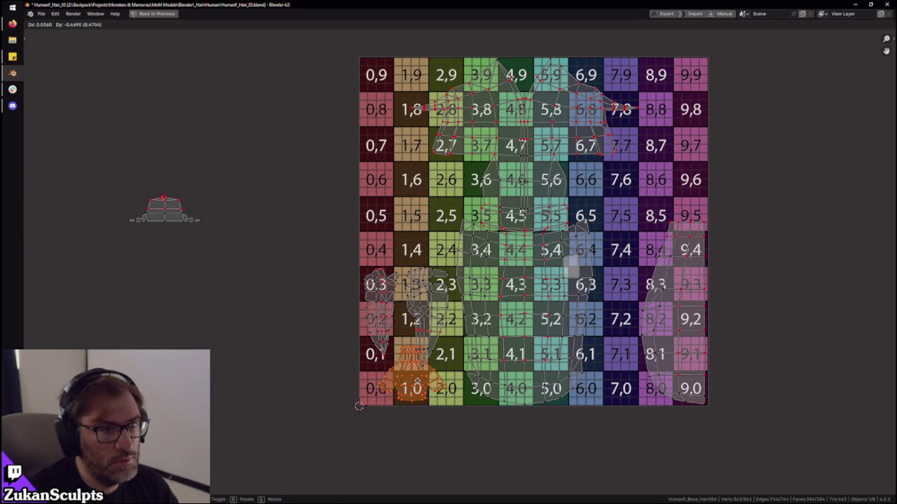
{"action": "left_click", "coordinate": [410, 379]}
{"action": "left_click", "coordinate": [425, 312]}
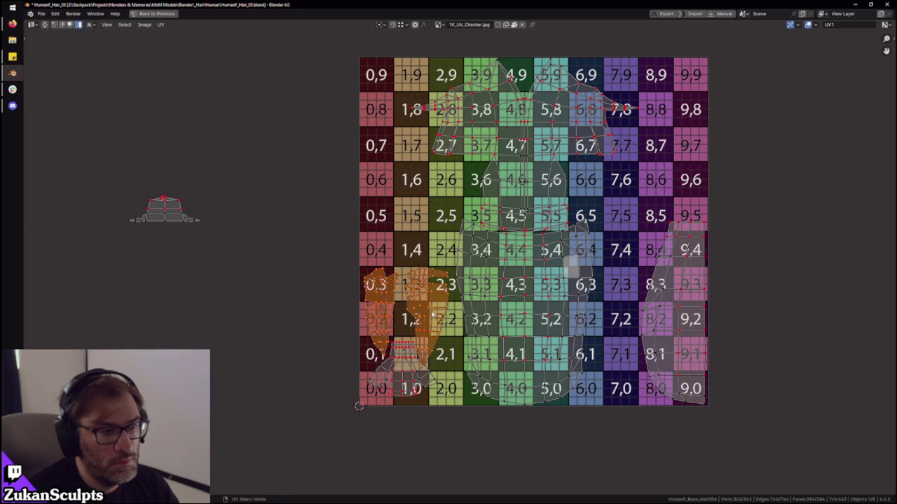
{"action": "key", "text": "g"}
{"action": "key", "text": "y"}
{"action": "left_click", "coordinate": [426, 208]}
- Nudge the bottom island, resize the hat island onto the checker, and exit full view
{"action": "left_click", "coordinate": [401, 373]}
{"action": "key", "text": "g"}
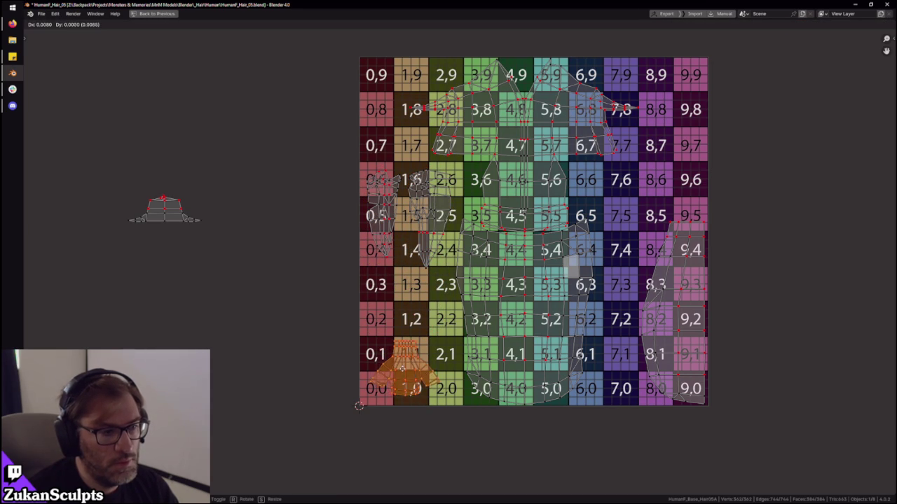
{"action": "left_click", "coordinate": [397, 371]}
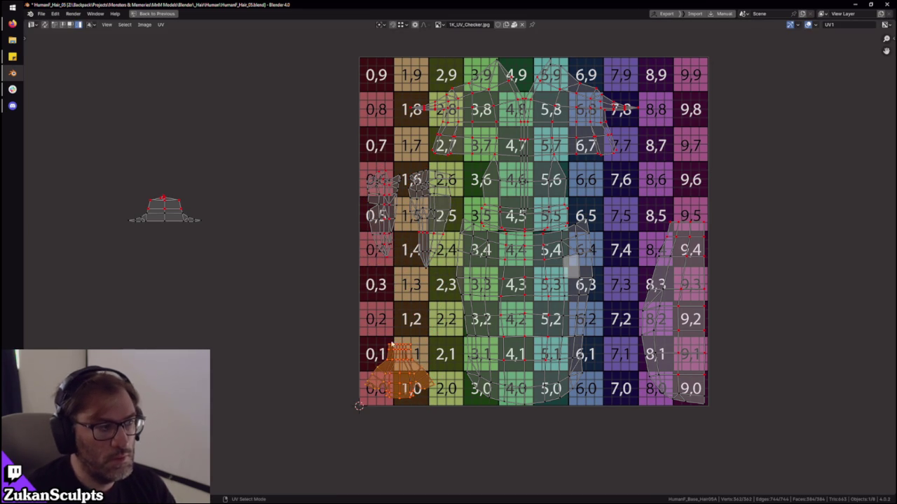
{"action": "middle_click_drag", "start_coordinate": [180, 220], "coordinate": [184, 237]}
{"action": "left_click", "coordinate": [184, 236]}
{"action": "key", "text": "s"}
{"action": "left_click", "coordinate": [334, 301]}
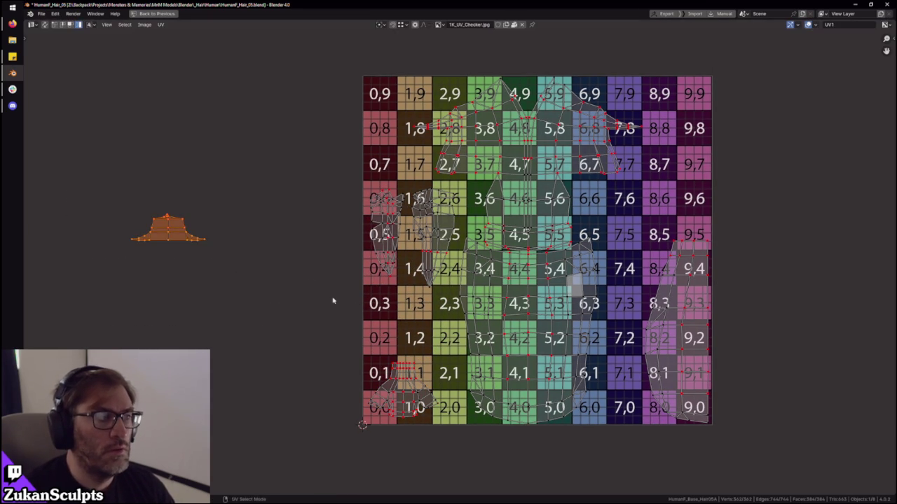
{"action": "key", "text": "g"}
{"action": "key", "text": "ctrl+space"}
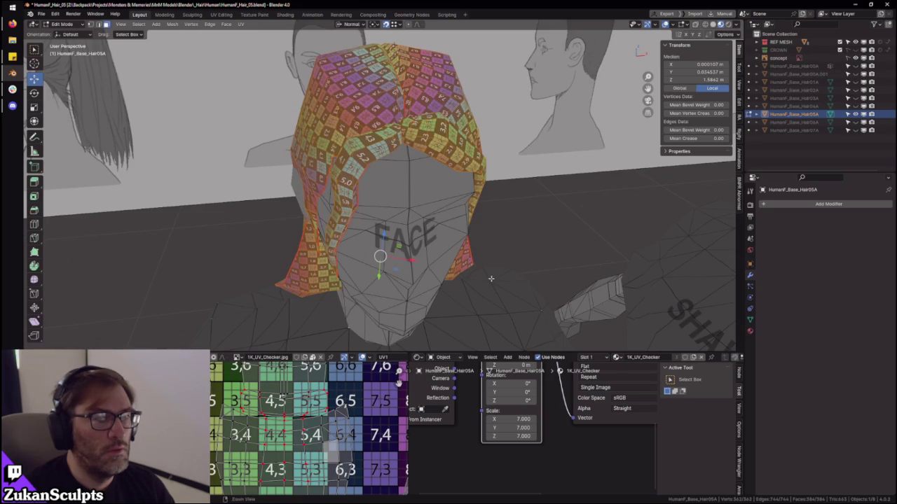
- Enlarge the hat island, move it near tile 8,6 and rotate it
{"action": "middle_click_drag", "start_coordinate": [494, 279], "coordinate": [483, 260]}
{"action": "key", "text": "ctrl+space"}
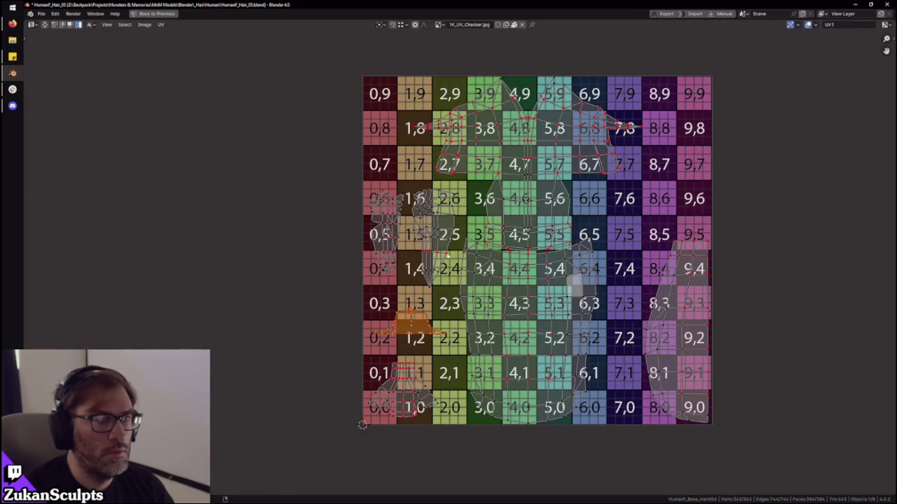
{"action": "key", "text": "s"}
{"action": "key", "text": "Return"}
{"action": "key", "text": "g"}
{"action": "key", "text": "Return"}
{"action": "key", "text": "r"}
- Fit the hat island into the right column and return to the 3D view
{"action": "key", "text": "Return"}
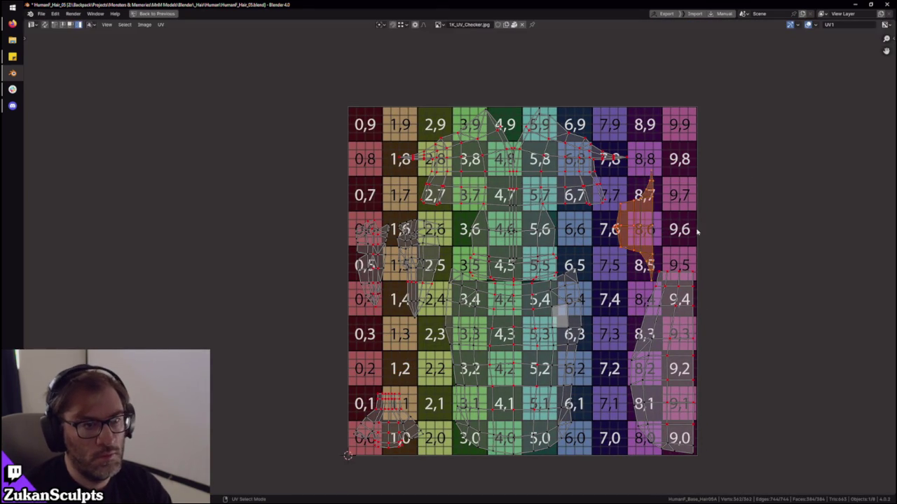
{"action": "key", "text": "g"}
{"action": "key", "text": "Return"}
{"action": "key", "text": "s"}
{"action": "key", "text": "Return"}
{"action": "key", "text": "ctrl+space"}
- Enlarge the hat island slightly more and drop it in a new position
{"action": "middle_click_drag", "start_coordinate": [502, 159], "coordinate": [502, 191], "text": "ctrl"}
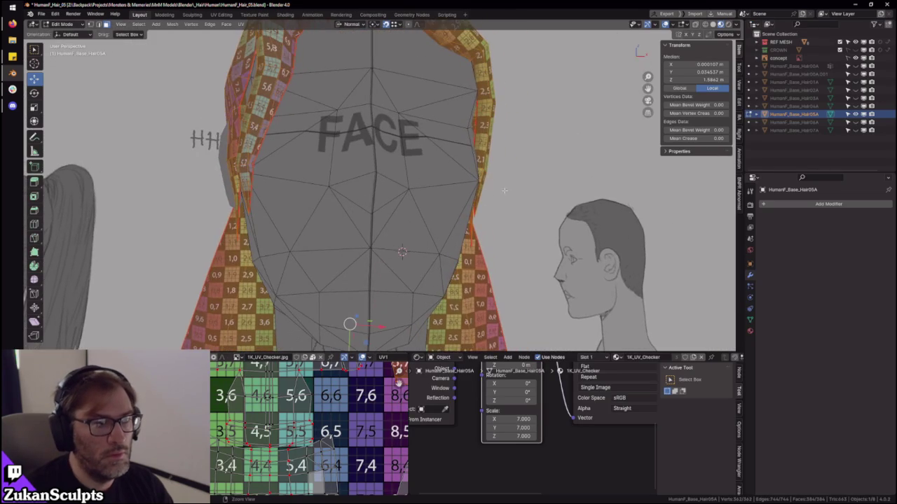
{"action": "key", "text": "ctrl+space"}
{"action": "key", "text": "g"}
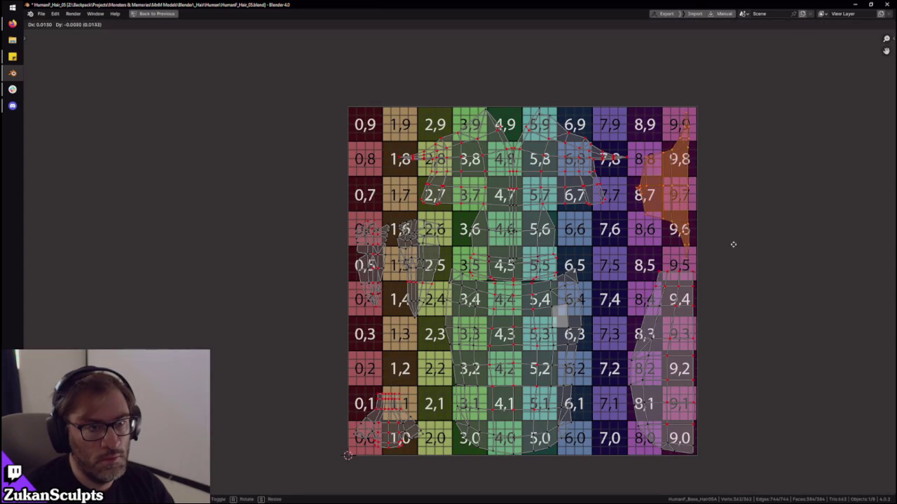
{"action": "key", "text": "s"}
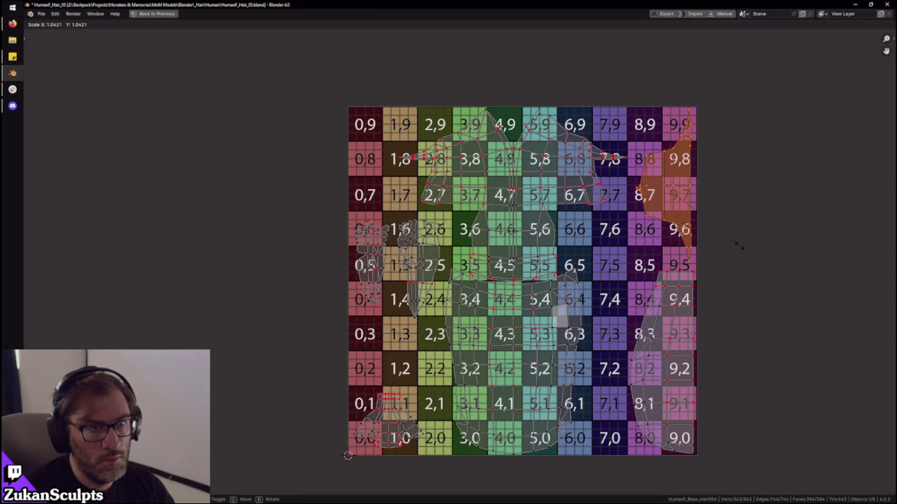
{"action": "left_click", "coordinate": [739, 245]}
{"action": "key", "text": "g"}
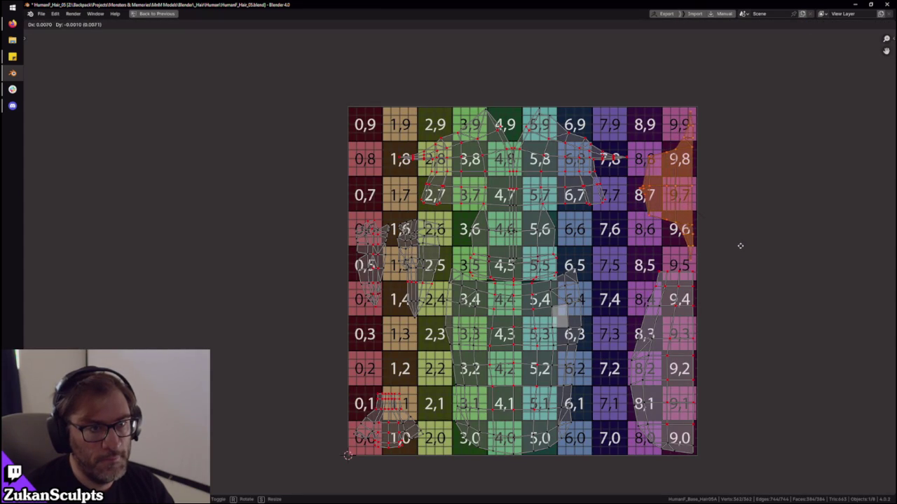
{"action": "left_click", "coordinate": [742, 245]}
{"action": "scroll", "coordinate": [627, 250], "scroll_direction": "down", "scroll_amount": 2}
{"action": "key", "text": "ctrl+space"}
- Inspect the checkered hair and enter Edit Mode on the hair mesh
{"action": "scroll", "coordinate": [482, 245], "scroll_direction": "down", "scroll_amount": 2}
{"action": "mouse_move", "coordinate": [482, 245]}
{"action": "middle_mouse_down"}
{"action": "mouse_move", "coordinate": [522, 222]}
{"action": "mouse_move", "coordinate": [439, 198]}
{"action": "mouse_move", "coordinate": [459, 201]}
{"action": "mouse_move", "coordinate": [371, 210]}
{"action": "mouse_move", "coordinate": [404, 203]}
{"action": "mouse_move", "coordinate": [500, 224]}
{"action": "mouse_move", "coordinate": [473, 262]}
{"action": "mouse_move", "coordinate": [423, 264]}
{"action": "middle_mouse_up"}
{"action": "scroll", "coordinate": [490, 214], "scroll_direction": "down", "scroll_amount": 5}
{"action": "key", "text": "Tab"}
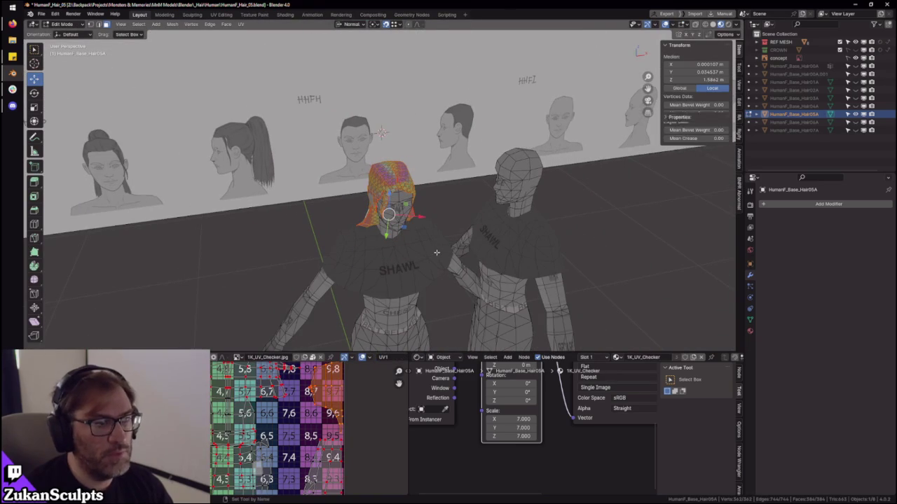
- Zoom into the full-screen UV layout and compare it with the hair in 3D
{"action": "key", "text": "ctrl+space"}
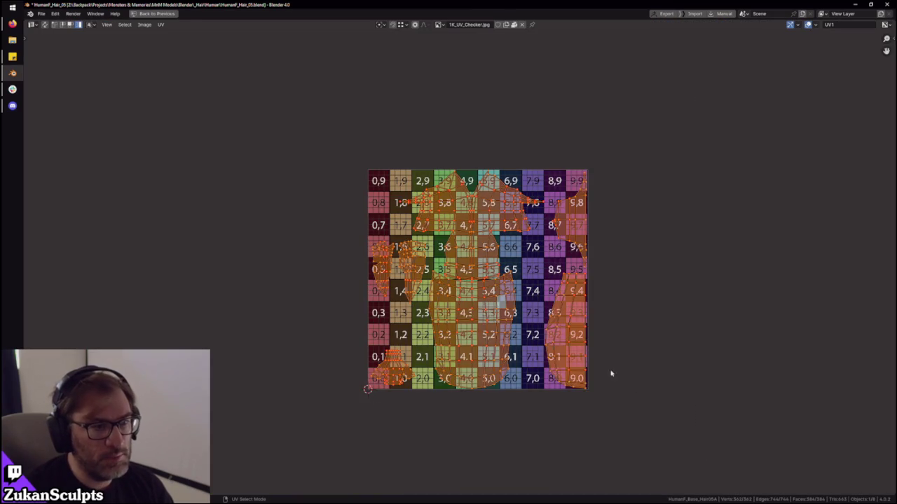
{"action": "scroll", "coordinate": [576, 349], "scroll_direction": "up", "scroll_amount": 1}
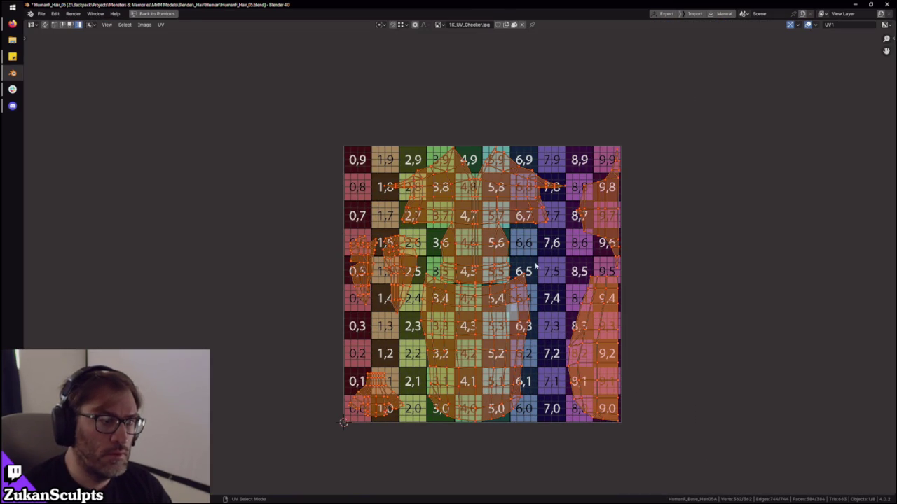
{"action": "scroll", "coordinate": [537, 290], "scroll_direction": "up", "scroll_amount": 5}
{"action": "scroll", "coordinate": [511, 267], "scroll_direction": "up", "scroll_amount": 1}
{"action": "scroll", "coordinate": [490, 238], "scroll_direction": "up", "scroll_amount": 2}
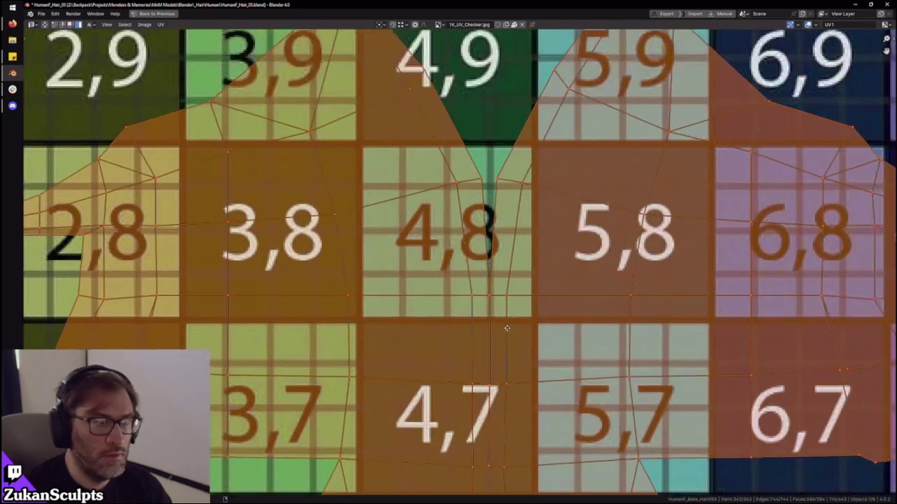
{"action": "key", "text": "ctrl+space"}
{"action": "scroll", "coordinate": [406, 211], "scroll_direction": "up", "scroll_amount": 4}
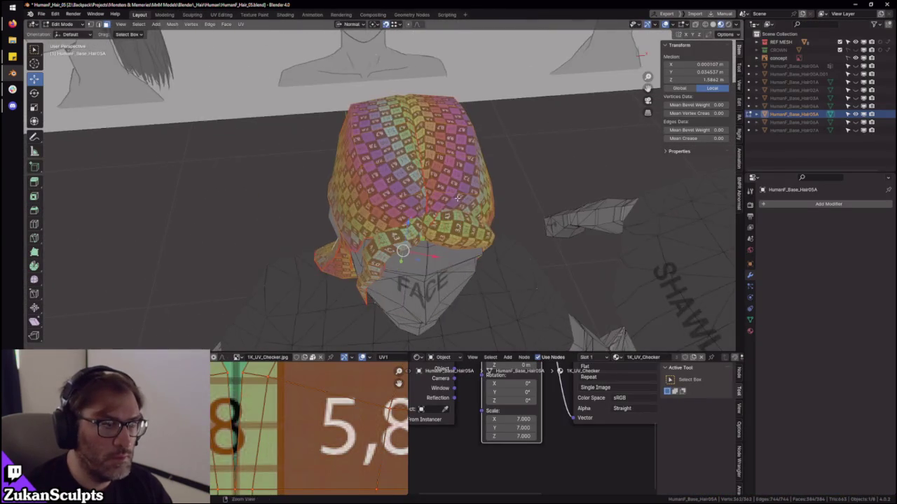
{"action": "scroll", "coordinate": [407, 210], "scroll_direction": "up", "scroll_amount": 1}
- Switch the mesh to face select mode and select the whole hair mesh
{"action": "key", "text": "ctrl+space"}
{"action": "key", "text": "ctrl+Tab"}
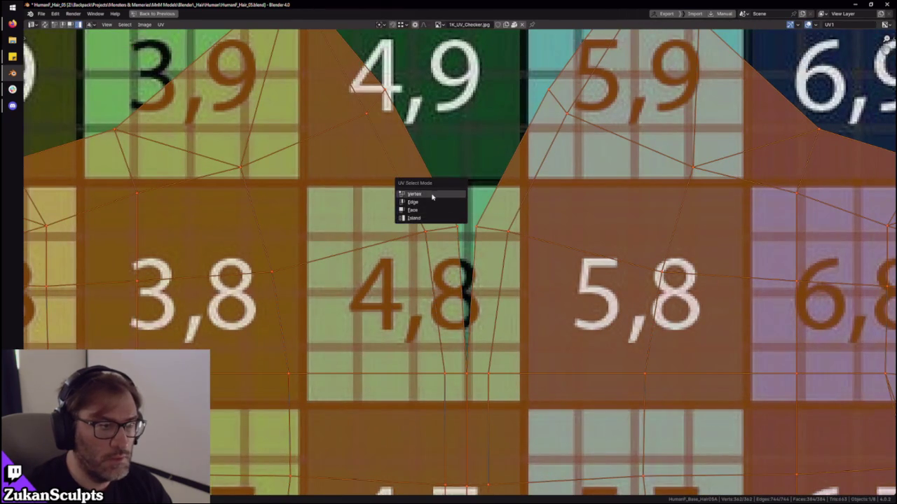
{"action": "key", "text": "ctrl+space"}
{"action": "scroll", "coordinate": [421, 182], "scroll_direction": "up", "scroll_amount": 3}
{"action": "middle_click_drag", "start_coordinate": [420, 183], "coordinate": [473, 155]}
{"action": "key", "text": "ctrl+Tab"}
{"action": "left_click", "coordinate": [472, 154]}
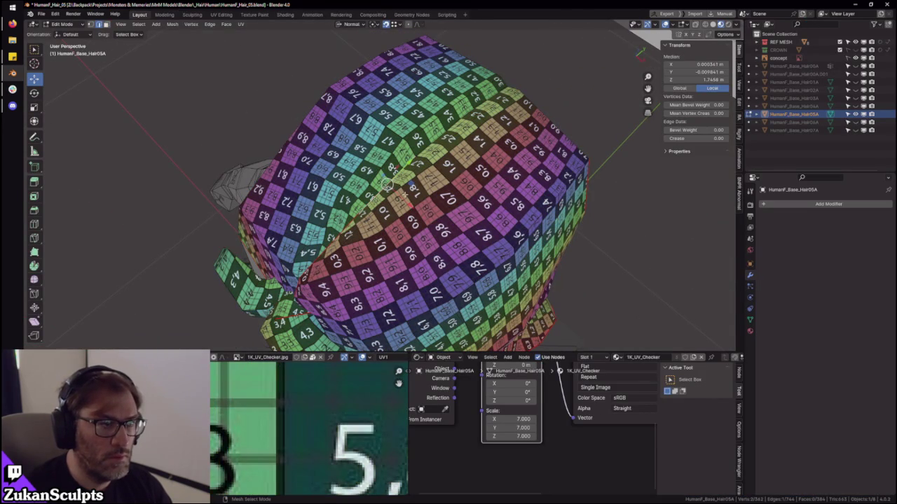
{"action": "key", "text": "a"}
- Set UV selection to vertex mode and view the hair from the front
{"action": "key", "text": "ctrl+space"}
{"action": "key", "text": "ctrl+Tab"}
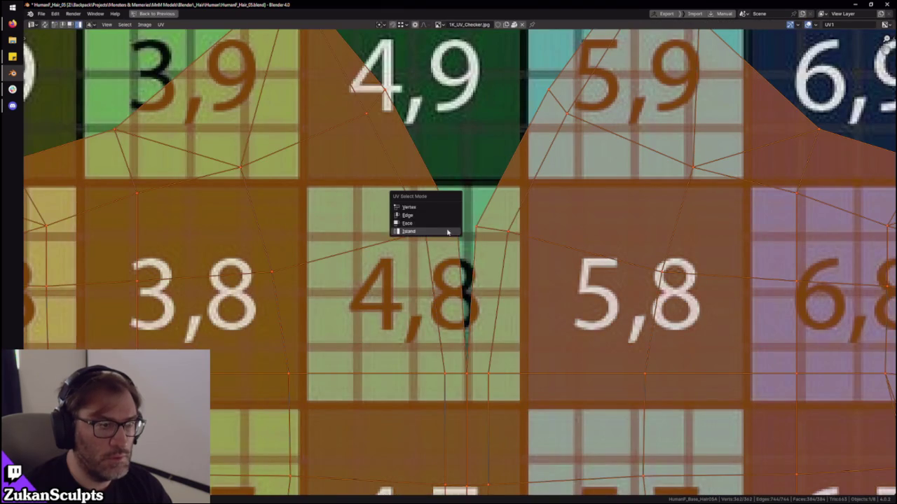
{"action": "left_click", "coordinate": [434, 208]}
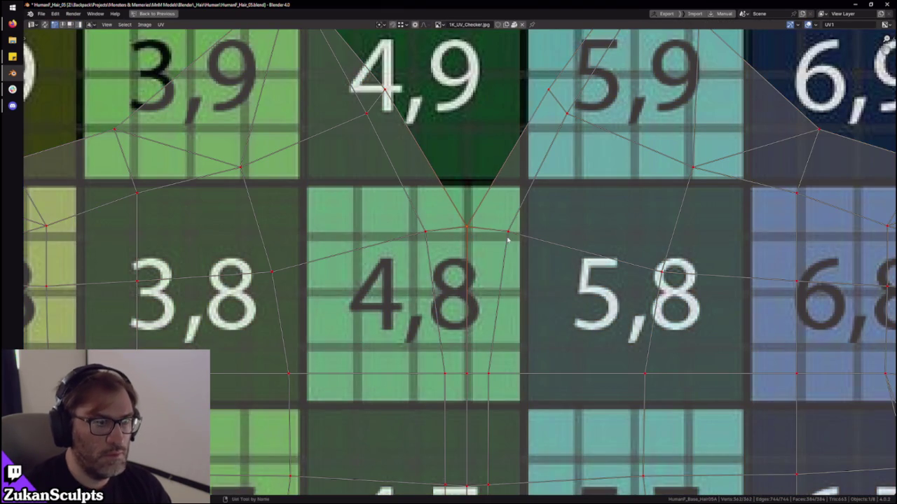
{"action": "key", "text": "ctrl+space"}
{"action": "middle_click_drag", "start_coordinate": [421, 264], "coordinate": [414, 260]}
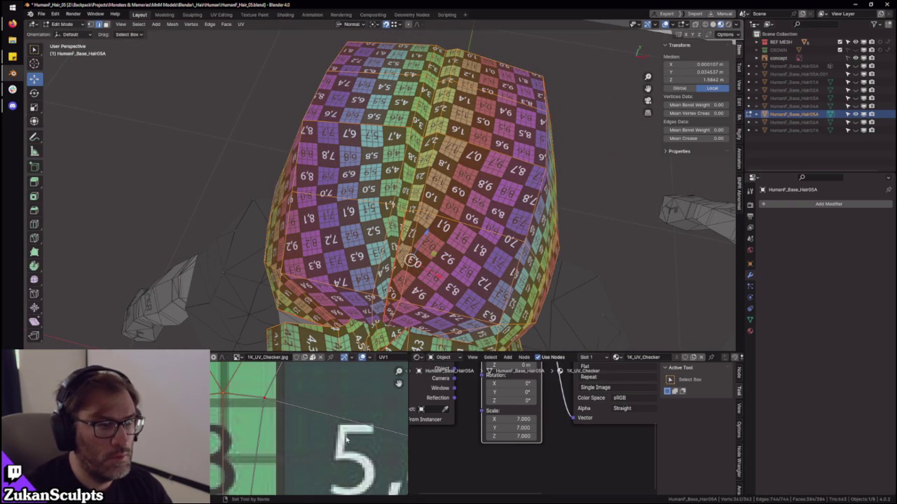
{"action": "scroll", "coordinate": [295, 420], "scroll_direction": "down", "scroll_amount": 1}
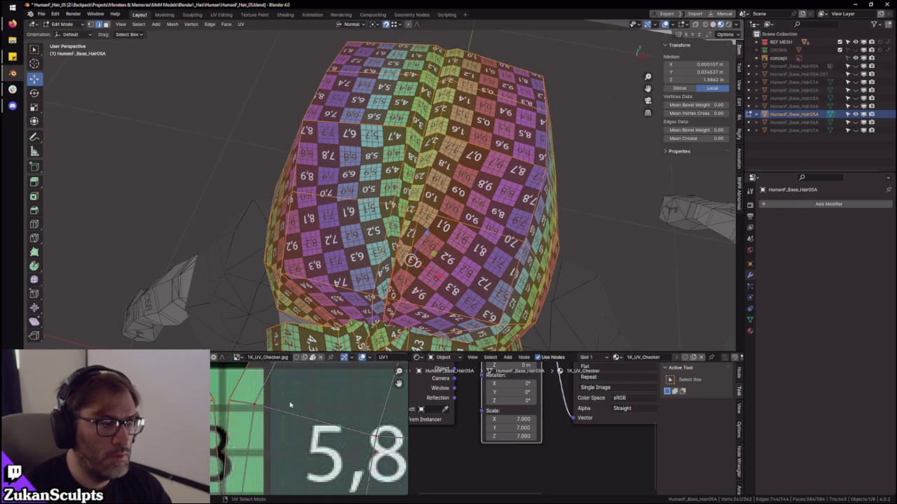
{"action": "scroll", "coordinate": [369, 376], "scroll_direction": "down", "scroll_amount": 5}
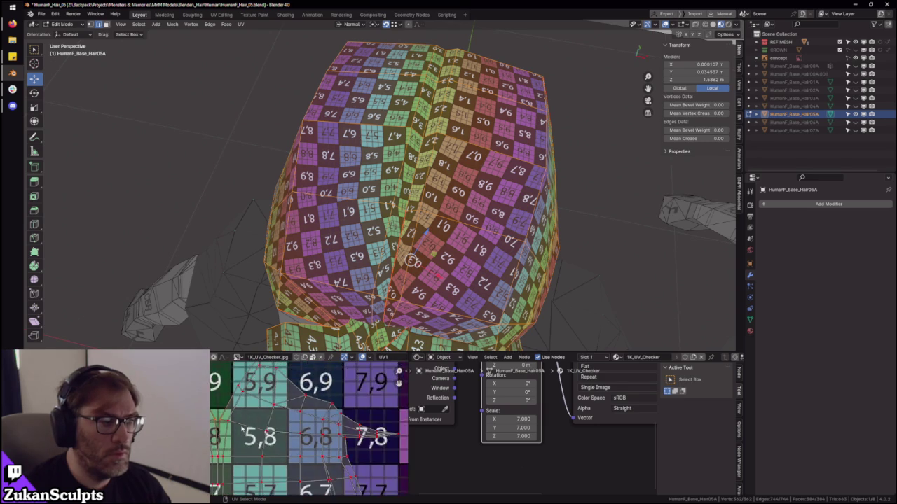
{"action": "scroll", "coordinate": [243, 429], "scroll_direction": "up", "scroll_amount": 4}
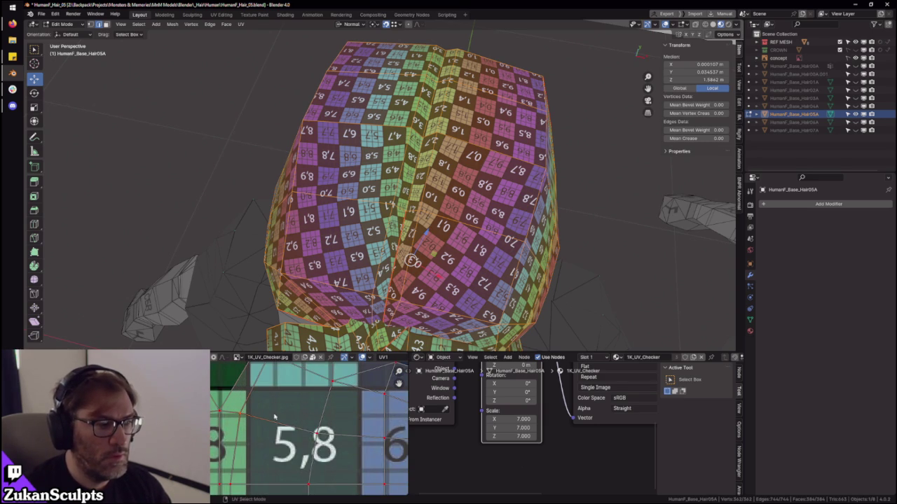
- Move the UV edge near tile 5,8 and return to Object Mode
{"action": "key", "text": "g"}
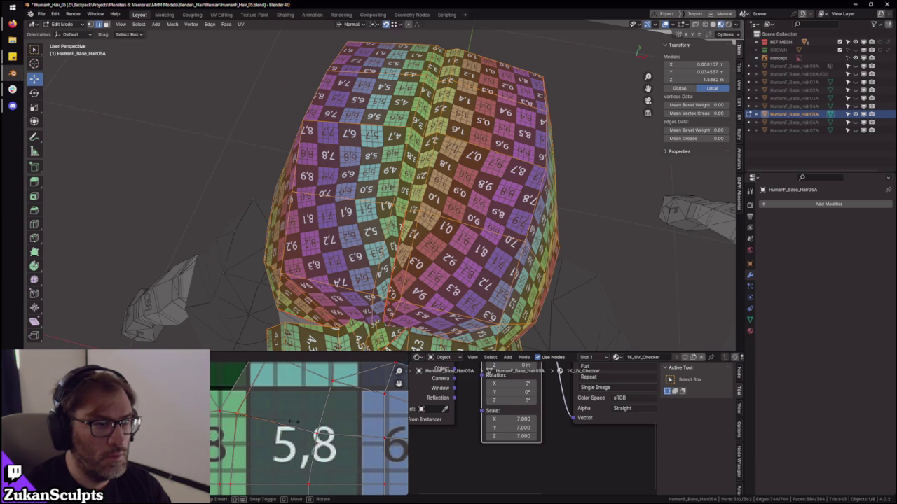
{"action": "left_click", "coordinate": [295, 422]}
{"action": "key", "text": "Tab"}
{"action": "mouse_move", "coordinate": [473, 300]}
{"action": "middle_mouse_down"}
{"action": "mouse_move", "coordinate": [483, 220]}
{"action": "mouse_move", "coordinate": [552, 241]}
{"action": "middle_mouse_up"}
{"action": "scroll", "coordinate": [483, 219], "scroll_direction": "down", "scroll_amount": 8}
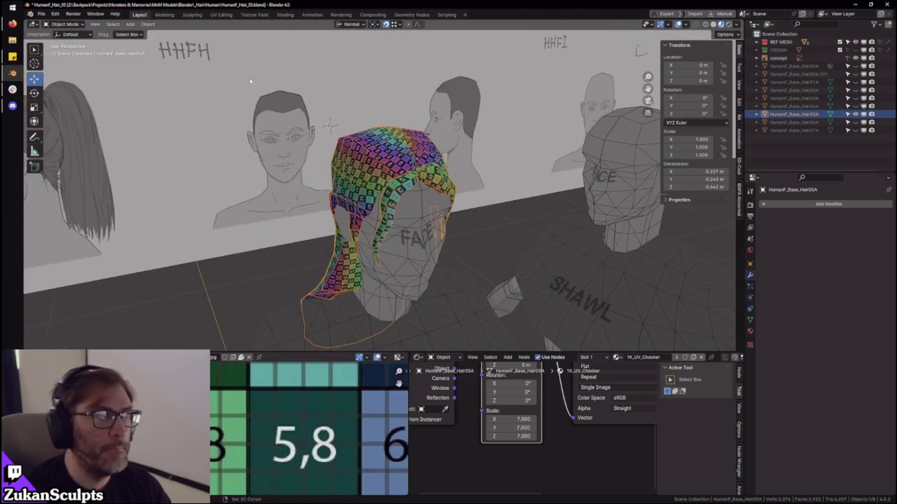
- Save incrementally as HumanF_Hair_06.blend
{"action": "left_click", "coordinate": [41, 14]}
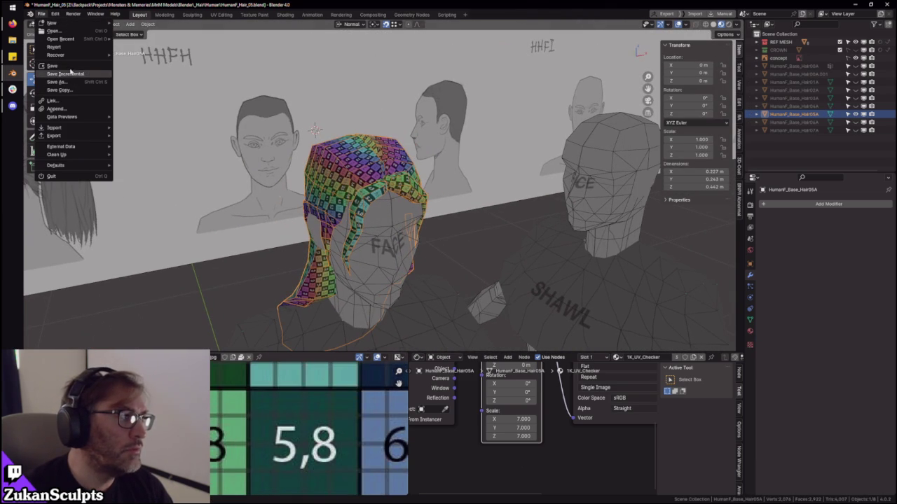
{"action": "left_click", "coordinate": [70, 74]}
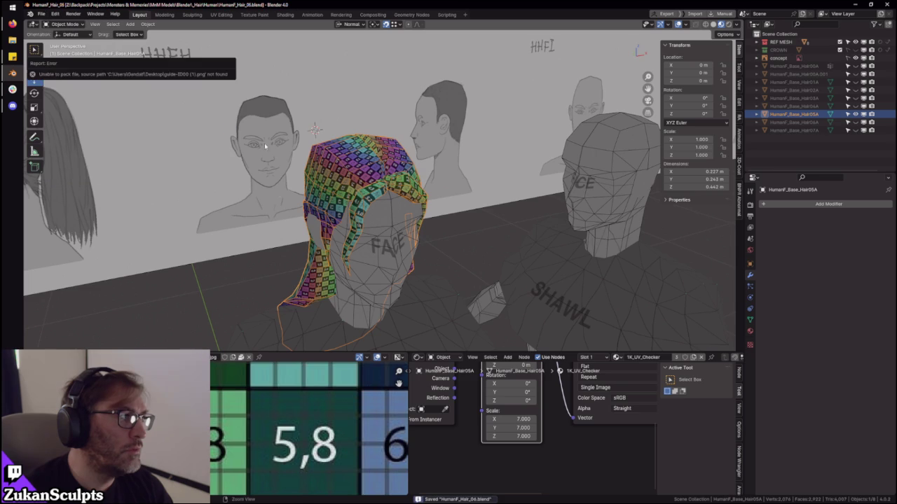
{"action": "middle_click_drag", "start_coordinate": [482, 226], "coordinate": [245, 126]}
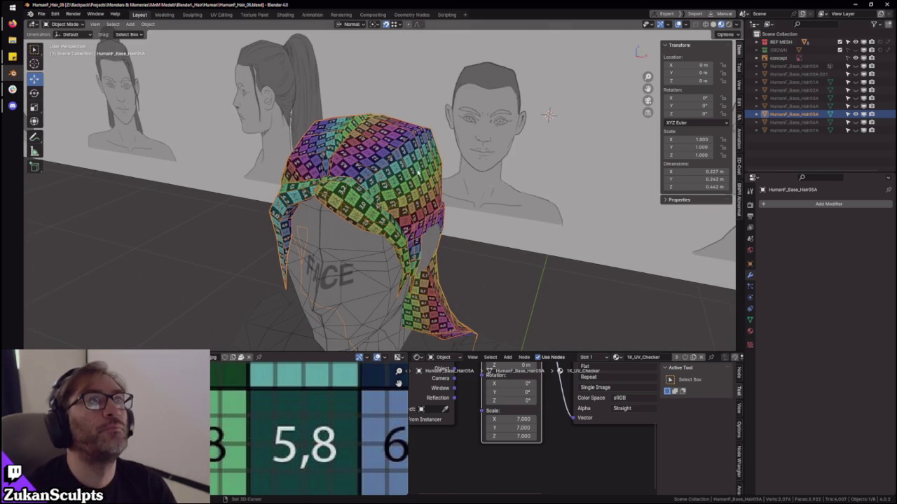
- Hide HumanF_Base_Hair05A and show the short HumanF_Base_Hair04A mesh in the Outliner
{"action": "middle_click_drag", "start_coordinate": [454, 162], "coordinate": [505, 168]}
{"action": "scroll", "coordinate": [505, 168], "scroll_direction": "down", "scroll_amount": 3}
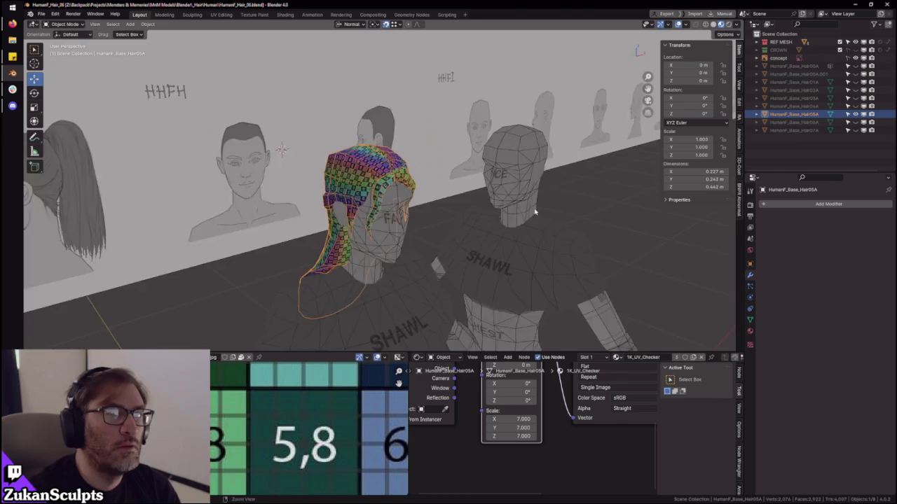
{"action": "left_click", "coordinate": [855, 106]}
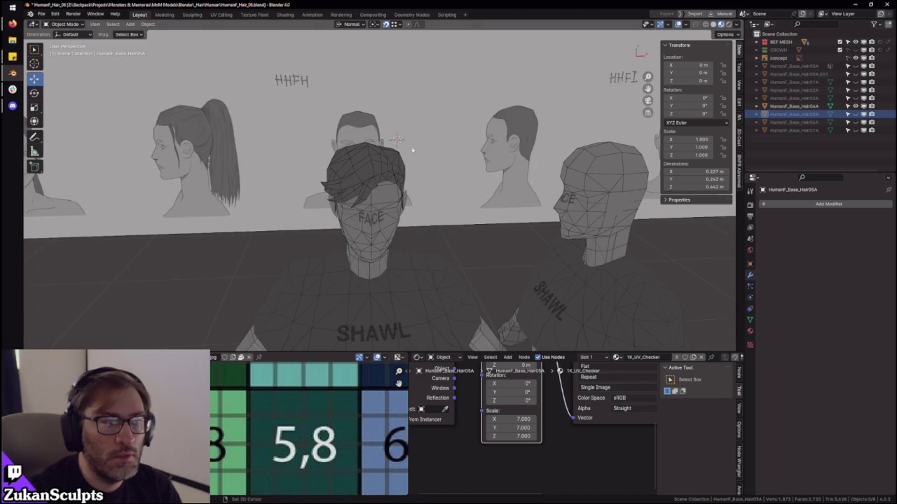
{"action": "scroll", "coordinate": [373, 159], "scroll_direction": "up", "scroll_amount": 3}
- Select Hair04A, check its UVs in edit mode, and apply the 1K_UV_Checker material
{"action": "middle_click_drag", "start_coordinate": [484, 166], "coordinate": [411, 150]}
{"action": "left_click", "coordinate": [410, 150]}
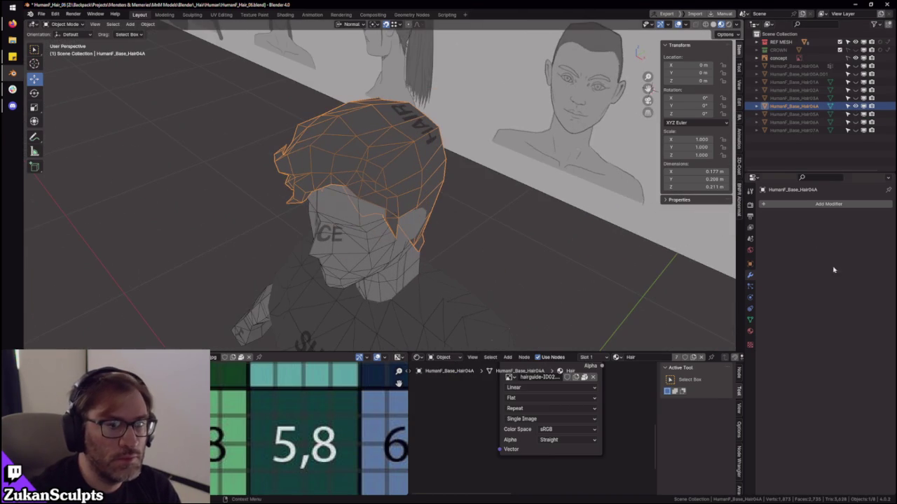
{"action": "left_click", "coordinate": [750, 332]}
{"action": "key", "text": "Tab"}
{"action": "key", "text": "a"}
{"action": "key", "text": "ctrl+space"}
{"action": "key", "text": "ctrl+space"}
{"action": "key", "text": "Tab"}
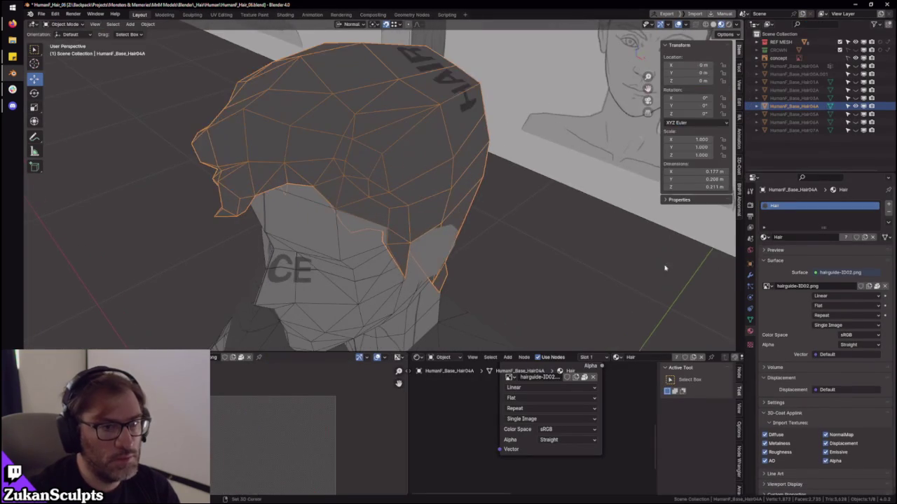
{"action": "left_click", "coordinate": [764, 237]}
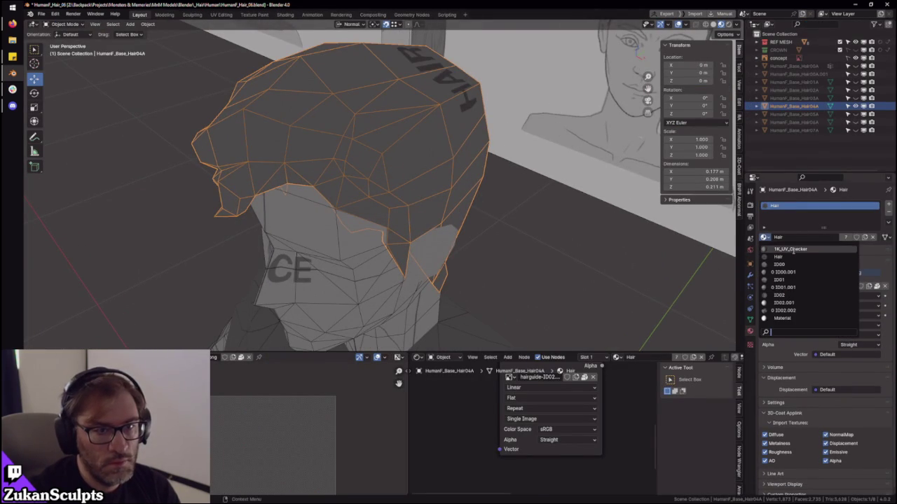
{"action": "left_click", "coordinate": [767, 255]}
- Put the Hair material back on Hair04A and Hair05A
{"action": "mouse_move", "coordinate": [396, 175]}
{"action": "middle_mouse_down"}
{"action": "mouse_move", "coordinate": [336, 195]}
{"action": "mouse_move", "coordinate": [774, 205]}
{"action": "middle_mouse_up"}
{"action": "left_click", "coordinate": [763, 237]}
{"action": "left_click", "coordinate": [775, 265]}
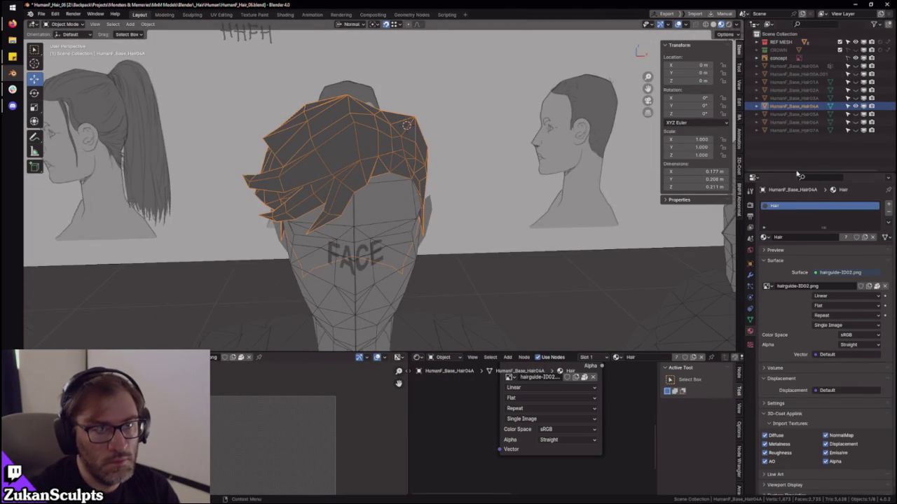
{"action": "left_click", "coordinate": [844, 114]}
{"action": "left_click", "coordinate": [764, 237]}
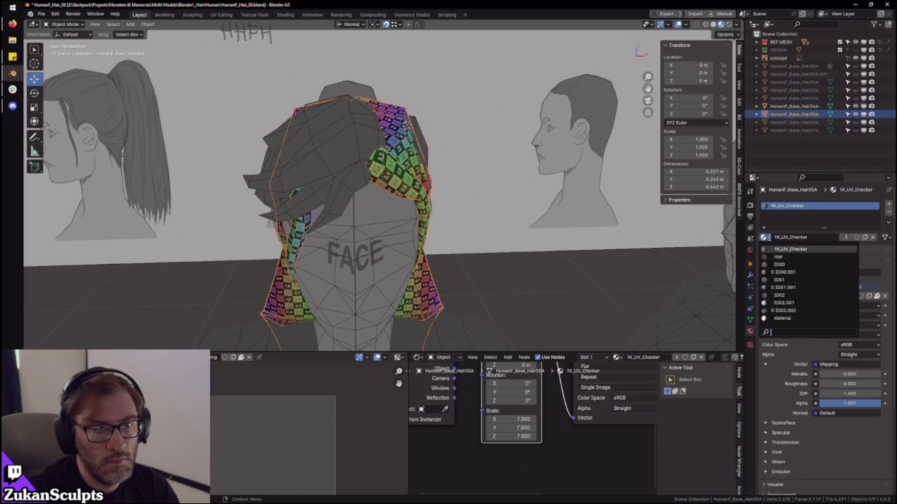
{"action": "left_click", "coordinate": [778, 256]}
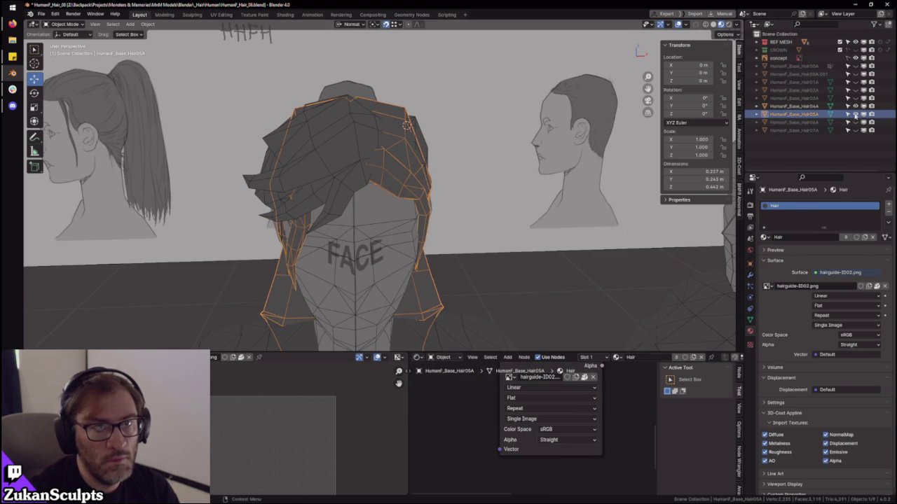
- Hide Hair05A, unhide the curly Hair03A, and give it the 1K_UV_Checker material in edit mode
{"action": "left_click", "coordinate": [855, 114]}
{"action": "left_click", "coordinate": [855, 106]}
{"action": "left_click", "coordinate": [855, 98]}
{"action": "left_click", "coordinate": [815, 98]}
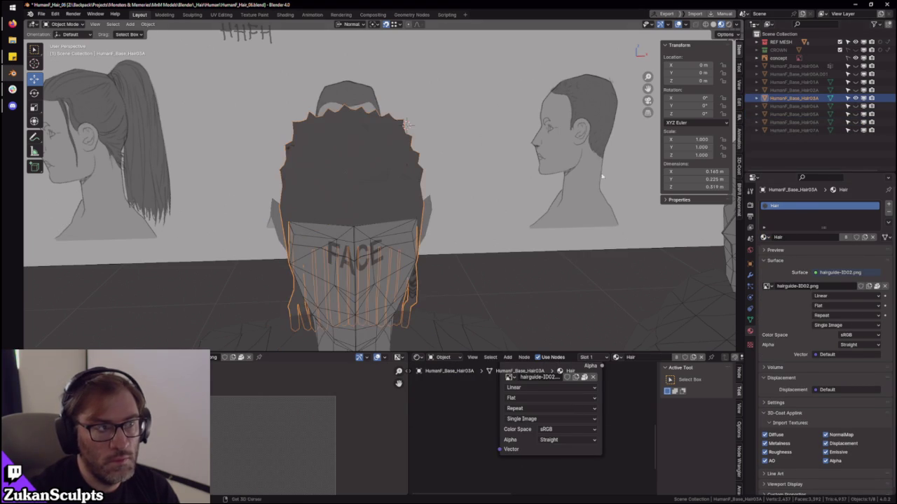
{"action": "key", "text": "Tab"}
{"action": "left_click", "coordinate": [766, 247]}
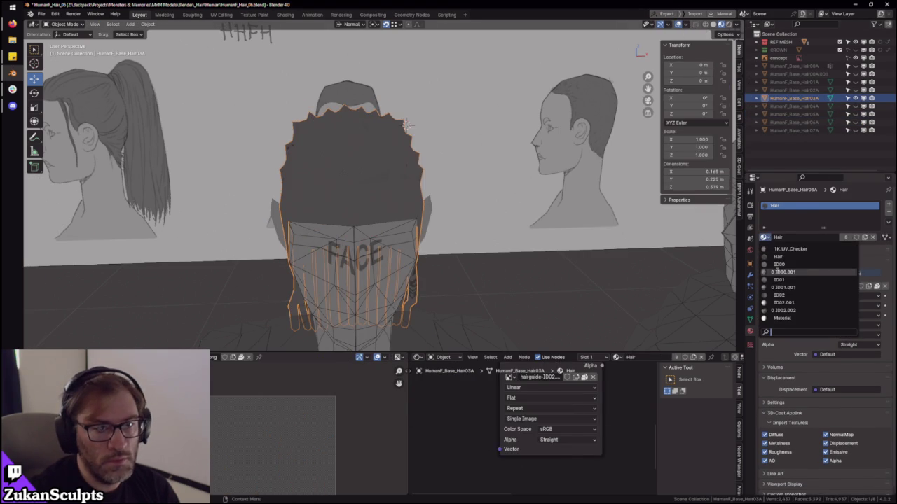
{"action": "left_click", "coordinate": [778, 248]}
{"action": "middle_click_drag", "start_coordinate": [528, 199], "coordinate": [484, 225]}
{"action": "mouse_move", "coordinate": [453, 265]}
{"action": "middle_mouse_down"}
{"action": "mouse_move", "coordinate": [445, 215]}
{"action": "mouse_move", "coordinate": [514, 246]}
{"action": "middle_mouse_up"}
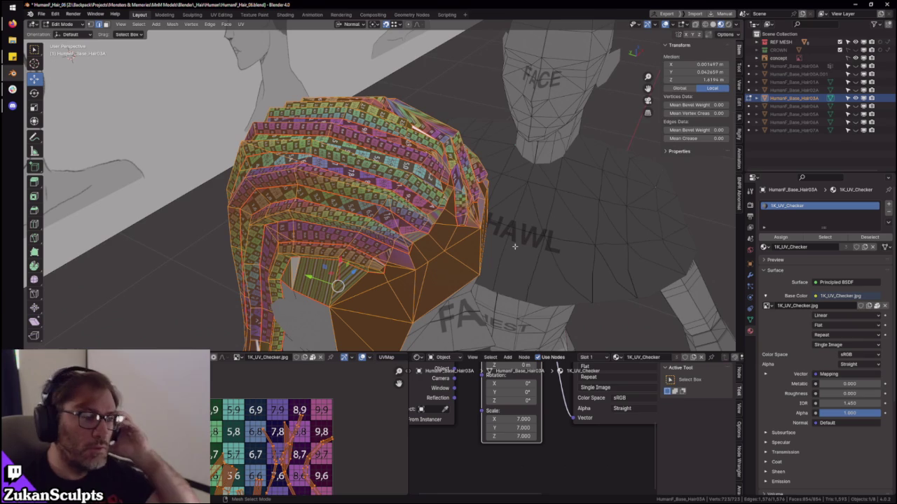
- Isolate the hair in local view, select one connected piece, and check its UVs
{"action": "key", "text": "KP_Divide"}
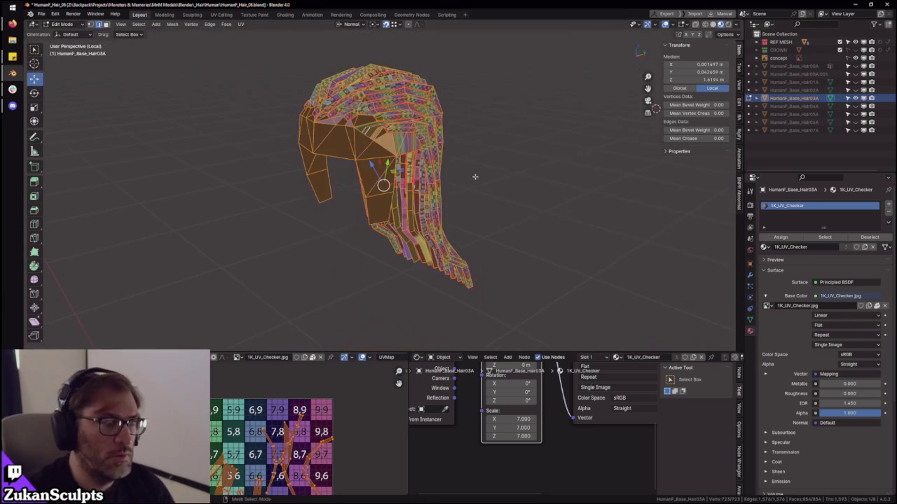
{"action": "middle_click_drag", "start_coordinate": [444, 155], "coordinate": [414, 231]}
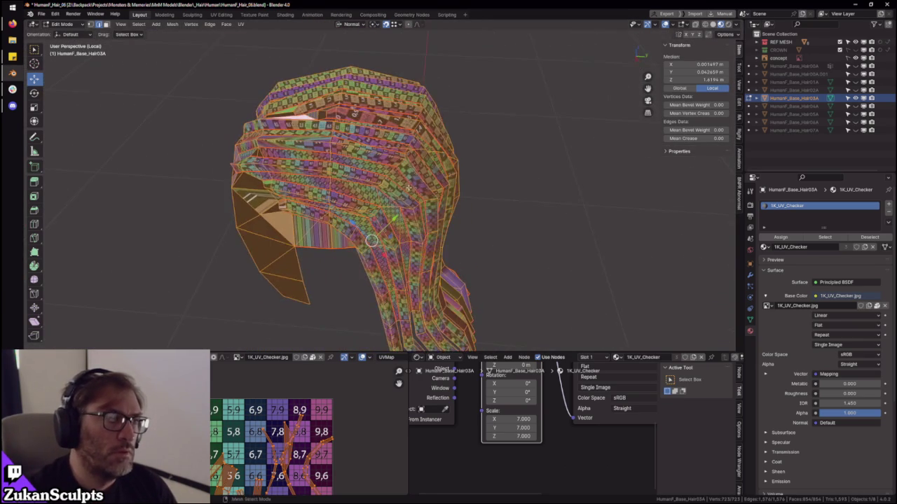
{"action": "left_click", "coordinate": [414, 179]}
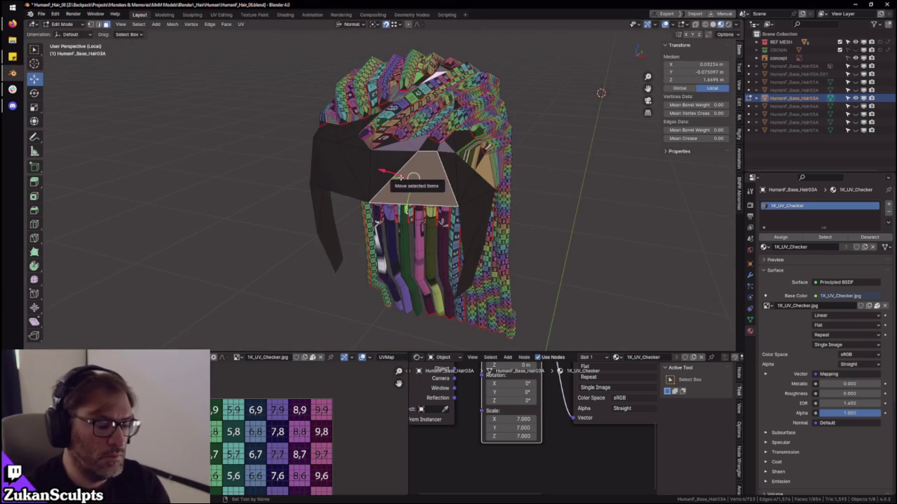
{"action": "key", "text": "ctrl+l"}
{"action": "mouse_move", "coordinate": [414, 179]}
{"action": "middle_mouse_down"}
{"action": "mouse_move", "coordinate": [385, 207]}
{"action": "mouse_move", "coordinate": [425, 282]}
{"action": "middle_mouse_up"}
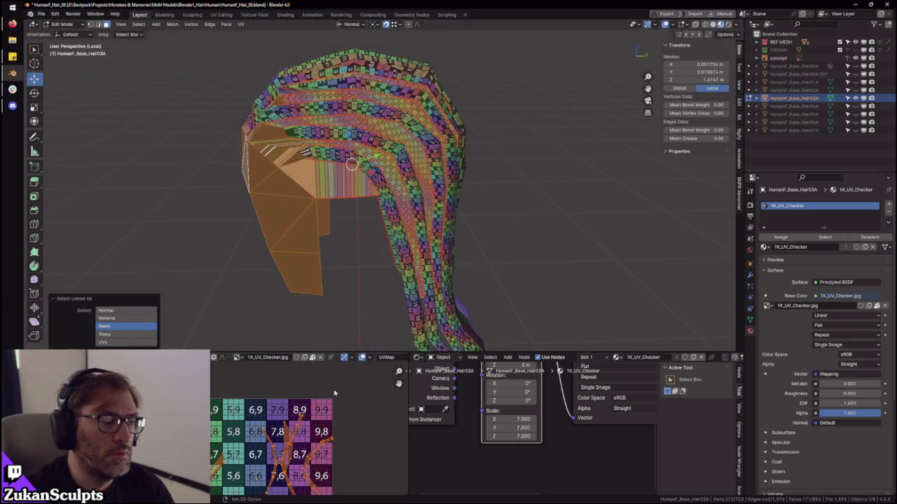
{"action": "key", "text": "ctrl+space"}
{"action": "scroll", "coordinate": [461, 322], "scroll_direction": "down", "scroll_amount": 1}
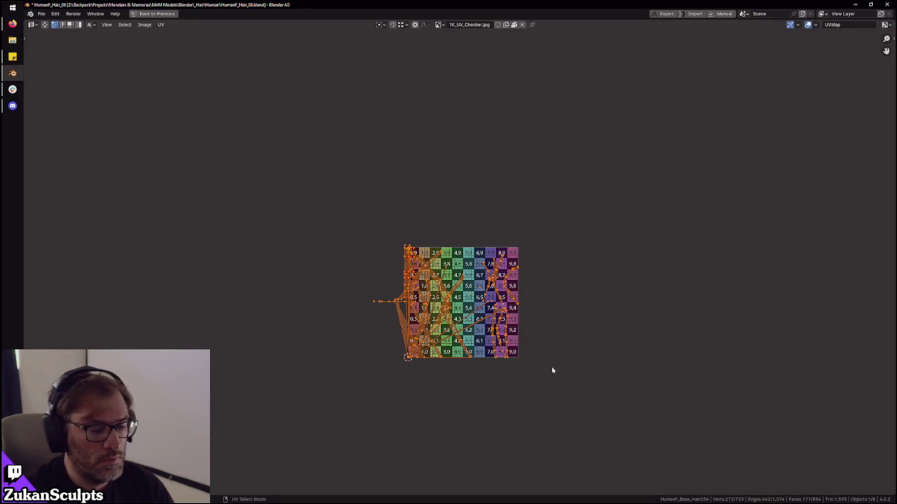
{"action": "key", "text": "ctrl+space"}
{"action": "scroll", "coordinate": [299, 201], "scroll_direction": "up", "scroll_amount": 3}
- Select the top cap faces and unwrap them from the front view
{"action": "middle_click_drag", "start_coordinate": [299, 201], "coordinate": [420, 163]}
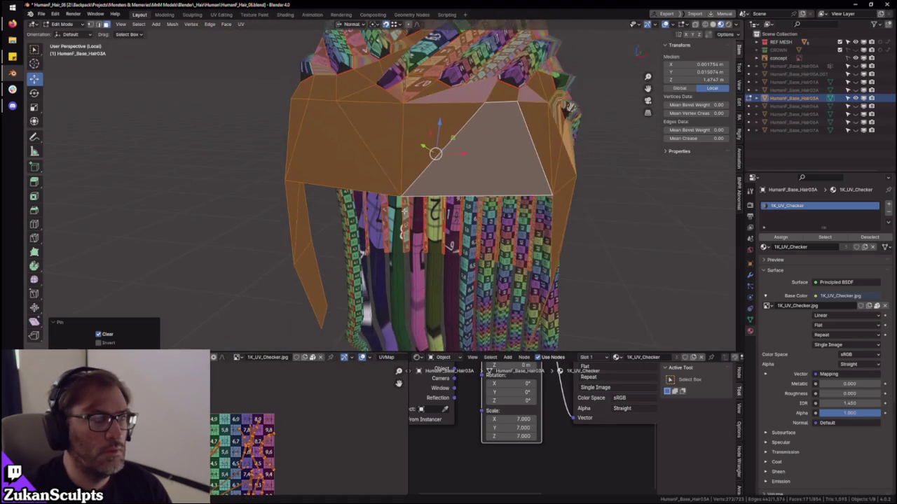
{"action": "left_click", "coordinate": [415, 161]}
{"action": "left_click", "coordinate": [328, 154], "text": "shift"}
{"action": "left_click", "coordinate": [319, 189], "text": "shift"}
{"action": "key", "text": "ctrl+space"}
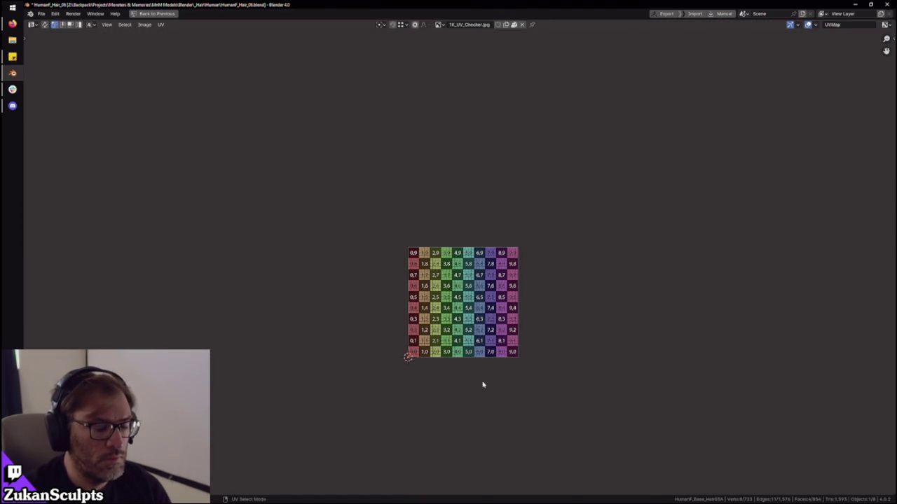
{"action": "key", "text": "ctrl+space"}
{"action": "key", "text": "KP_1"}
{"action": "key", "text": "u"}
{"action": "left_click", "coordinate": [522, 241]}
- Move the new cap UV island straight down below the checker grid
{"action": "key", "text": "ctrl+space"}
{"action": "key", "text": "g"}
{"action": "key", "text": "y"}
{"action": "left_click", "coordinate": [468, 419]}
{"action": "key", "text": "ctrl+space"}
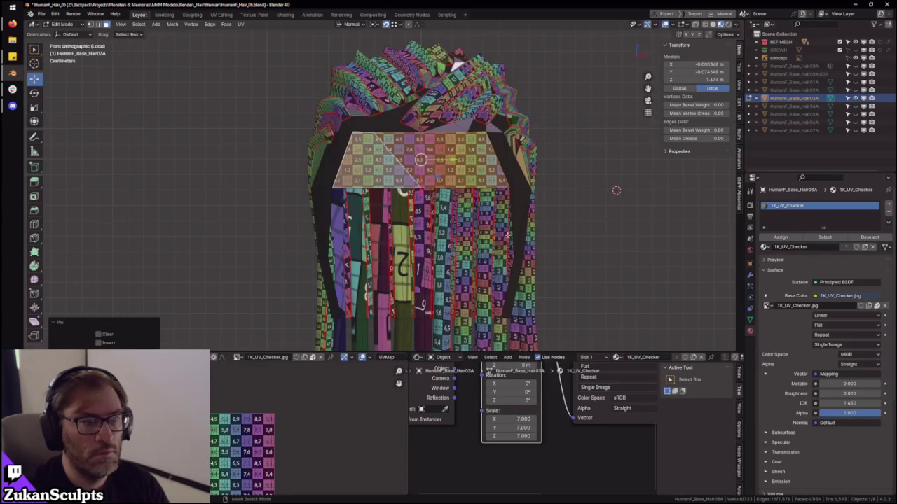
- Select the whole linked cap piece, re-unwrap it with the strands, and inspect the islands
{"action": "key", "text": "ctrl+l"}
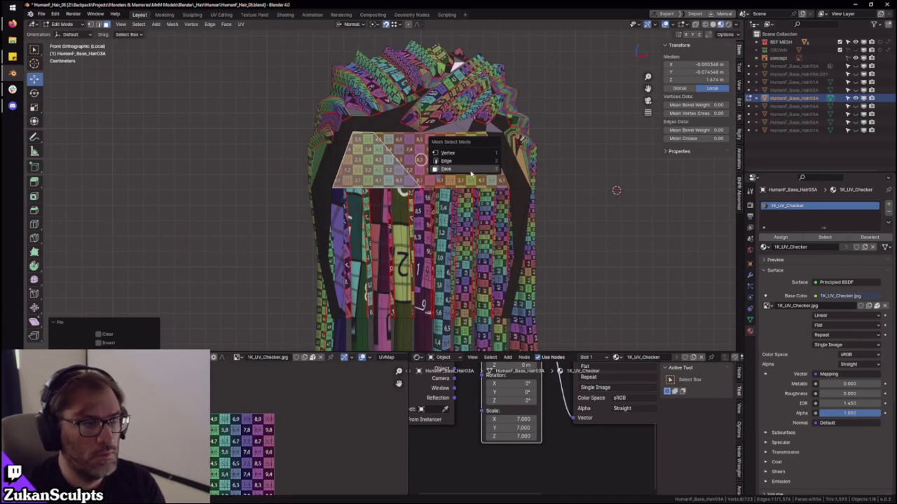
{"action": "left_click", "coordinate": [471, 168]}
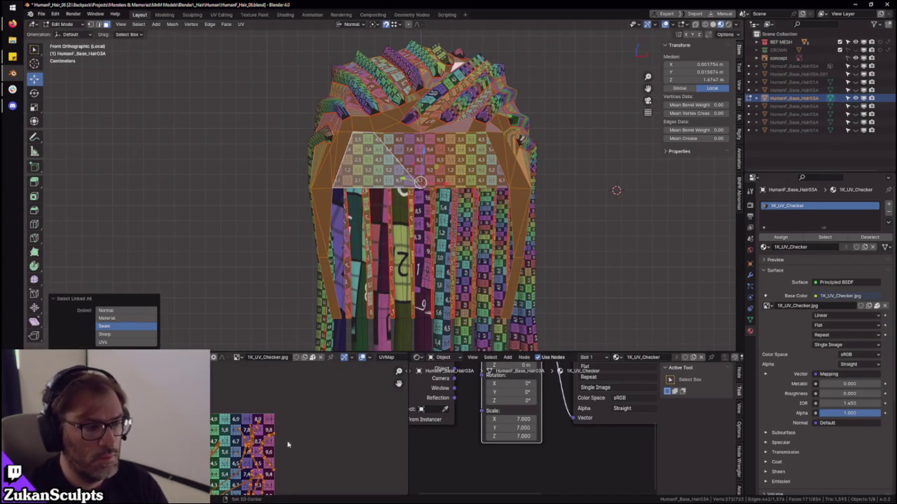
{"action": "key", "text": "ctrl+space"}
{"action": "key", "text": "ctrl+z"}
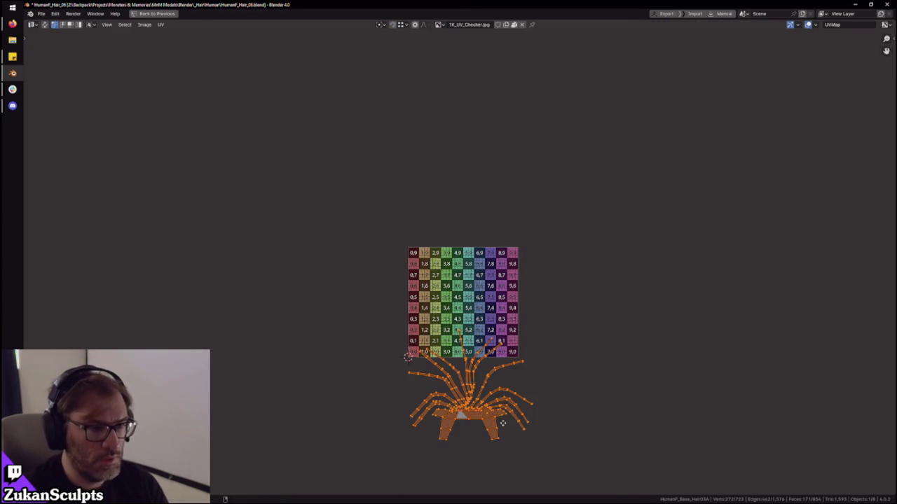
{"action": "scroll", "coordinate": [509, 438], "scroll_direction": "up", "scroll_amount": 4}
{"action": "scroll", "coordinate": [530, 366], "scroll_direction": "up", "scroll_amount": 3}
{"action": "key", "text": "ctrl+space"}
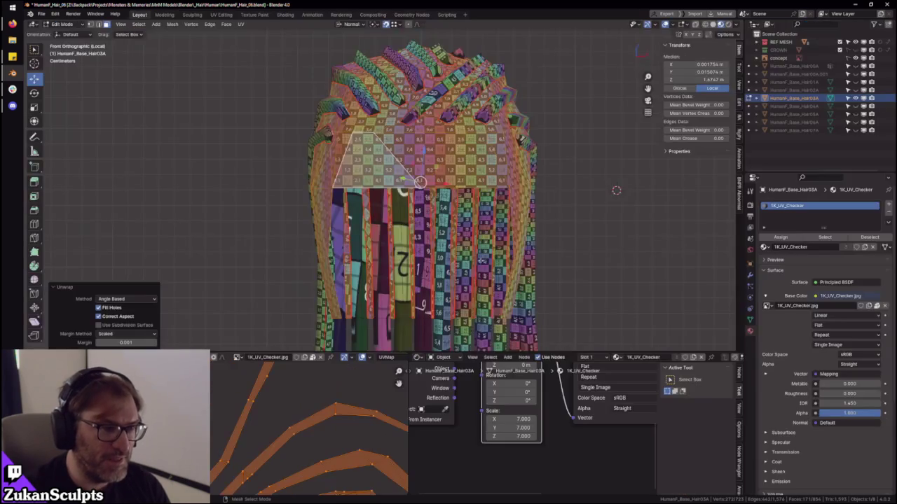
{"action": "middle_click_drag", "start_coordinate": [616, 190], "coordinate": [533, 210]}
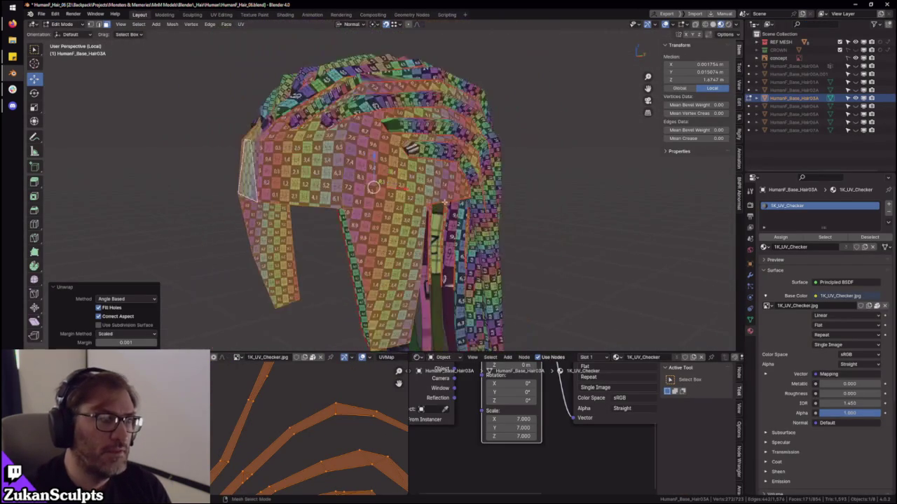
{"action": "middle_click_drag", "start_coordinate": [418, 204], "coordinate": [473, 225]}
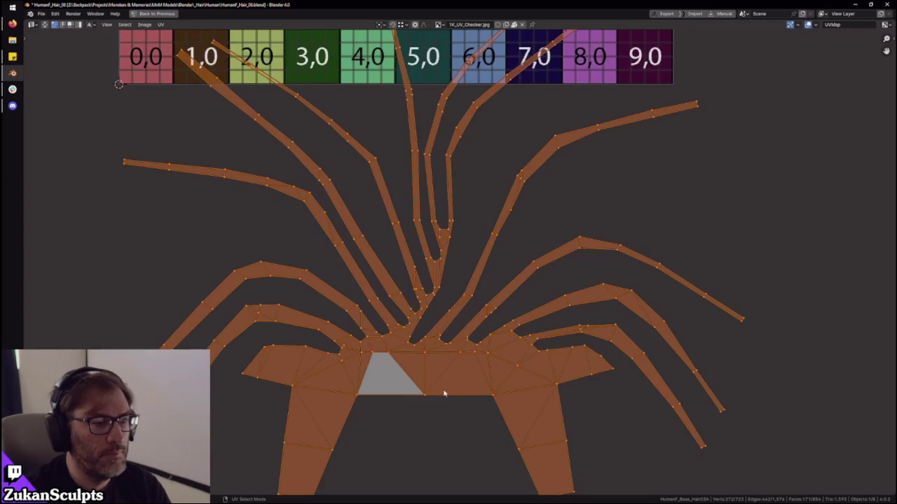
{"action": "key", "text": "ctrl+space"}
{"action": "middle_click_drag", "start_coordinate": [455, 345], "coordinate": [467, 296]}
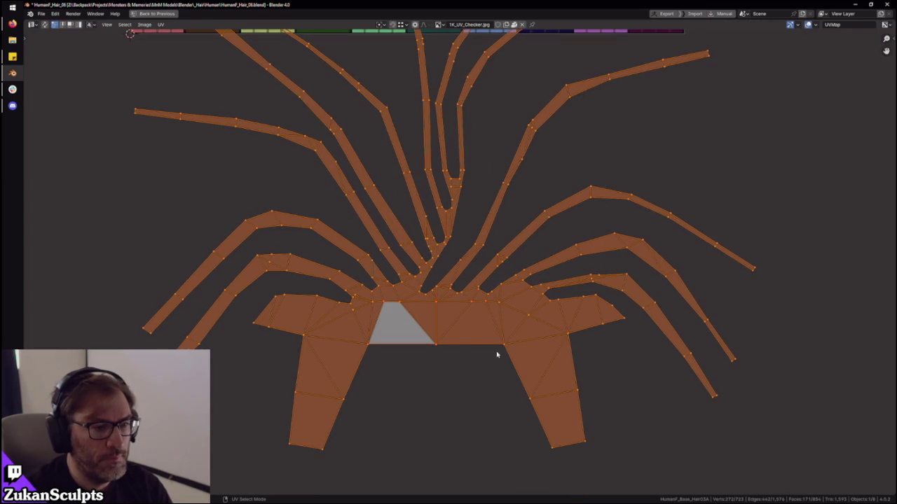
- In vertex mode, flatten the cap's lower edge row (scale Y 0) and lower it slightly
{"action": "key", "text": "ctrl+Tab"}
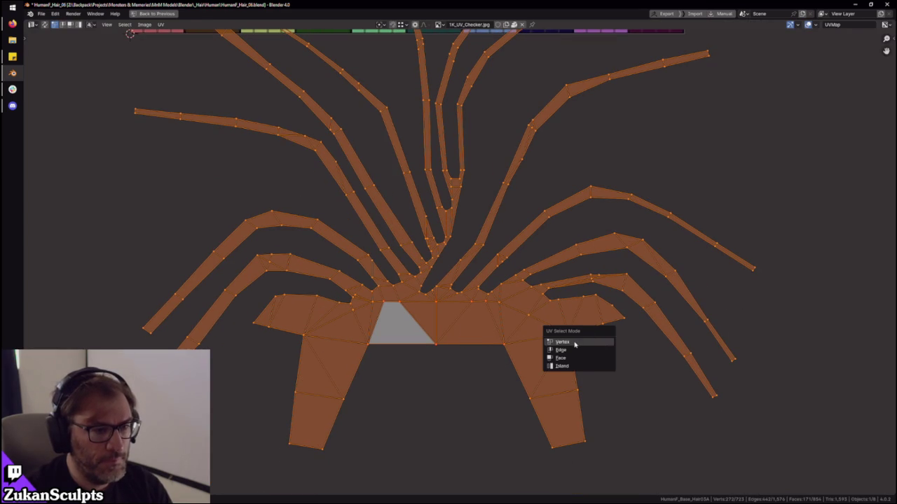
{"action": "left_click_drag", "start_coordinate": [250, 354], "coordinate": [338, 315]}
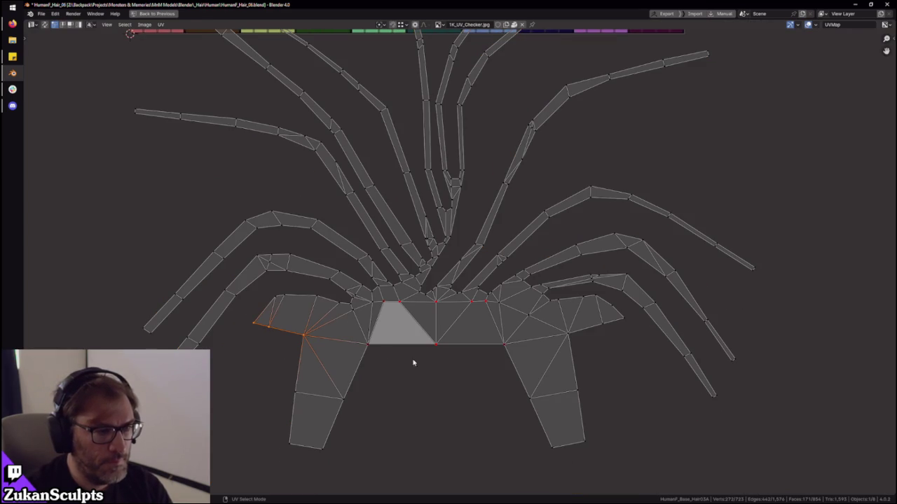
{"action": "left_click_drag", "start_coordinate": [559, 347], "coordinate": [638, 320], "text": "shift"}
{"action": "key", "text": "s"}
{"action": "key", "text": "y"}
{"action": "key", "text": "0"}
{"action": "key", "text": "Return"}
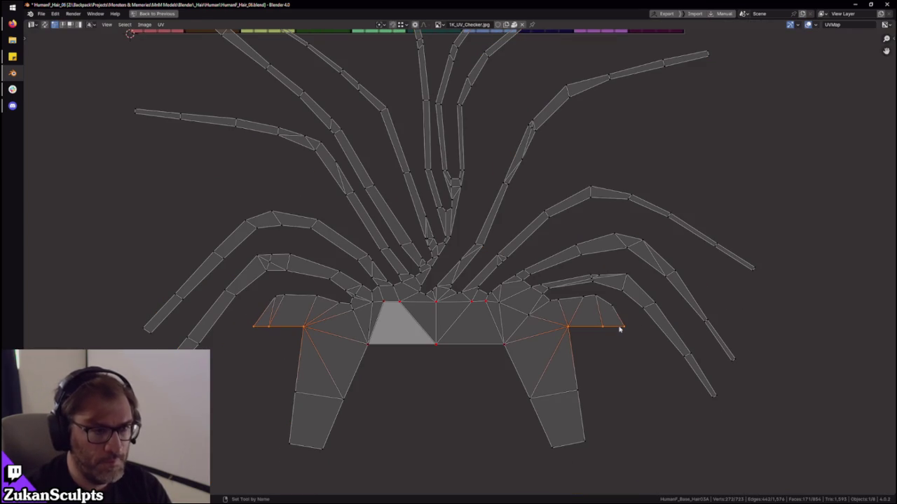
{"action": "key", "text": "g"}
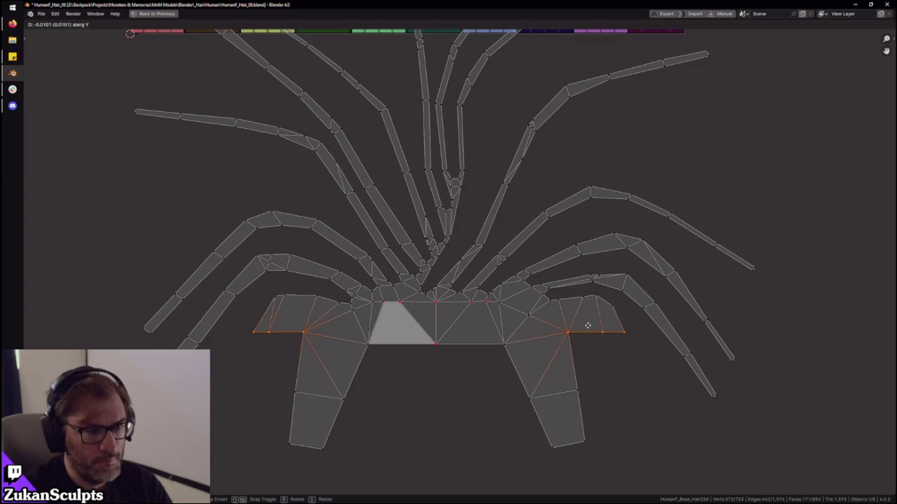
{"action": "left_click", "coordinate": [590, 337]}
- Flatten the bottom vertex row, including the middle vertex, with a Y scale of 0
{"action": "left_click_drag", "start_coordinate": [368, 360], "coordinate": [496, 335], "text": "shift"}
{"action": "key", "text": "s"}
{"action": "key", "text": "y"}
{"action": "key", "text": "0"}
{"action": "key", "text": "Return"}
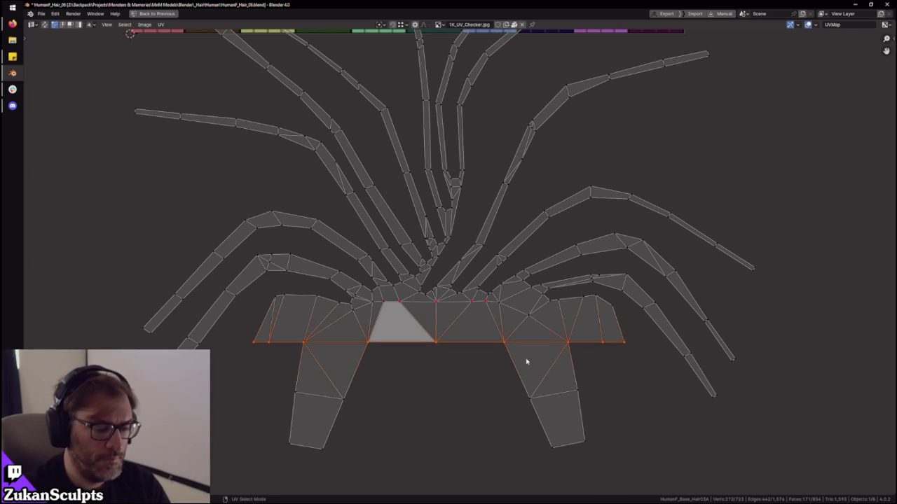
- Frame and select all UVs, then inspect the checker on the hair cap in full layout
{"action": "key", "text": "Home"}
{"action": "key", "text": "a"}
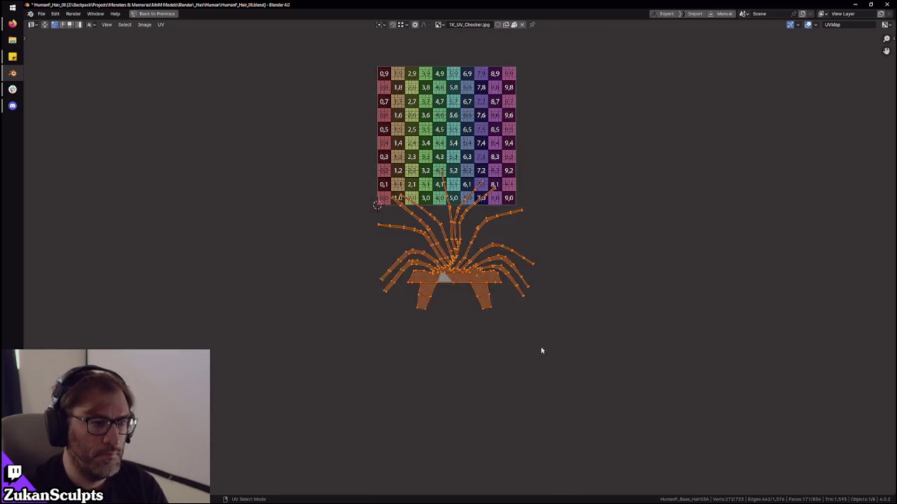
{"action": "scroll", "coordinate": [525, 316], "scroll_direction": "up", "scroll_amount": 4}
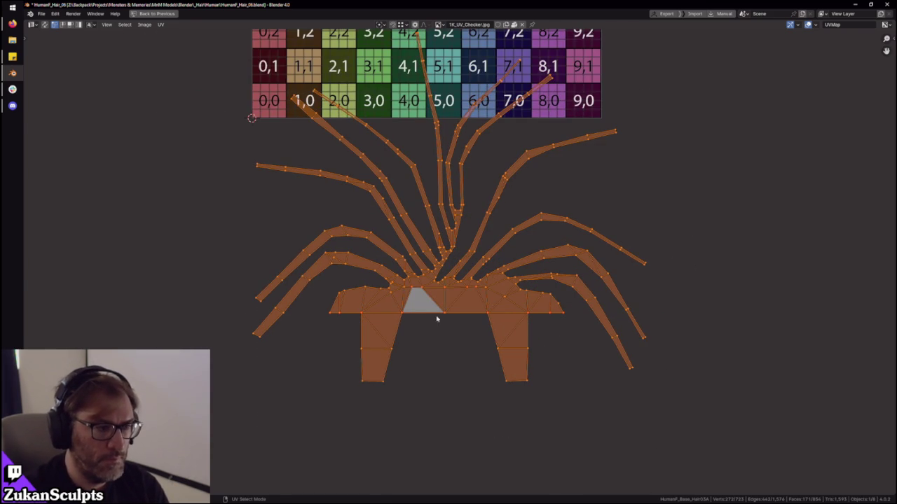
{"action": "key", "text": "ctrl+space"}
{"action": "scroll", "coordinate": [457, 211], "scroll_direction": "up", "scroll_amount": 2}
{"action": "mouse_move", "coordinate": [429, 209]}
{"action": "middle_mouse_down"}
{"action": "mouse_move", "coordinate": [457, 210]}
{"action": "mouse_move", "coordinate": [438, 208]}
{"action": "middle_mouse_up"}
{"action": "middle_click_drag", "start_coordinate": [283, 433], "coordinate": [318, 422]}
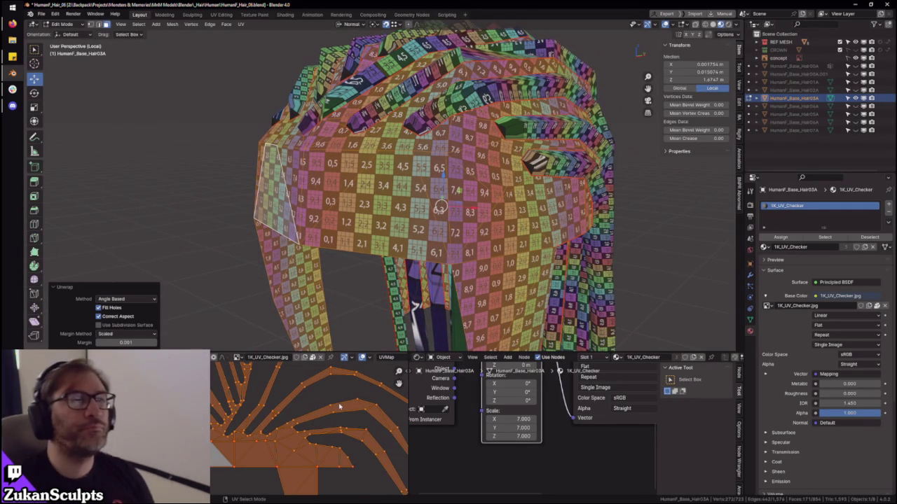
{"action": "middle_click_drag", "start_coordinate": [463, 161], "coordinate": [484, 210]}
{"action": "left_click", "coordinate": [504, 176]}
{"action": "key", "text": "ctrl+l"}
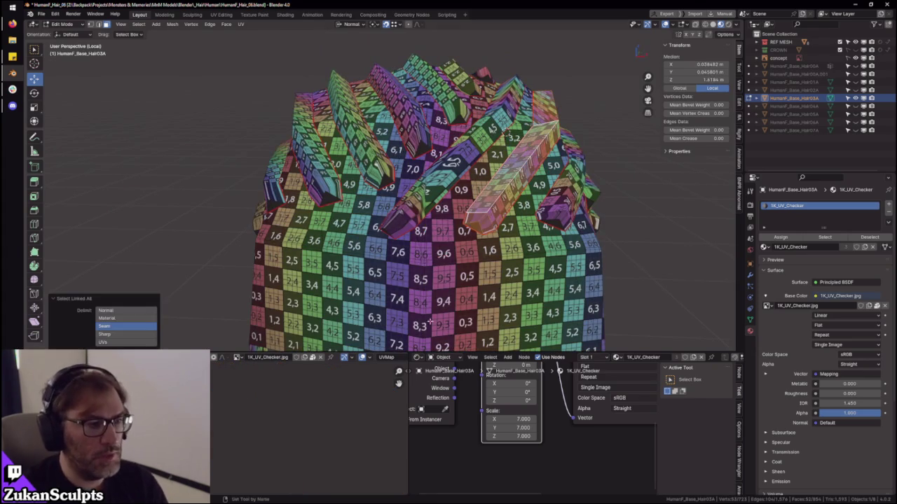
{"action": "key", "text": "ctrl+space"}
{"action": "scroll", "coordinate": [276, 407], "scroll_direction": "up", "scroll_amount": 3}
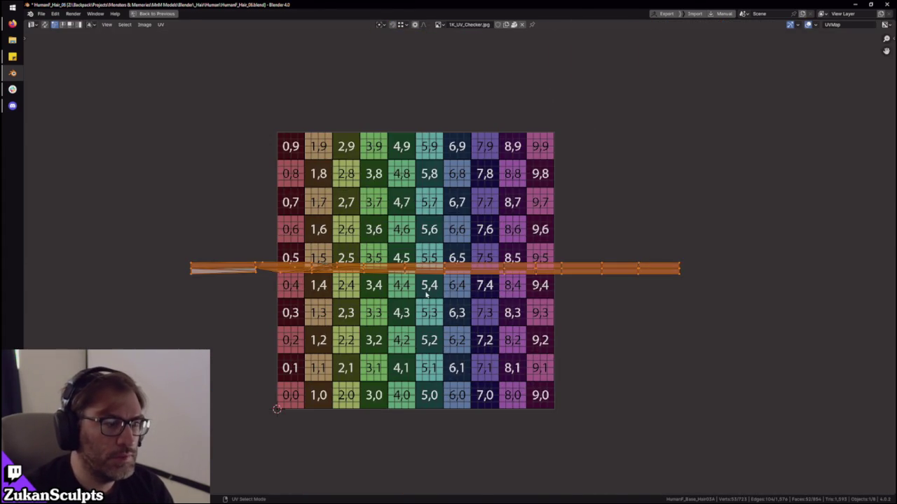
{"action": "key", "text": "ctrl+space"}
{"action": "middle_click_drag", "start_coordinate": [473, 189], "coordinate": [432, 218]}
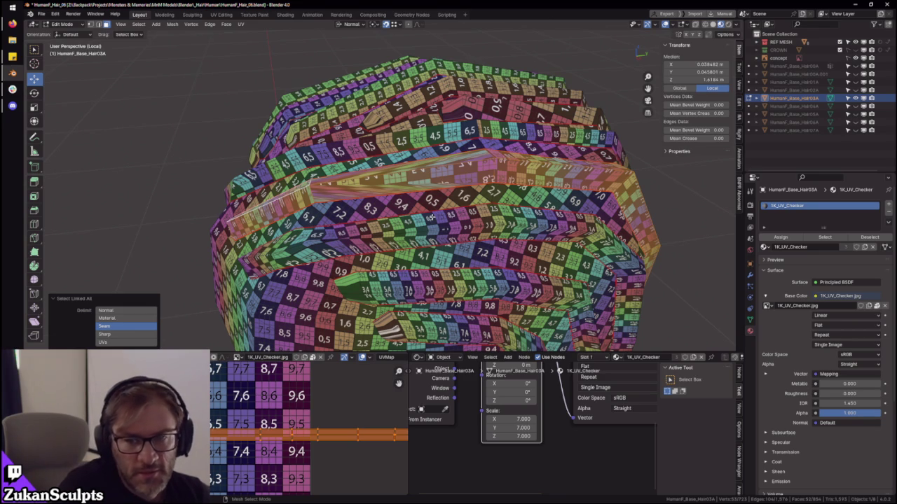
{"action": "scroll", "coordinate": [432, 218], "scroll_direction": "up", "scroll_amount": 2}
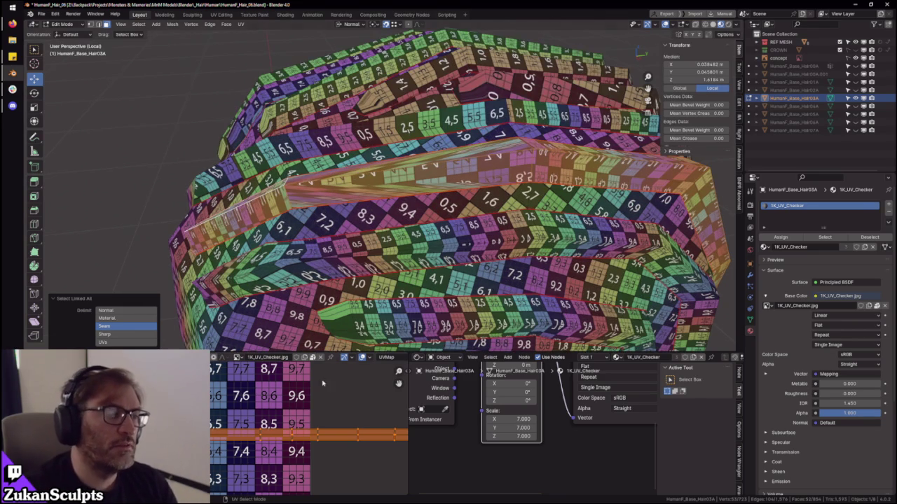
{"action": "key", "text": "ctrl+space"}
{"action": "key", "text": "ctrl+space"}
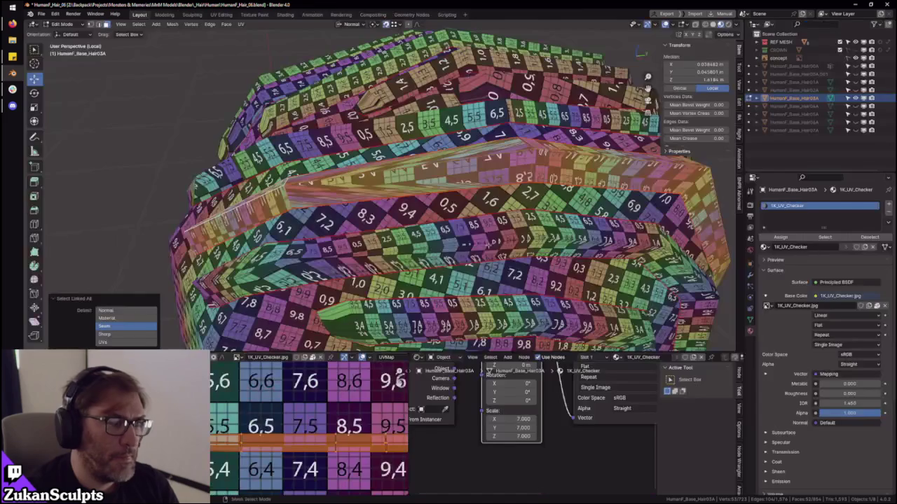
{"action": "mouse_move", "coordinate": [435, 197]}
{"action": "middle_mouse_down"}
{"action": "mouse_move", "coordinate": [484, 158]}
{"action": "mouse_move", "coordinate": [472, 189]}
{"action": "mouse_move", "coordinate": [499, 199]}
{"action": "mouse_move", "coordinate": [396, 112]}
{"action": "mouse_move", "coordinate": [707, 260]}
{"action": "mouse_move", "coordinate": [398, 172]}
{"action": "middle_mouse_up"}
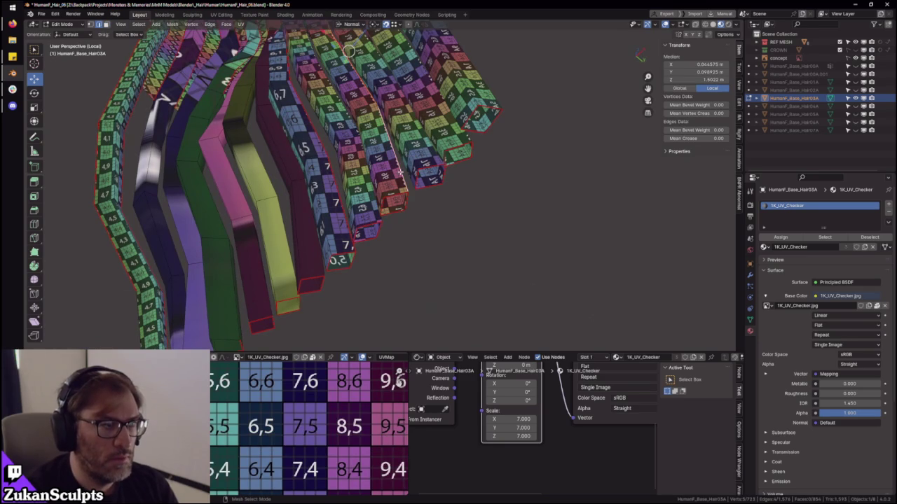
{"action": "middle_click_drag", "start_coordinate": [373, 204], "coordinate": [408, 190]}
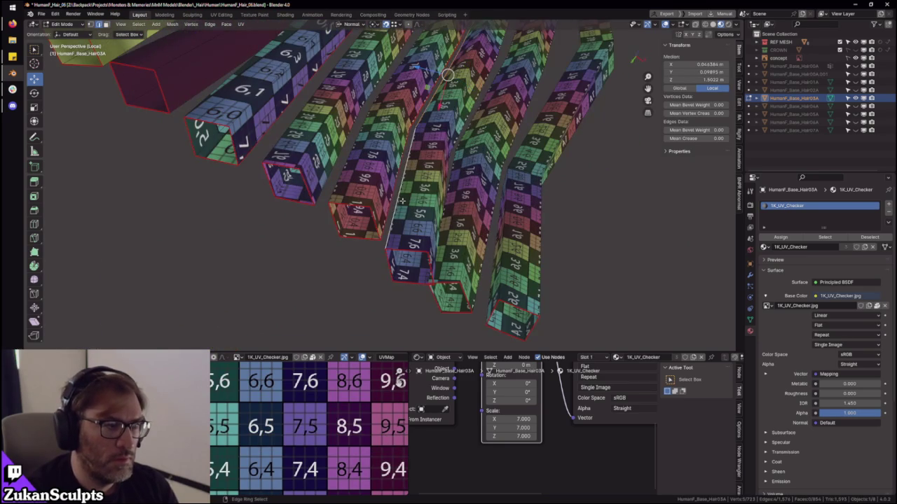
{"action": "scroll", "coordinate": [403, 201], "scroll_direction": "down", "scroll_amount": 2}
{"action": "scroll", "coordinate": [403, 202], "scroll_direction": "down", "scroll_amount": 2}
{"action": "scroll", "coordinate": [402, 199], "scroll_direction": "down", "scroll_amount": 2}
{"action": "scroll", "coordinate": [402, 198], "scroll_direction": "down", "scroll_amount": 2}
{"action": "mouse_move", "coordinate": [403, 199]}
{"action": "middle_mouse_down"}
{"action": "mouse_move", "coordinate": [440, 223]}
{"action": "mouse_move", "coordinate": [455, 211]}
{"action": "middle_mouse_up"}
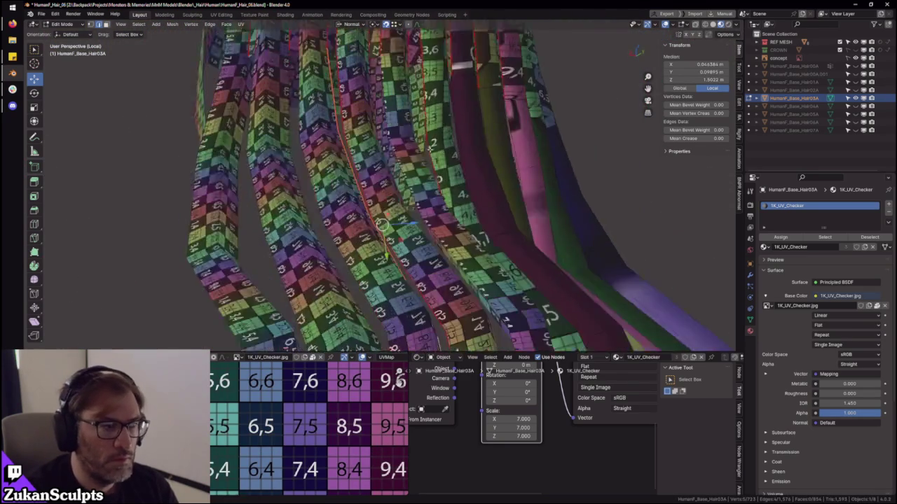
{"action": "middle_click_drag", "start_coordinate": [406, 231], "coordinate": [406, 202], "text": "ctrl"}
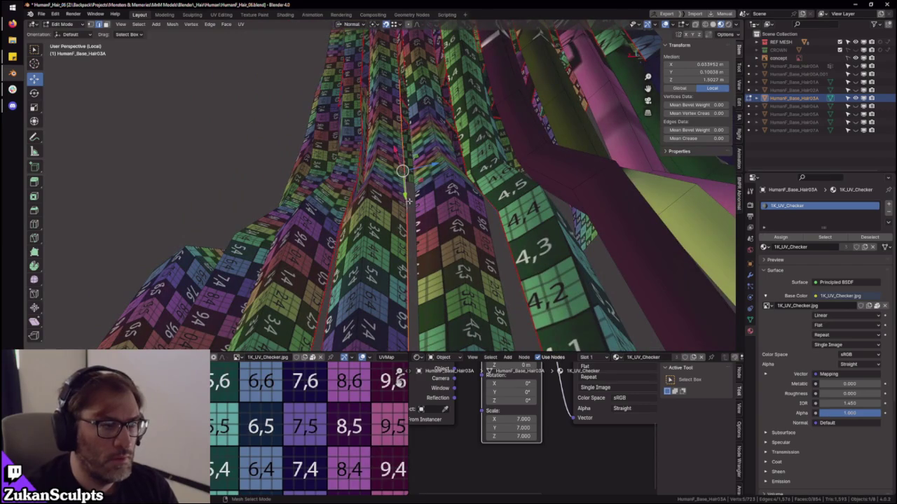
{"action": "left_click", "coordinate": [490, 237], "text": "ctrl+alt"}
{"action": "middle_click_drag", "start_coordinate": [490, 237], "coordinate": [399, 252]}
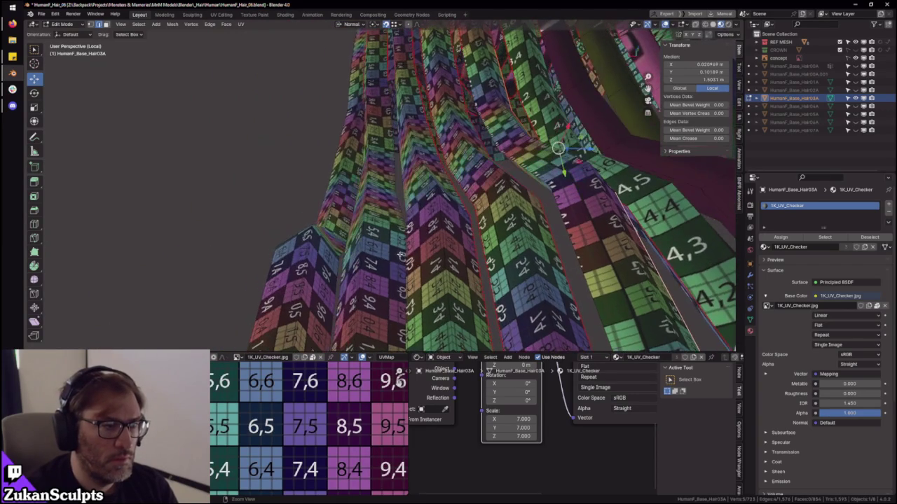
{"action": "left_click", "coordinate": [398, 195], "text": "ctrl+alt"}
{"action": "middle_click_drag", "start_coordinate": [398, 195], "coordinate": [420, 189]}
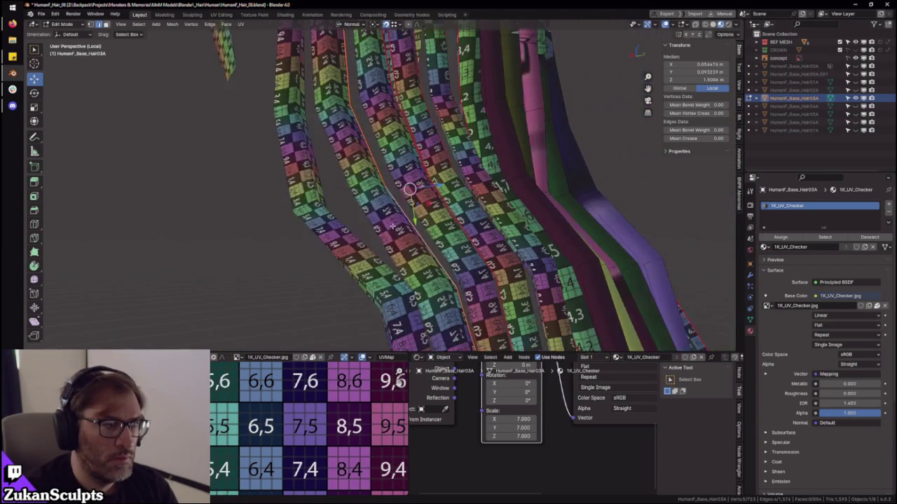
{"action": "middle_click_drag", "start_coordinate": [370, 214], "coordinate": [390, 231]}
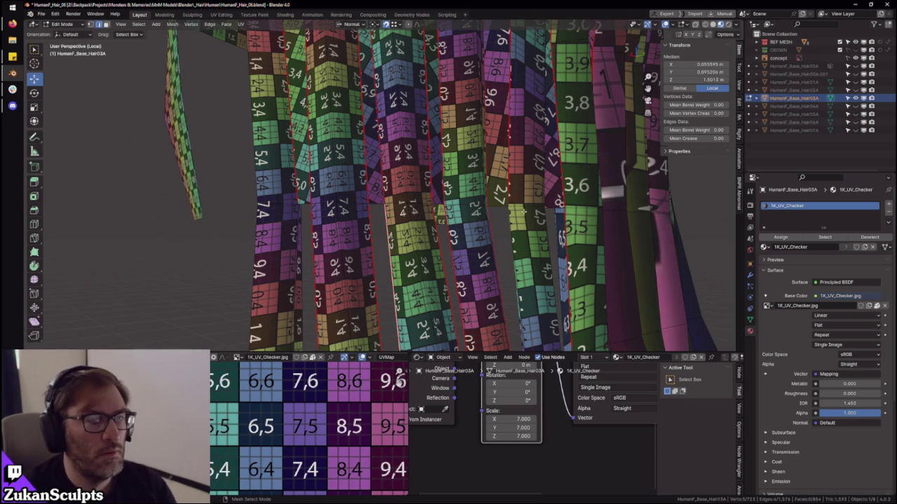
{"action": "middle_click_drag", "start_coordinate": [521, 211], "coordinate": [474, 197]}
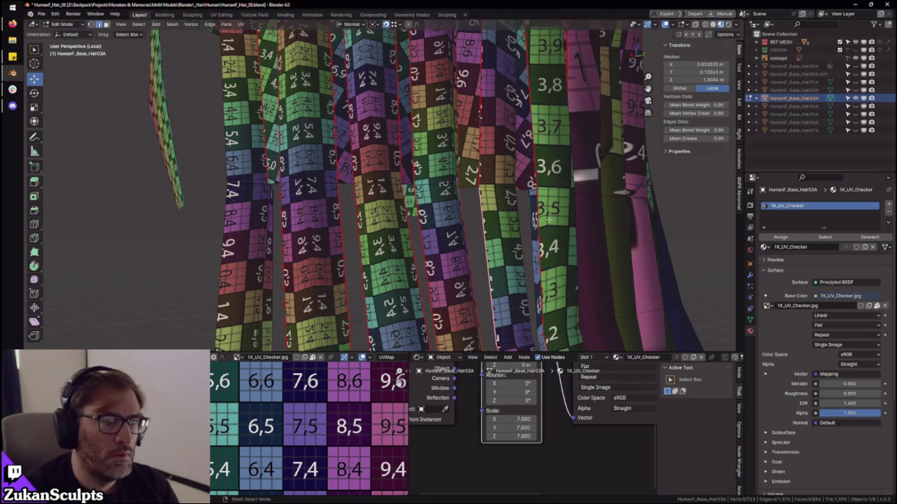
{"action": "scroll", "coordinate": [548, 219], "scroll_direction": "down", "scroll_amount": 3}
{"action": "left_click", "coordinate": [464, 231], "text": "alt"}
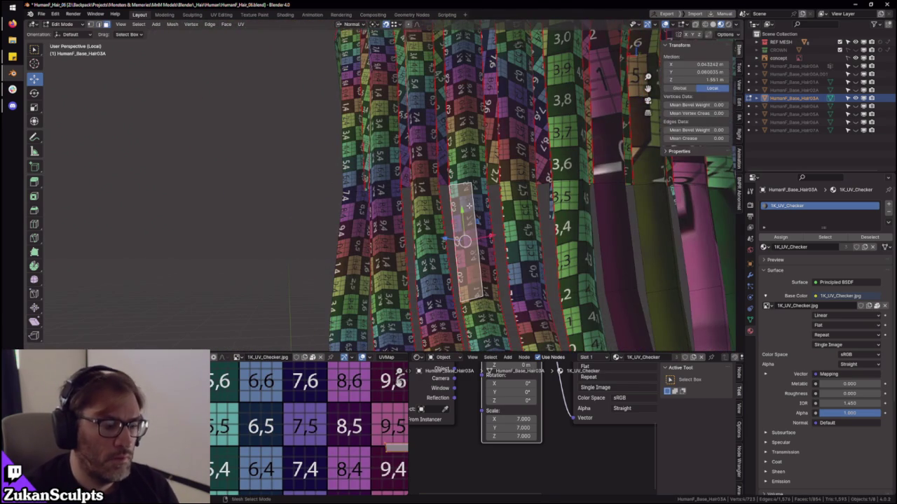
- Select the whole linked hair strip and frame its UVs in the UV editor
{"action": "key", "text": "ctrl+l"}
{"action": "key", "text": "KP_Decimal"}
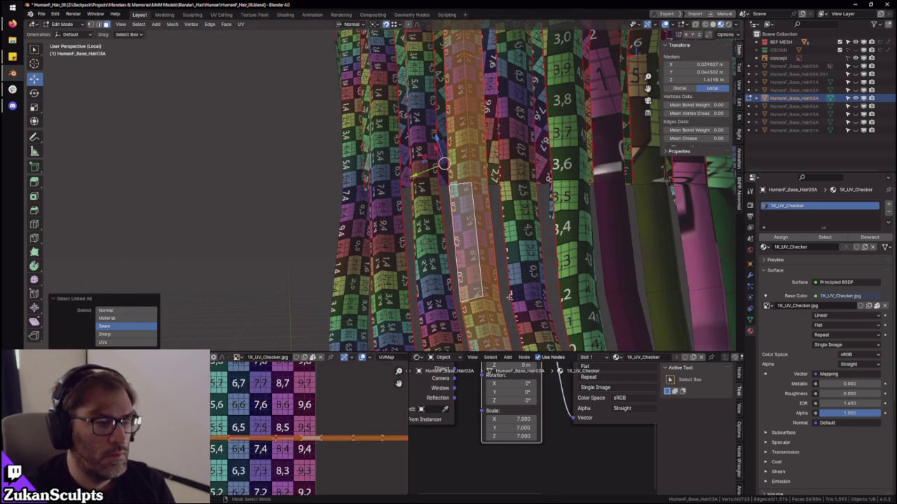
{"action": "key", "text": "ctrl+space"}
{"action": "scroll", "coordinate": [476, 321], "scroll_direction": "down", "scroll_amount": 5}
{"action": "mouse_move", "coordinate": [477, 322]}
{"action": "middle_mouse_down"}
{"action": "mouse_move", "coordinate": [665, 322]}
{"action": "mouse_move", "coordinate": [558, 308]}
{"action": "mouse_move", "coordinate": [510, 336]}
{"action": "middle_mouse_up"}
{"action": "scroll", "coordinate": [511, 336], "scroll_direction": "up", "scroll_amount": 4}
{"action": "key", "text": "ctrl+space"}
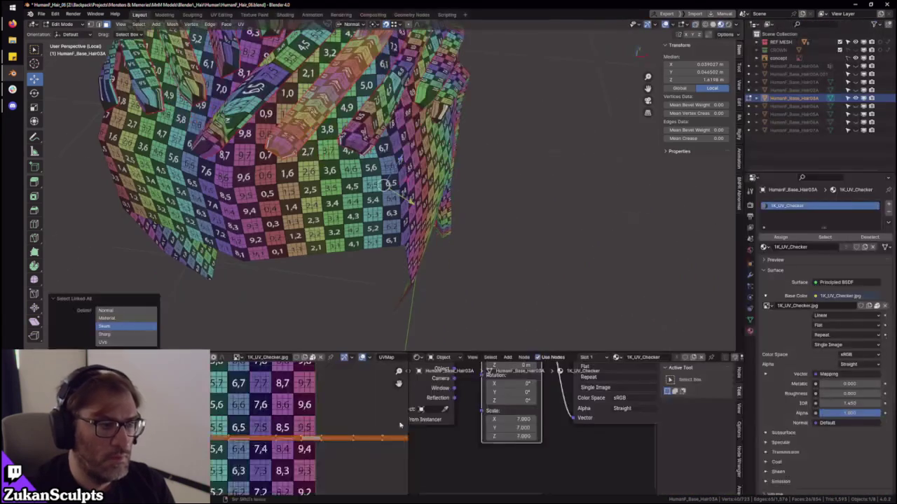
- Zoom into the UV editor and orbit to a closer, higher view of the hair
{"action": "key", "text": "ctrl+space"}
{"action": "scroll", "coordinate": [240, 307], "scroll_direction": "up", "scroll_amount": 3}
{"action": "scroll", "coordinate": [240, 307], "scroll_direction": "up", "scroll_amount": 3}
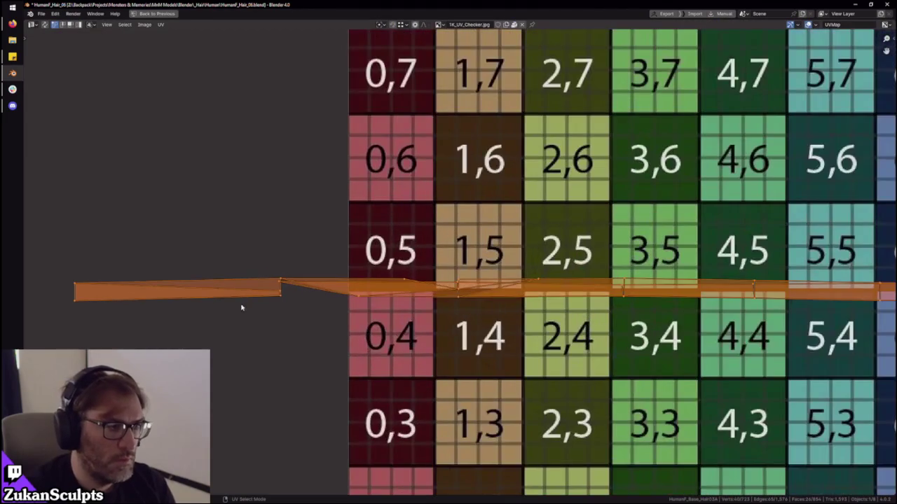
{"action": "key", "text": "ctrl+space"}
{"action": "middle_click_drag", "start_coordinate": [324, 308], "coordinate": [412, 239]}
{"action": "scroll", "coordinate": [412, 238], "scroll_direction": "up", "scroll_amount": 3}
{"action": "scroll", "coordinate": [412, 239], "scroll_direction": "up", "scroll_amount": 3}
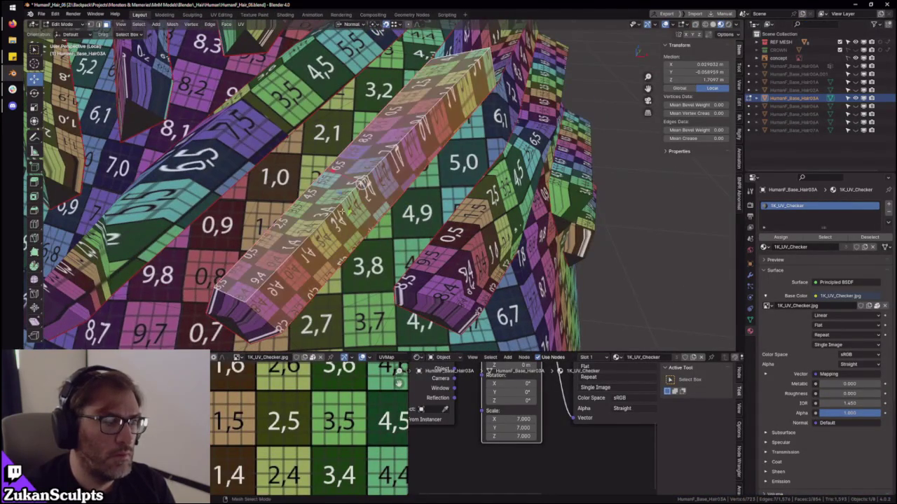
{"action": "scroll", "coordinate": [377, 442], "scroll_direction": "down", "scroll_amount": 2}
{"action": "scroll", "coordinate": [377, 443], "scroll_direction": "up", "scroll_amount": 3}
{"action": "scroll", "coordinate": [377, 443], "scroll_direction": "up", "scroll_amount": 3}
- Move the strip's UV island twice and scale it taller along Y
{"action": "key", "text": "g"}
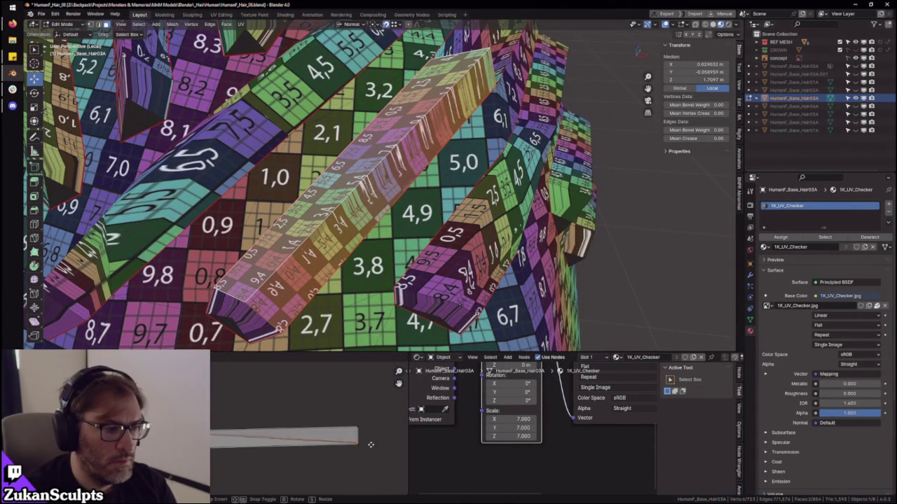
{"action": "left_click", "coordinate": [370, 435]}
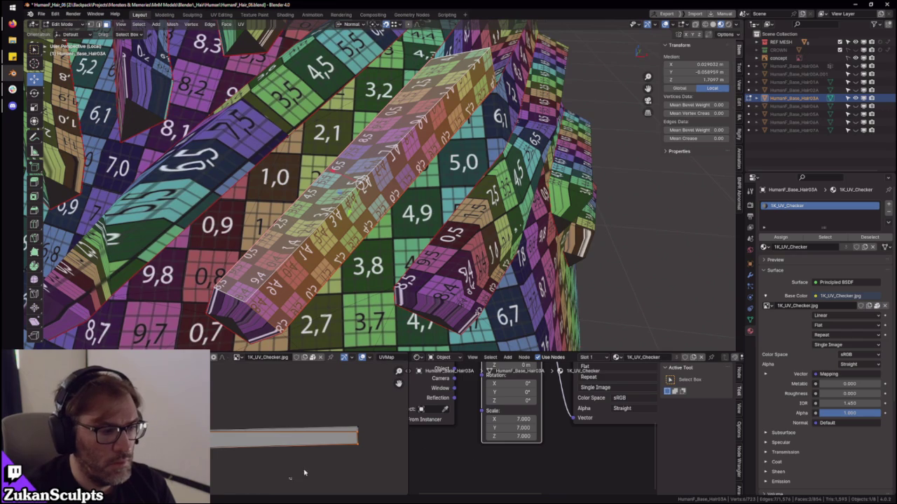
{"action": "key", "text": "g"}
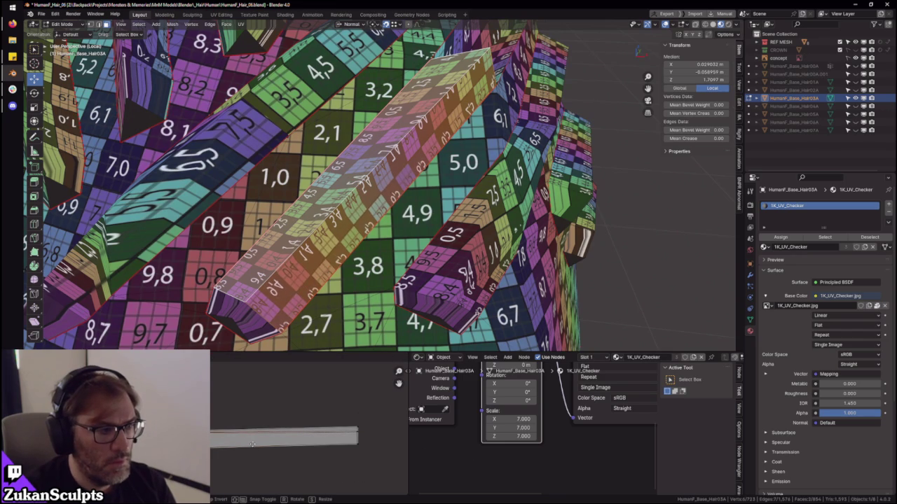
{"action": "left_click", "coordinate": [253, 446]}
{"action": "key", "text": "s"}
{"action": "key", "text": "y"}
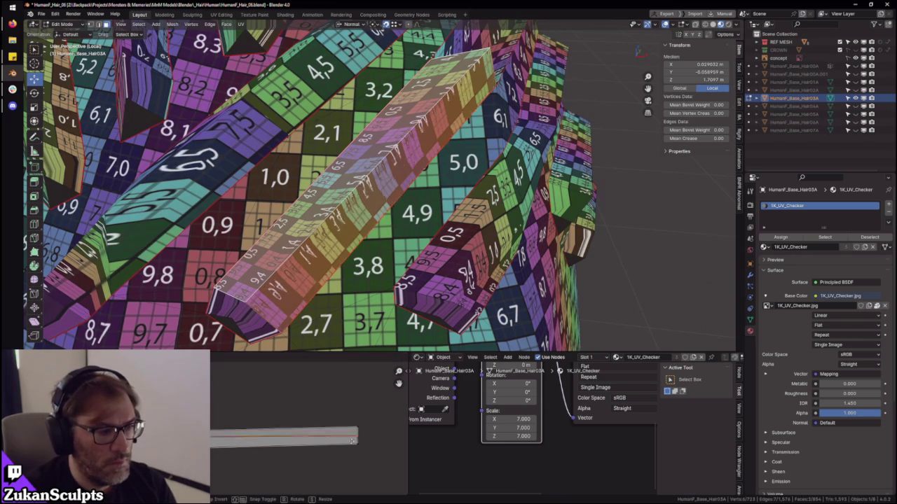
{"action": "left_click", "coordinate": [338, 475]}
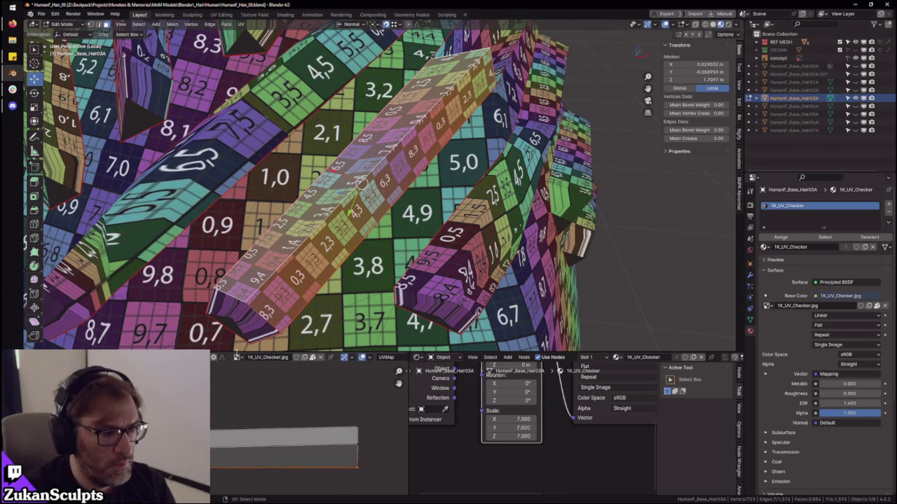
- Select edges of the UV strip, then reselect the connected hair strip
{"action": "left_click", "coordinate": [381, 445]}
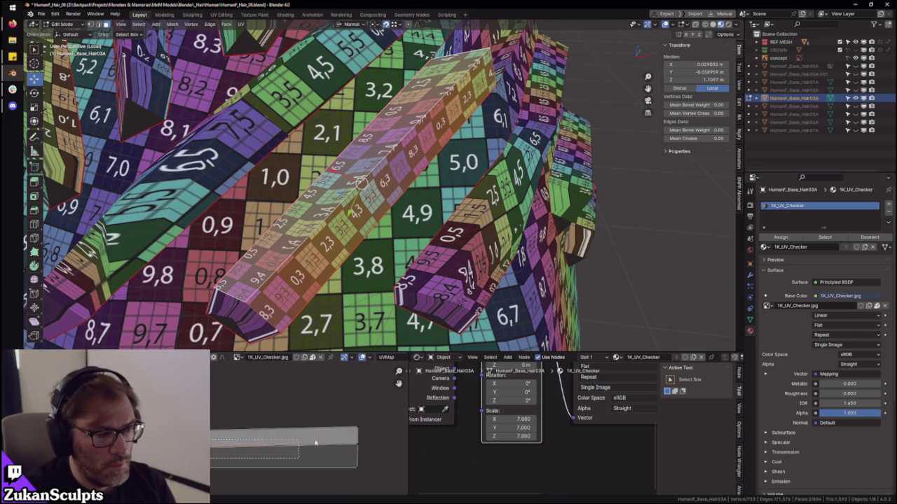
{"action": "left_click", "coordinate": [377, 443]}
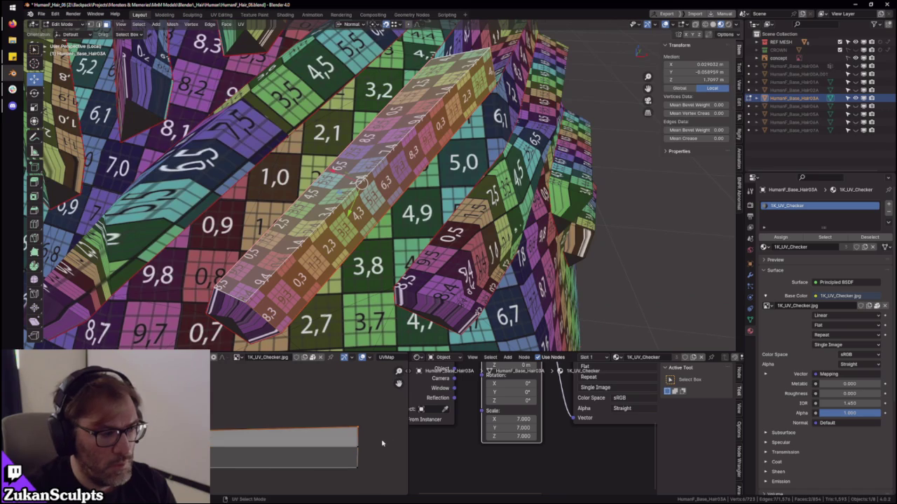
{"action": "mouse_move", "coordinate": [211, 382]}
{"action": "left_mouse_down"}
{"action": "mouse_move", "coordinate": [397, 478]}
{"action": "mouse_move", "coordinate": [370, 467]}
{"action": "left_mouse_up"}
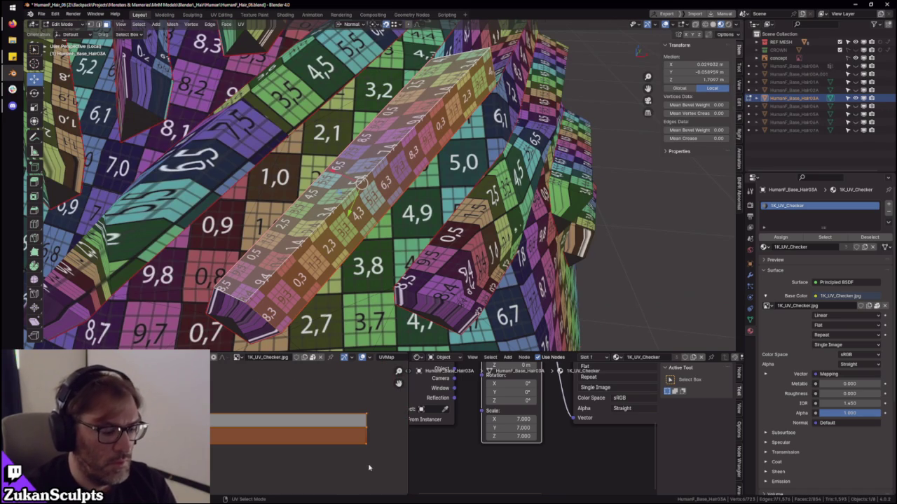
{"action": "left_click", "coordinate": [297, 260]}
{"action": "key", "text": "ctrl+l"}
- Zoom to inspect the strip, then maximize the UV editor to fill the window
{"action": "scroll", "coordinate": [271, 419], "scroll_direction": "down", "scroll_amount": 2}
{"action": "scroll", "coordinate": [271, 419], "scroll_direction": "down", "scroll_amount": 2}
{"action": "scroll", "coordinate": [271, 419], "scroll_direction": "down", "scroll_amount": 2}
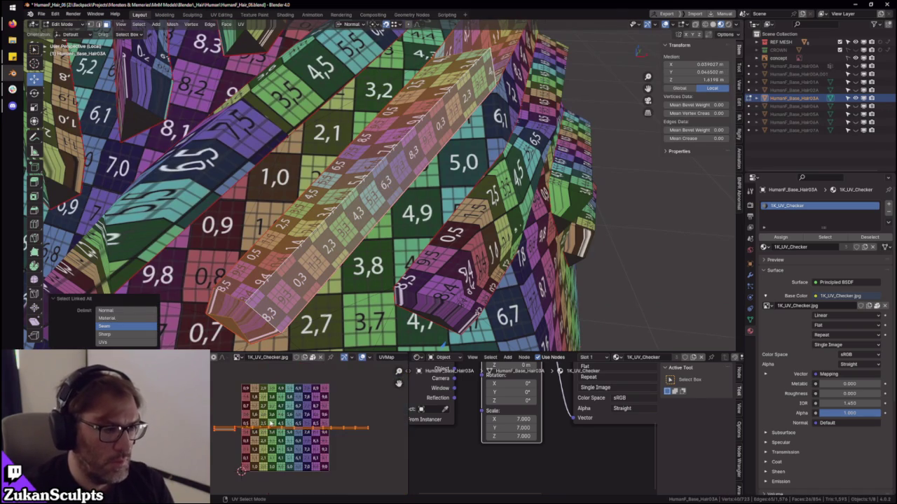
{"action": "scroll", "coordinate": [266, 417], "scroll_direction": "up", "scroll_amount": 4}
{"action": "scroll", "coordinate": [252, 424], "scroll_direction": "up", "scroll_amount": 2}
{"action": "scroll", "coordinate": [246, 428], "scroll_direction": "up", "scroll_amount": 2}
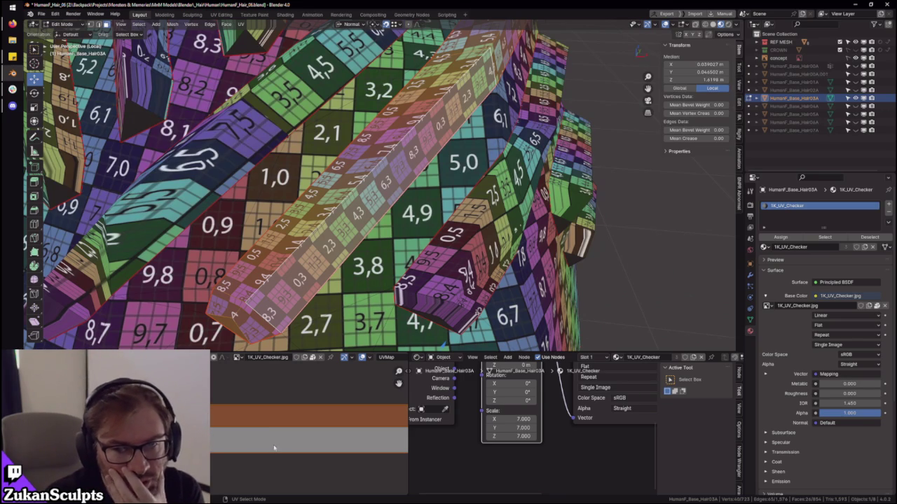
{"action": "scroll", "coordinate": [270, 420], "scroll_direction": "down", "scroll_amount": 3}
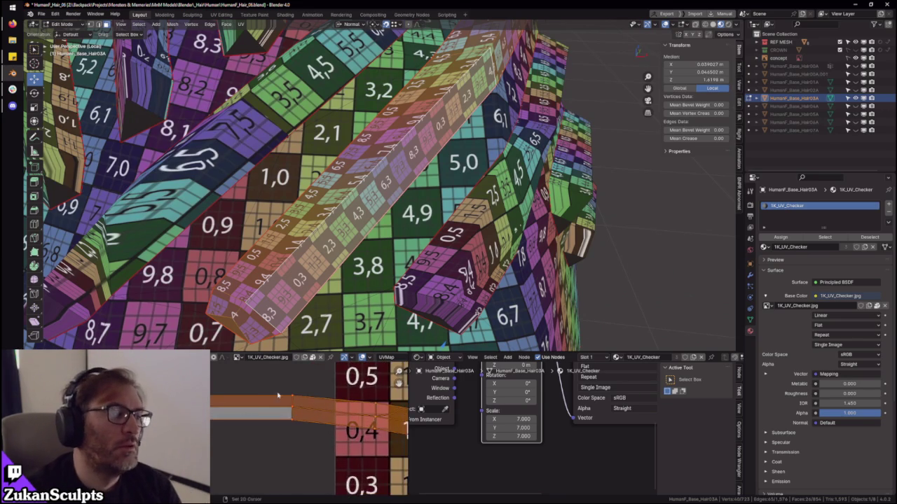
{"action": "key", "text": "ctrl+space"}
{"action": "scroll", "coordinate": [392, 287], "scroll_direction": "down", "scroll_amount": 4}
{"action": "scroll", "coordinate": [448, 316], "scroll_direction": "up", "scroll_amount": 3}
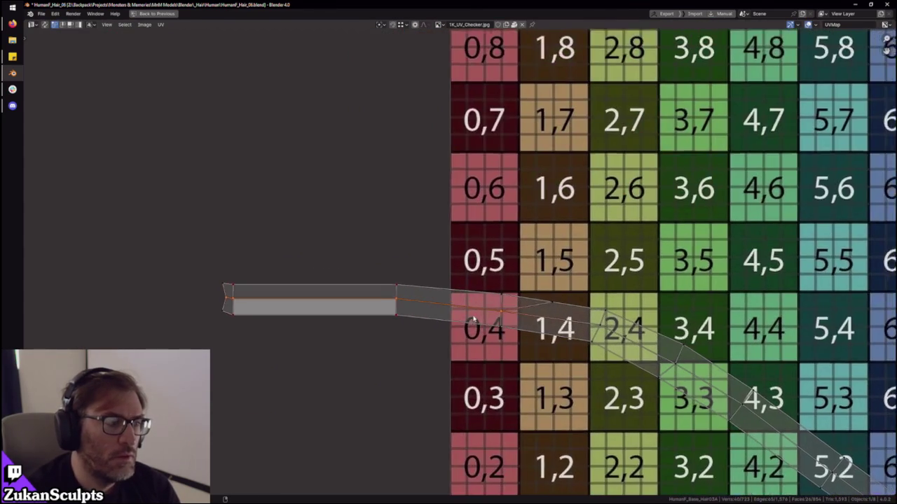
- Box-select the hair strip's UV island and move one vertex upward on the checker grid
{"action": "left_click_drag", "start_coordinate": [150, 230], "coordinate": [412, 386]}
{"action": "scroll", "coordinate": [587, 372], "scroll_direction": "up", "scroll_amount": 2}
{"action": "key", "text": "g"}
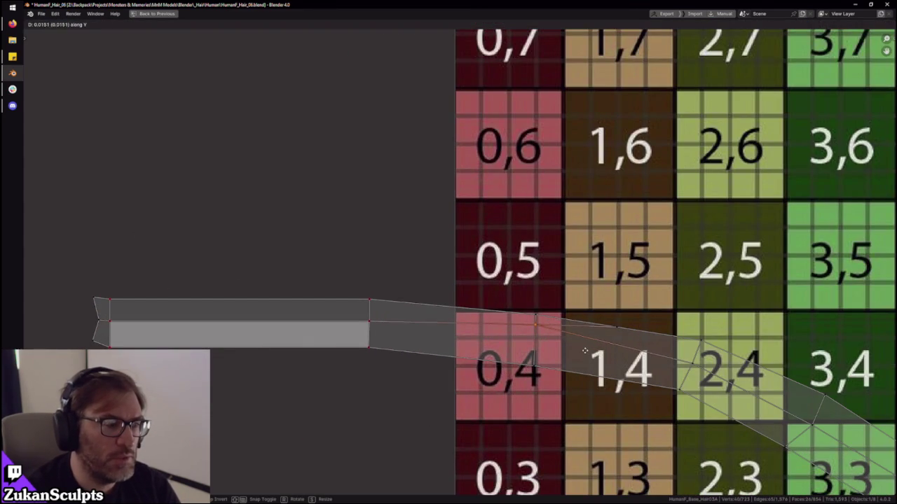
{"action": "left_click", "coordinate": [585, 353]}
{"action": "scroll", "coordinate": [486, 343], "scroll_direction": "down", "scroll_amount": 3}
{"action": "scroll", "coordinate": [486, 343], "scroll_direction": "down", "scroll_amount": 1}
- Reselect the whole UV island, then box-select the strip again and frame it
{"action": "left_click_drag", "start_coordinate": [167, 204], "coordinate": [617, 424]}
{"action": "key", "text": "alt+a"}
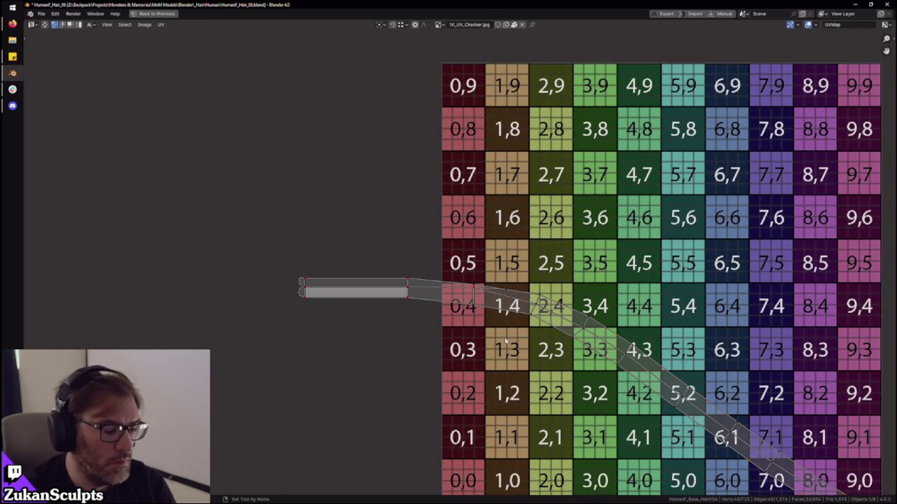
{"action": "key", "text": "a"}
{"action": "scroll", "coordinate": [519, 336], "scroll_direction": "up", "scroll_amount": 2}
{"action": "scroll", "coordinate": [506, 332], "scroll_direction": "up", "scroll_amount": 1}
{"action": "key", "text": "alt+a"}
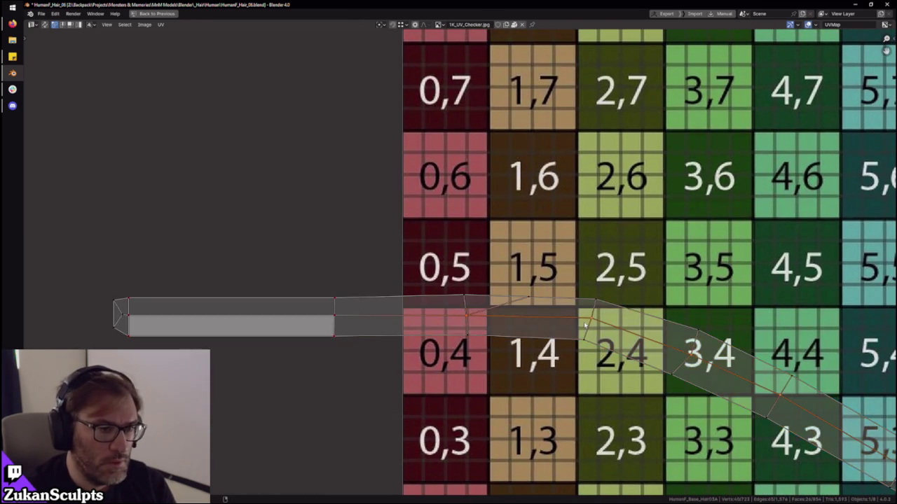
{"action": "scroll", "coordinate": [506, 332], "scroll_direction": "down", "scroll_amount": 4}
{"action": "left_click_drag", "start_coordinate": [195, 236], "coordinate": [469, 342]}
{"action": "middle_click_drag", "start_coordinate": [459, 328], "coordinate": [246, 273]}
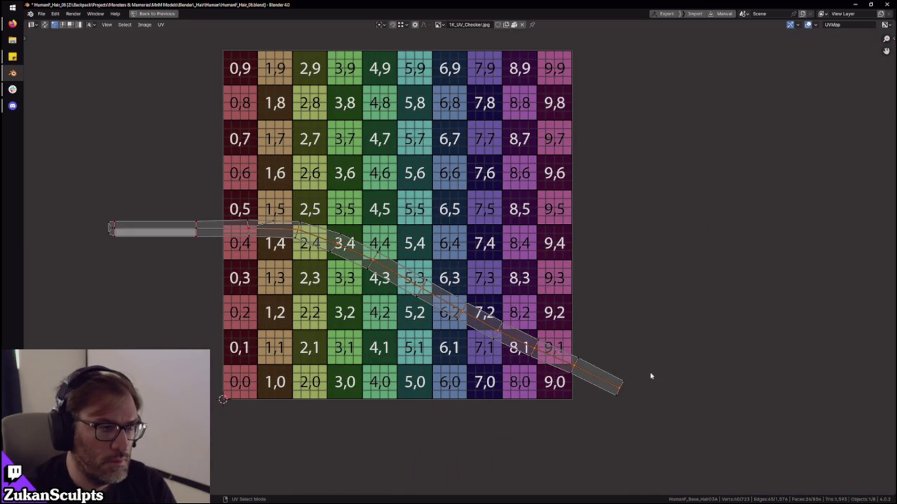
- Rotate the UV strip, then slide its top edge horizontally along X
{"action": "key", "text": "r"}
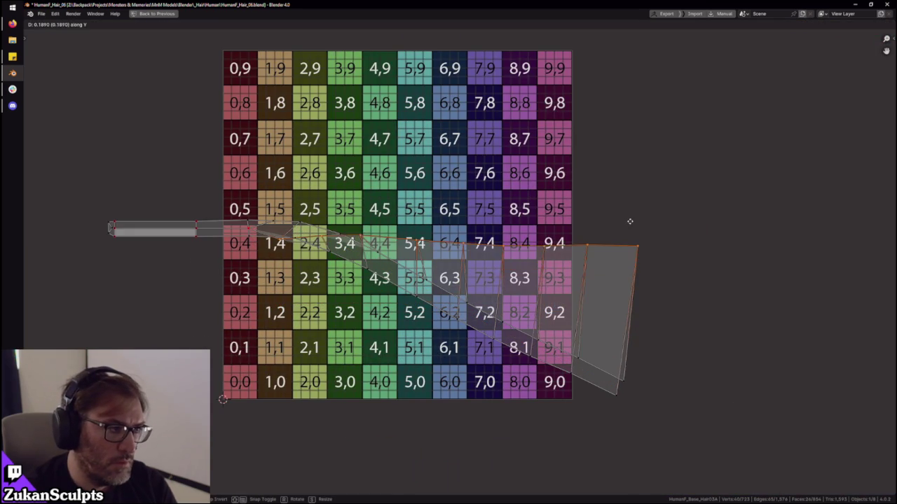
{"action": "left_click", "coordinate": [632, 212]}
{"action": "left_click", "coordinate": [617, 227], "text": "alt"}
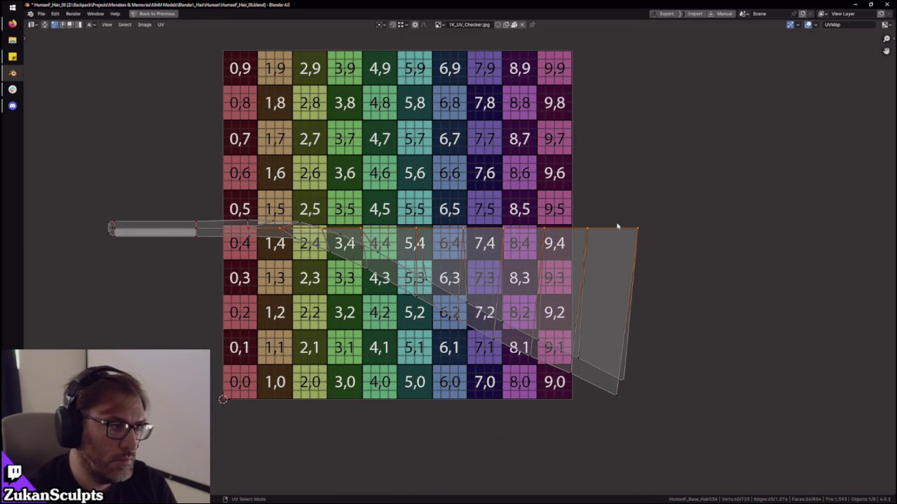
{"action": "scroll", "coordinate": [581, 215], "scroll_direction": "up", "scroll_amount": 3}
{"action": "key", "text": "g"}
{"action": "key", "text": "x"}
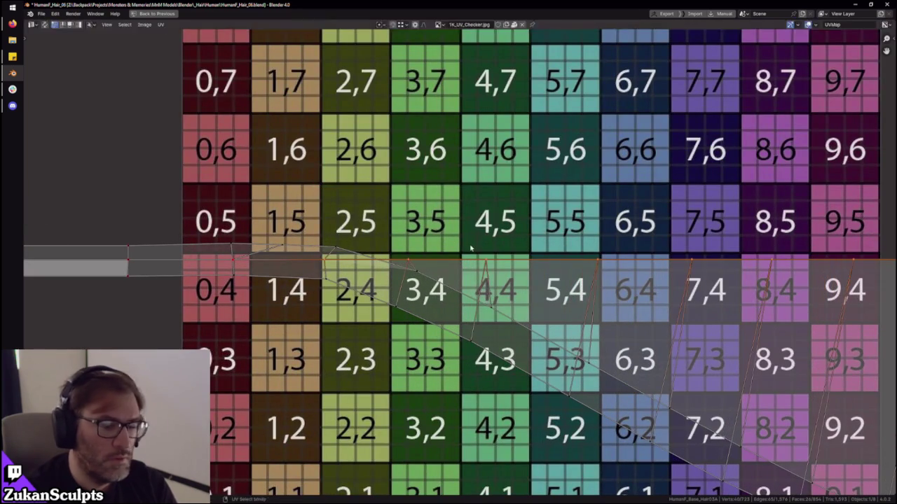
{"action": "left_click", "coordinate": [470, 250]}
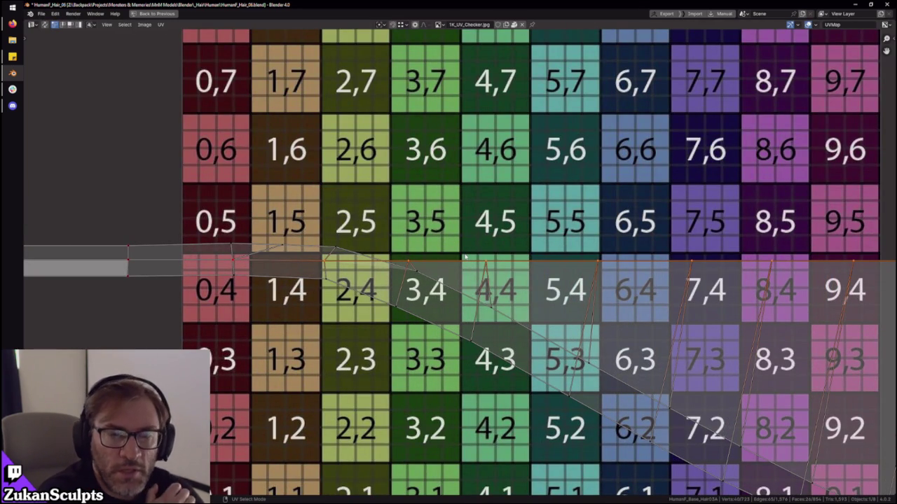
- Recentre the checker grid and box-select the strip's bottom edge
{"action": "scroll", "coordinate": [449, 176], "scroll_direction": "down", "scroll_amount": 8}
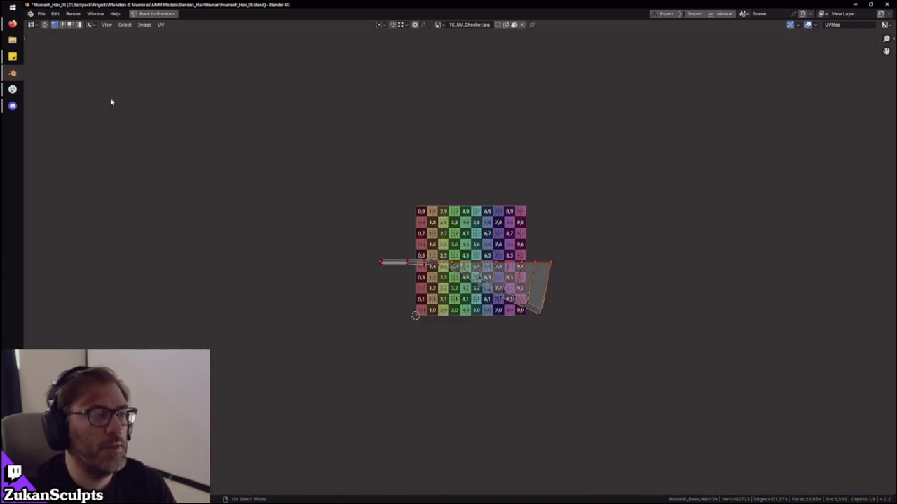
{"action": "scroll", "coordinate": [580, 353], "scroll_direction": "up", "scroll_amount": 3}
{"action": "scroll", "coordinate": [579, 352], "scroll_direction": "up", "scroll_amount": 5}
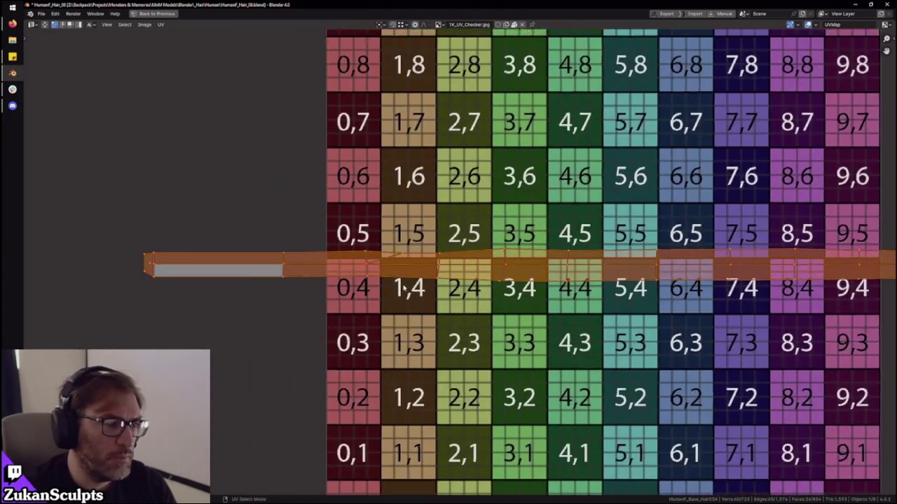
{"action": "scroll", "coordinate": [306, 244], "scroll_direction": "up", "scroll_amount": 2}
{"action": "scroll", "coordinate": [307, 244], "scroll_direction": "down", "scroll_amount": 3}
{"action": "mouse_move", "coordinate": [183, 256]}
{"action": "middle_mouse_down"}
{"action": "mouse_move", "coordinate": [315, 294]}
{"action": "mouse_move", "coordinate": [720, 187]}
{"action": "middle_mouse_up"}
{"action": "scroll", "coordinate": [721, 187], "scroll_direction": "down", "scroll_amount": 2}
{"action": "left_click_drag", "start_coordinate": [721, 187], "coordinate": [234, 253]}
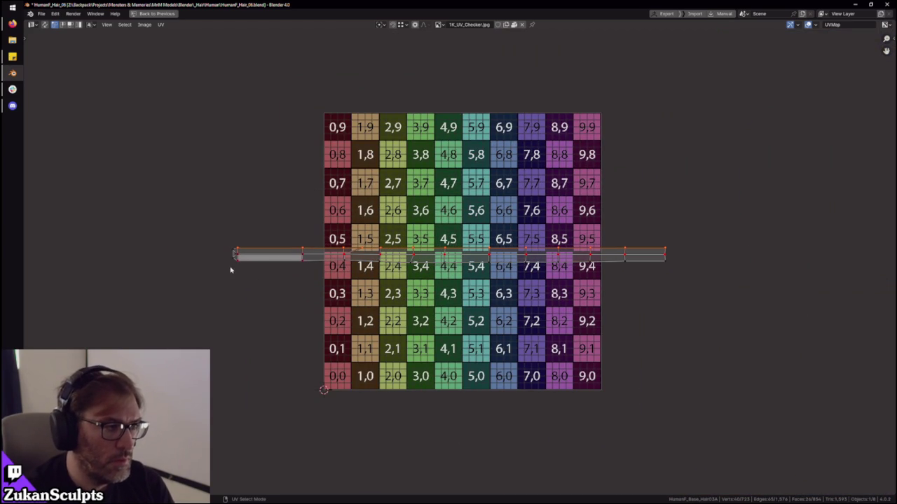
{"action": "left_click_drag", "start_coordinate": [235, 260], "coordinate": [747, 320]}
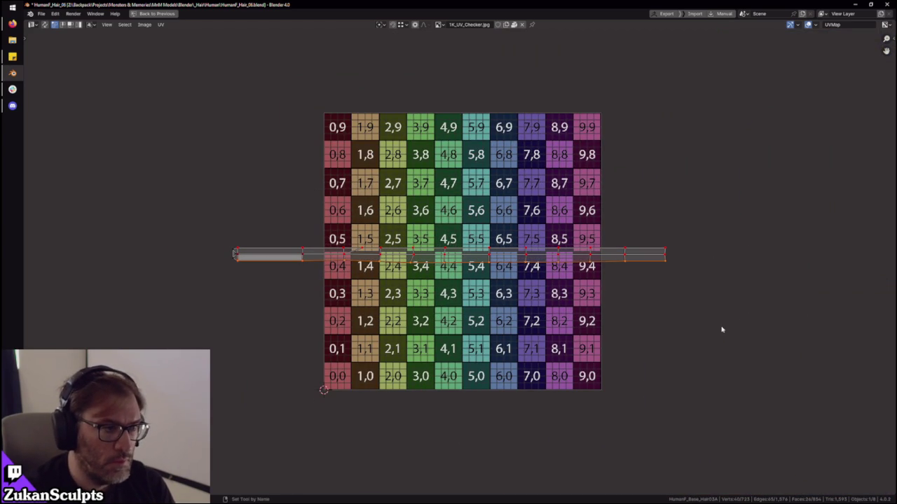
- Select the entire linked UV strip, deselect it, and restore the full workspace layout
{"action": "middle_click_drag", "start_coordinate": [560, 319], "coordinate": [571, 327]}
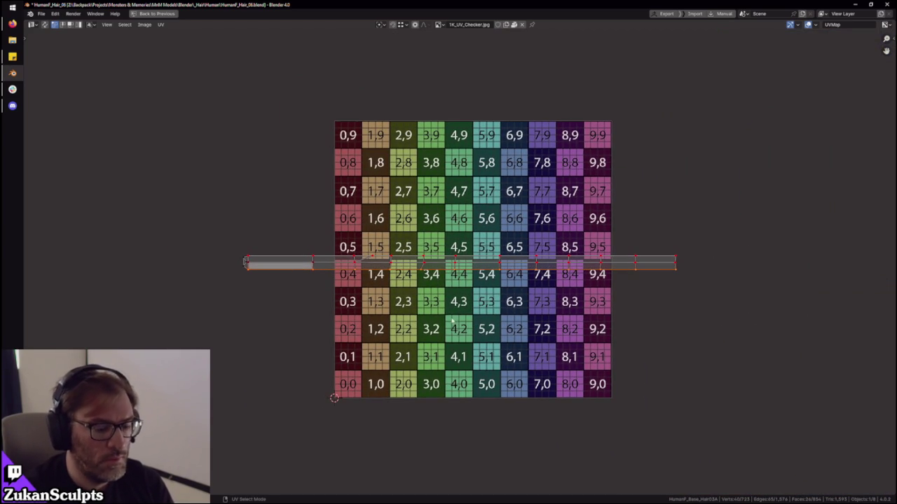
{"action": "middle_click_drag", "start_coordinate": [447, 307], "coordinate": [528, 324]}
{"action": "scroll", "coordinate": [392, 282], "scroll_direction": "down", "scroll_amount": 2}
{"action": "mouse_move", "coordinate": [393, 282]}
{"action": "middle_mouse_down"}
{"action": "mouse_move", "coordinate": [350, 282]}
{"action": "mouse_move", "coordinate": [404, 295]}
{"action": "middle_mouse_up"}
{"action": "key", "text": "ctrl+l"}
{"action": "scroll", "coordinate": [369, 296], "scroll_direction": "up", "scroll_amount": 2}
{"action": "scroll", "coordinate": [368, 295], "scroll_direction": "up", "scroll_amount": 1}
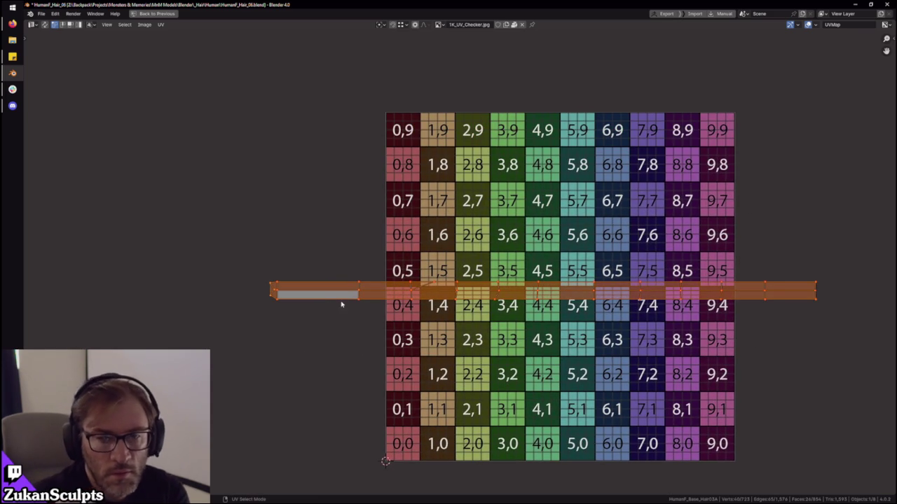
{"action": "scroll", "coordinate": [355, 306], "scroll_direction": "up", "scroll_amount": 2}
{"action": "mouse_move", "coordinate": [304, 320]}
{"action": "middle_mouse_down"}
{"action": "mouse_move", "coordinate": [414, 312]}
{"action": "mouse_move", "coordinate": [342, 332]}
{"action": "middle_mouse_up"}
{"action": "left_click", "coordinate": [431, 377]}
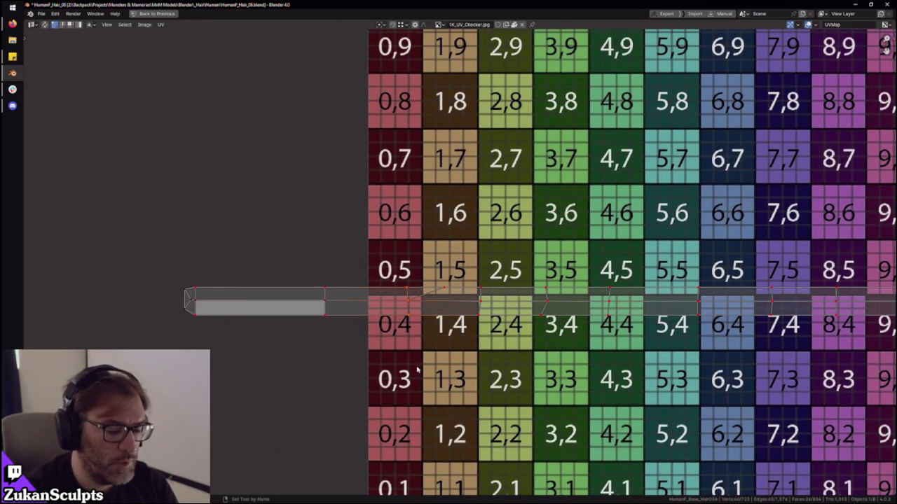
{"action": "key", "text": "ctrl+space"}
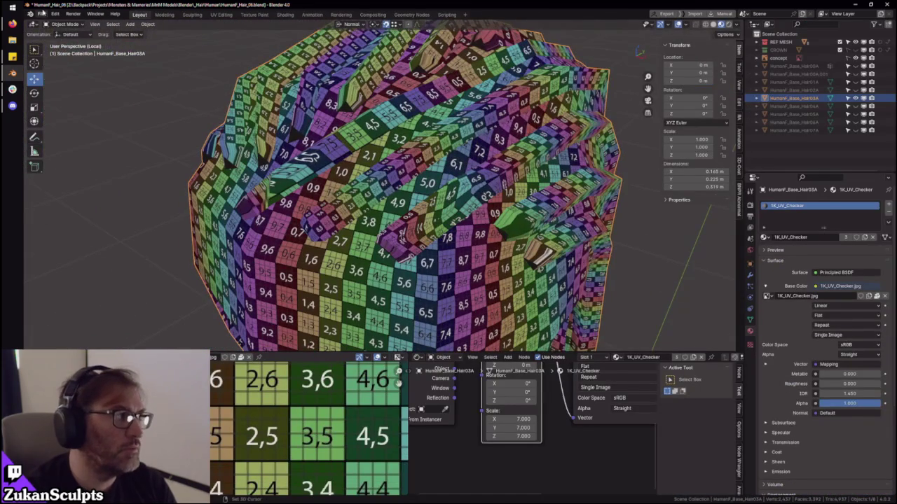
- Save the project as HumanF_Hair_06.blend from the File menu
{"action": "left_click", "coordinate": [42, 13]}
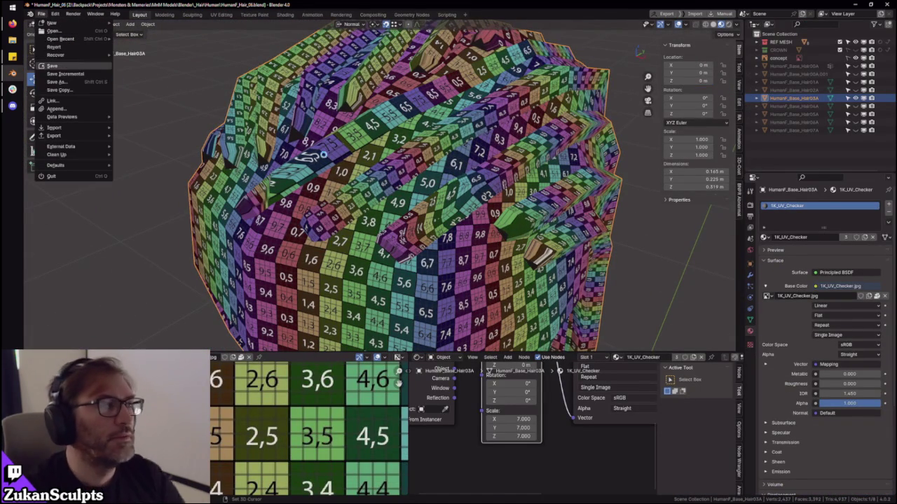
{"action": "left_click", "coordinate": [50, 65]}
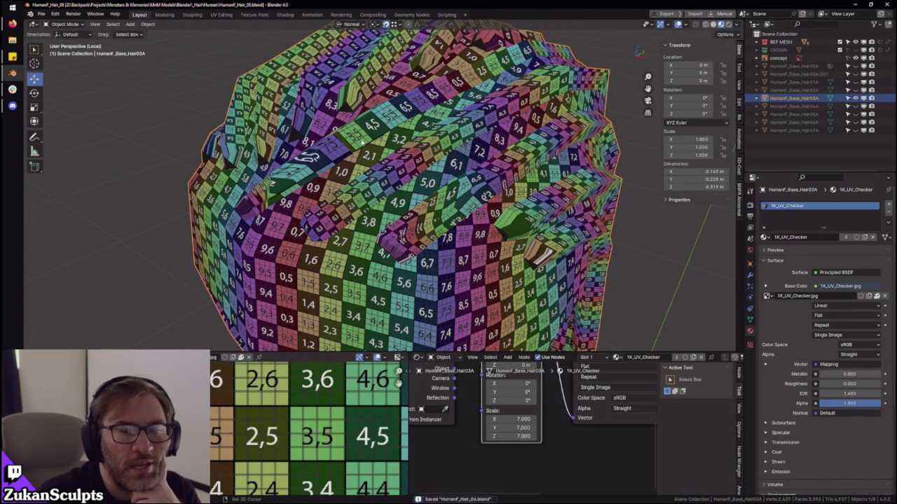
{"action": "scroll", "coordinate": [366, 138], "scroll_direction": "down", "scroll_amount": 4}
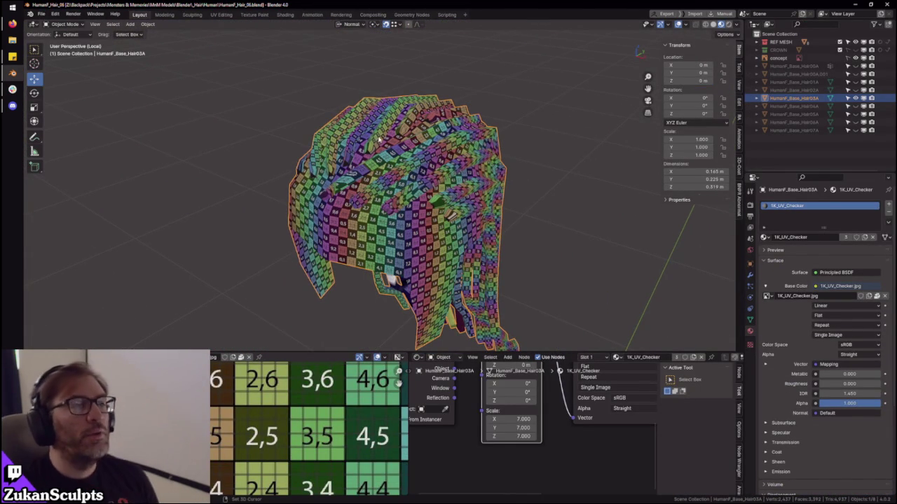
- Exit local view, unhide Hair04A and select its mesh
{"action": "key", "text": "KP_Divide"}
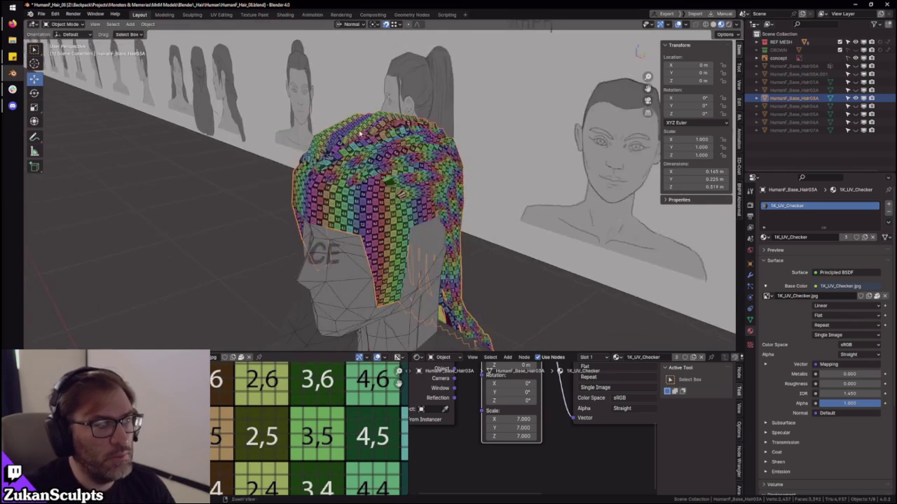
{"action": "mouse_move", "coordinate": [381, 98]}
{"action": "middle_mouse_down"}
{"action": "mouse_move", "coordinate": [516, 163]}
{"action": "mouse_move", "coordinate": [449, 164]}
{"action": "middle_mouse_up"}
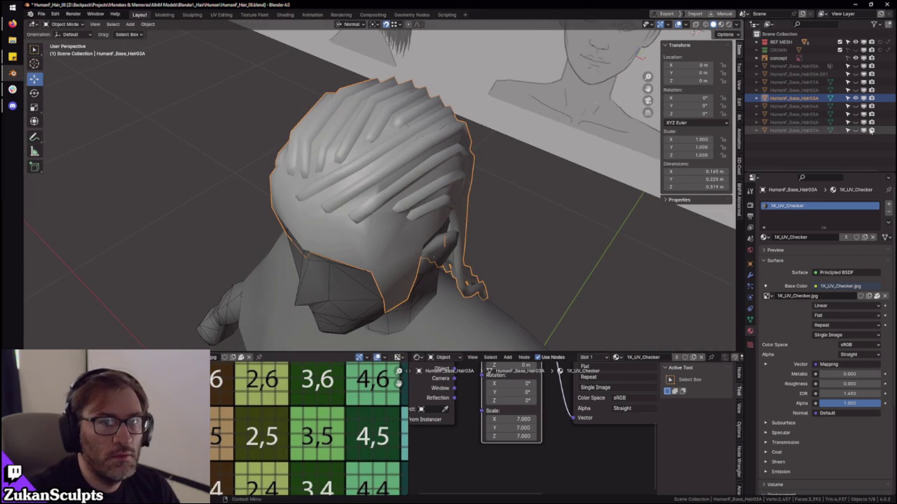
{"action": "middle_click_drag", "start_coordinate": [429, 150], "coordinate": [433, 84]}
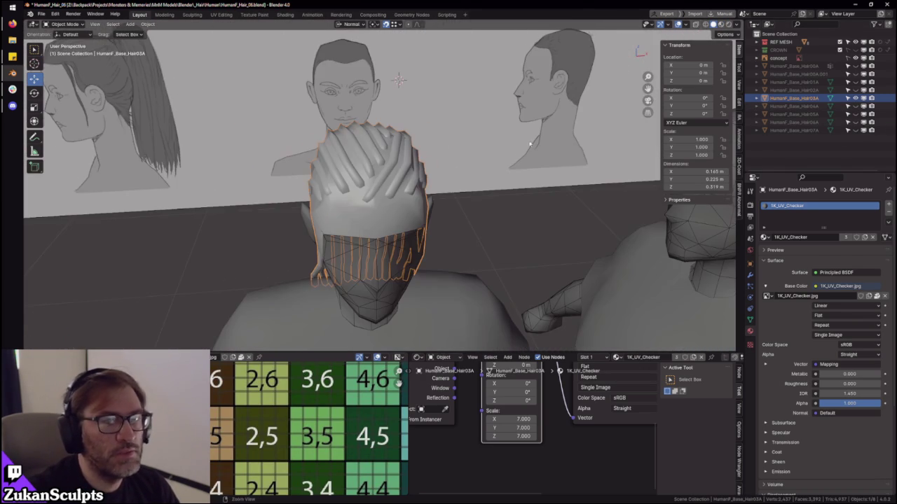
{"action": "left_click", "coordinate": [855, 105]}
{"action": "mouse_move", "coordinate": [434, 168]}
{"action": "middle_mouse_down"}
{"action": "mouse_move", "coordinate": [427, 170]}
{"action": "mouse_move", "coordinate": [548, 153]}
{"action": "middle_mouse_up"}
{"action": "left_click", "coordinate": [382, 203]}
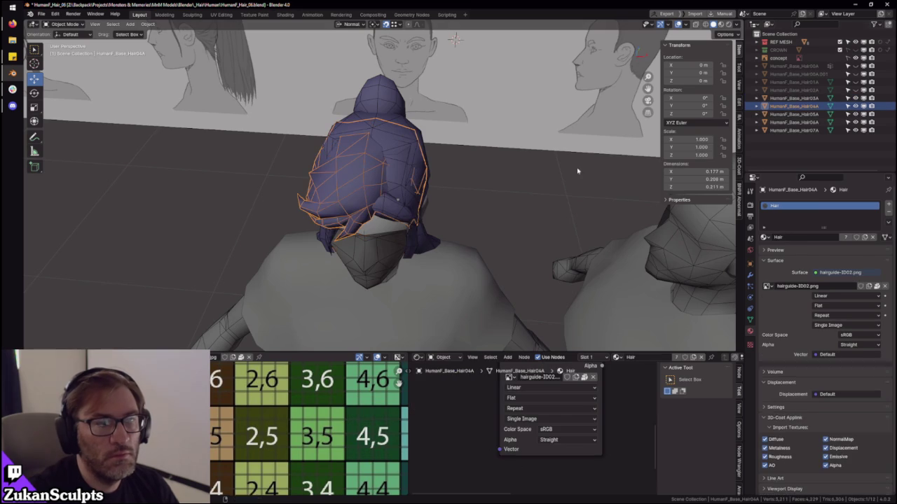
{"action": "scroll", "coordinate": [385, 202], "scroll_direction": "down", "scroll_amount": 3}
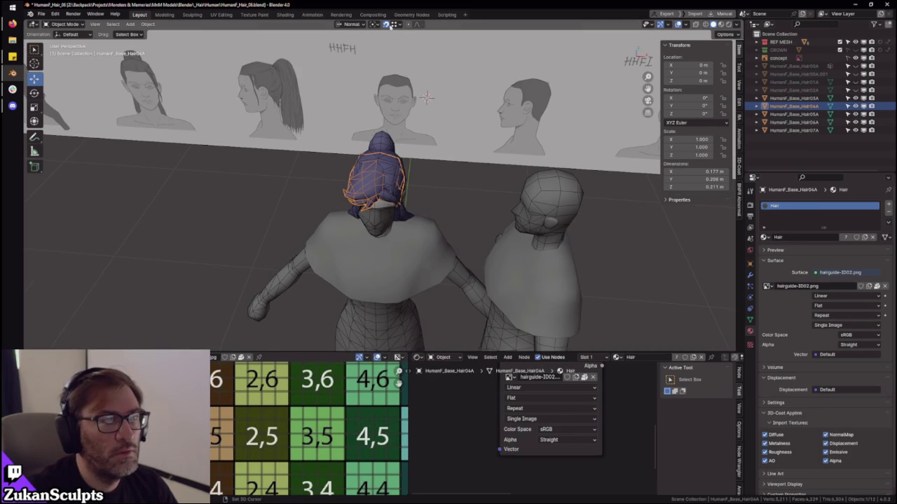
- Set transform orientation to Global and pivot point to 3D Cursor
{"action": "left_click", "coordinate": [356, 25]}
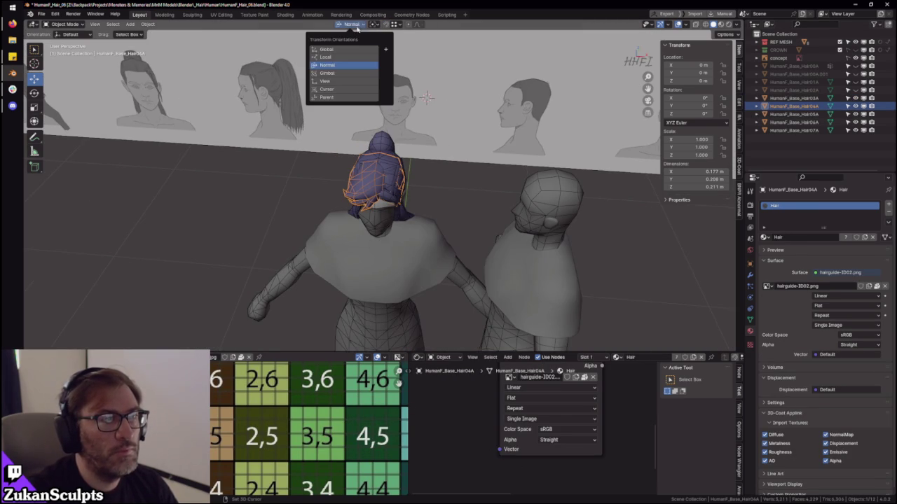
{"action": "left_click", "coordinate": [351, 49]}
{"action": "left_click", "coordinate": [375, 25]}
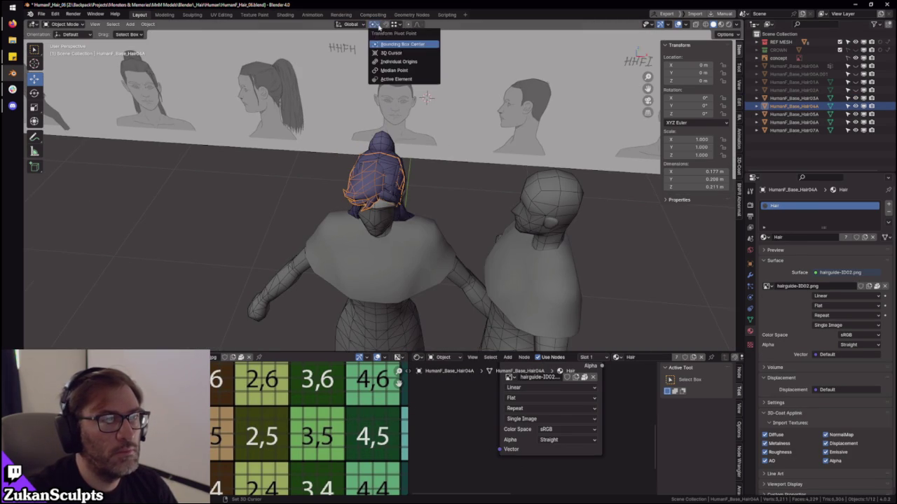
{"action": "left_click", "coordinate": [386, 54]}
{"action": "key", "text": "KP_7"}
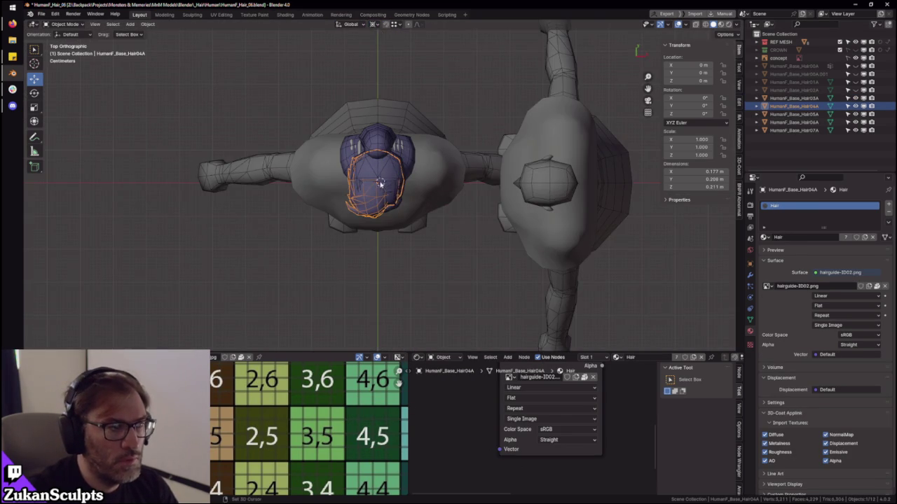
{"action": "middle_click_drag", "start_coordinate": [380, 184], "coordinate": [415, 161]}
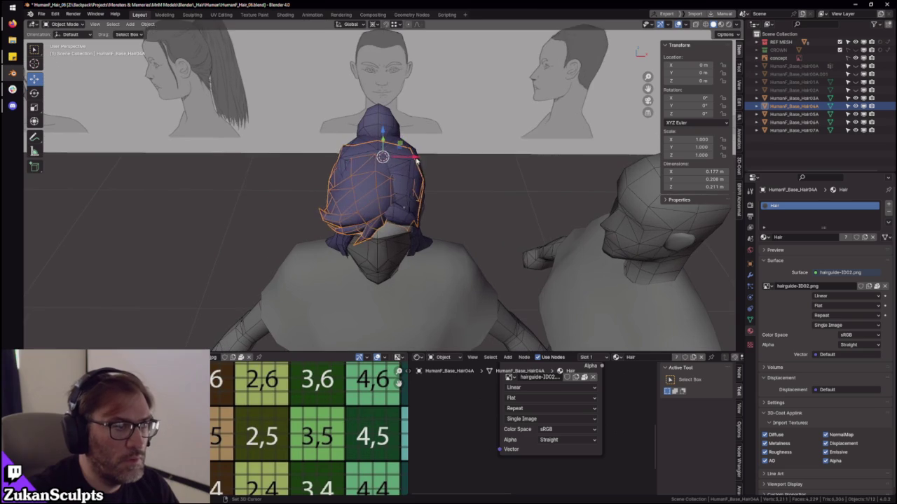
- Move Hair04A and Hair05A left of the head into a row
{"action": "left_click_drag", "start_coordinate": [416, 160], "coordinate": [289, 161]}
{"action": "left_click", "coordinate": [788, 114]}
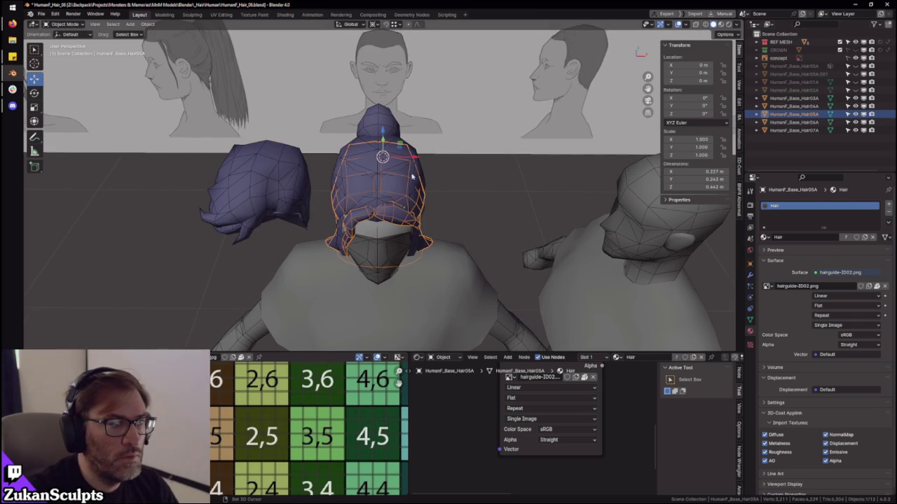
{"action": "key", "text": "g"}
{"action": "left_click", "coordinate": [211, 183]}
- Move Hair06A further left along X, then start moving Hair07A along X
{"action": "left_click", "coordinate": [405, 189]}
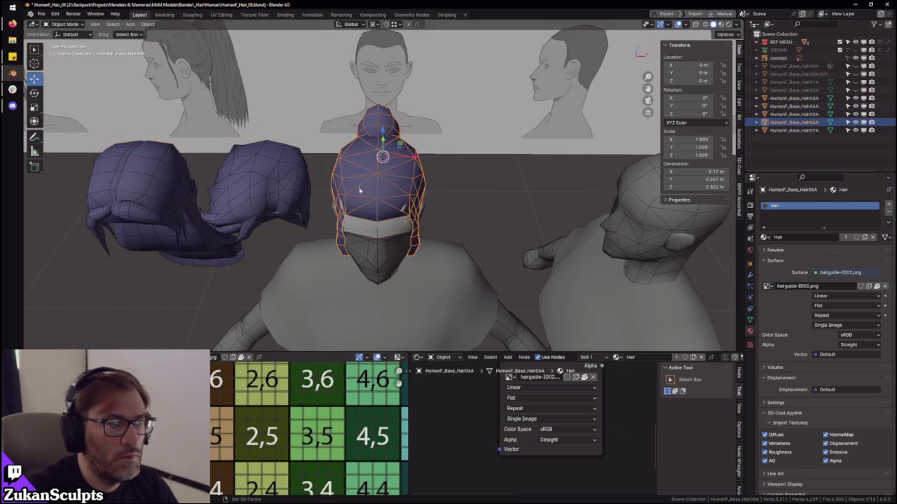
{"action": "middle_click_drag", "start_coordinate": [405, 189], "coordinate": [500, 160]}
{"action": "key", "text": "g"}
{"action": "key", "text": "x"}
{"action": "left_click", "coordinate": [133, 168]}
{"action": "middle_click_drag", "start_coordinate": [133, 168], "coordinate": [392, 175]}
{"action": "left_click", "coordinate": [799, 131]}
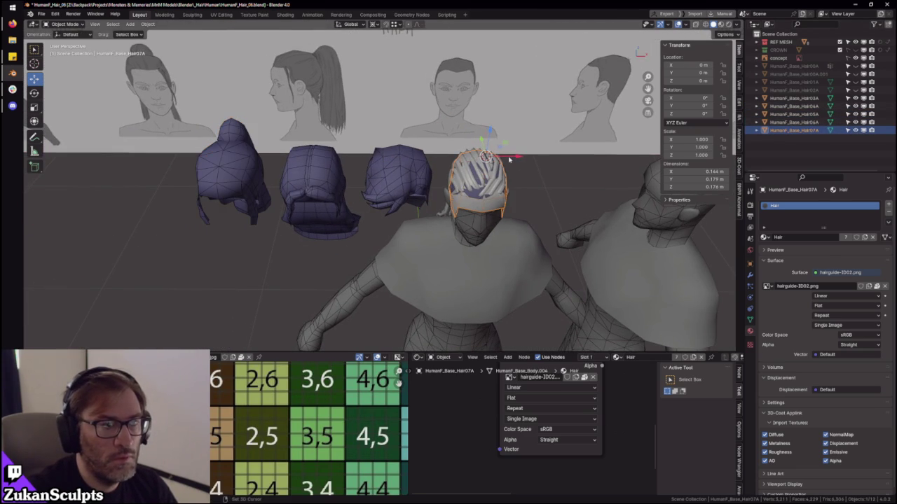
{"action": "key", "text": "g"}
{"action": "key", "text": "x"}
{"action": "left_click", "coordinate": [175, 160]}
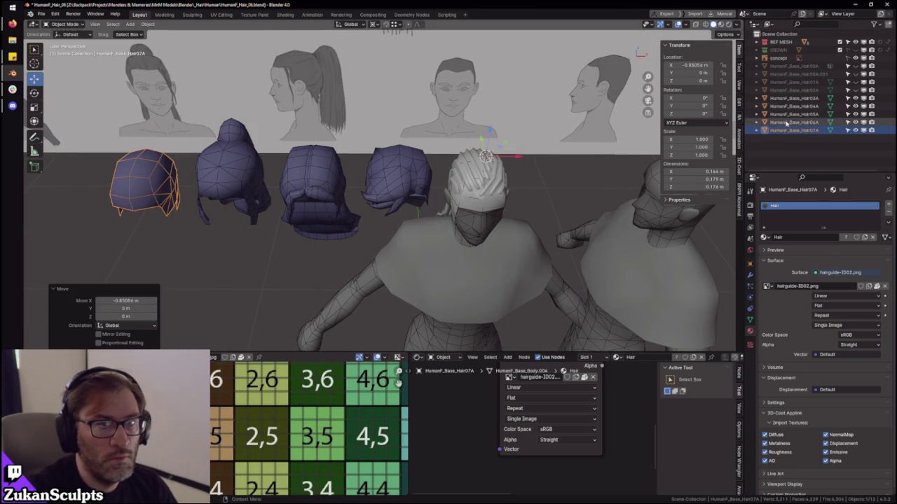
{"action": "left_click", "coordinate": [799, 99]}
{"action": "left_click", "coordinate": [855, 90]}
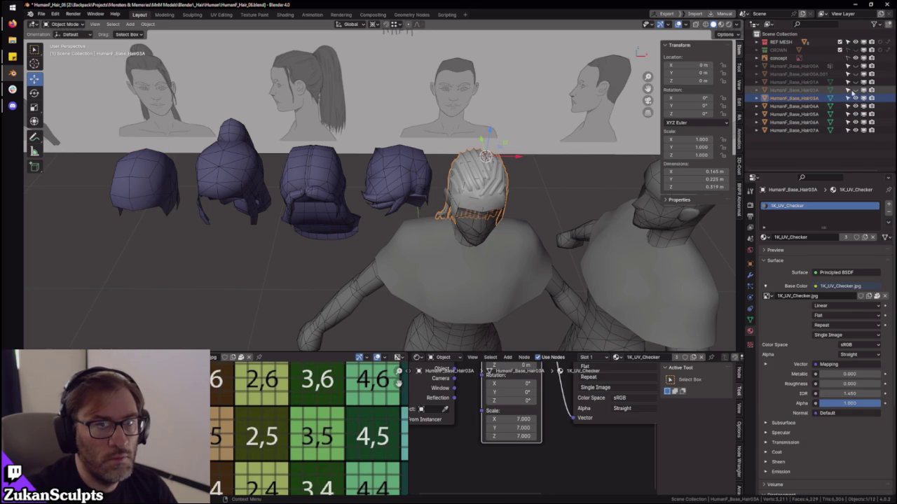
{"action": "left_click", "coordinate": [799, 91]}
{"action": "key", "text": "KP_Decimal"}
{"action": "key", "text": "g"}
{"action": "key", "text": "x"}
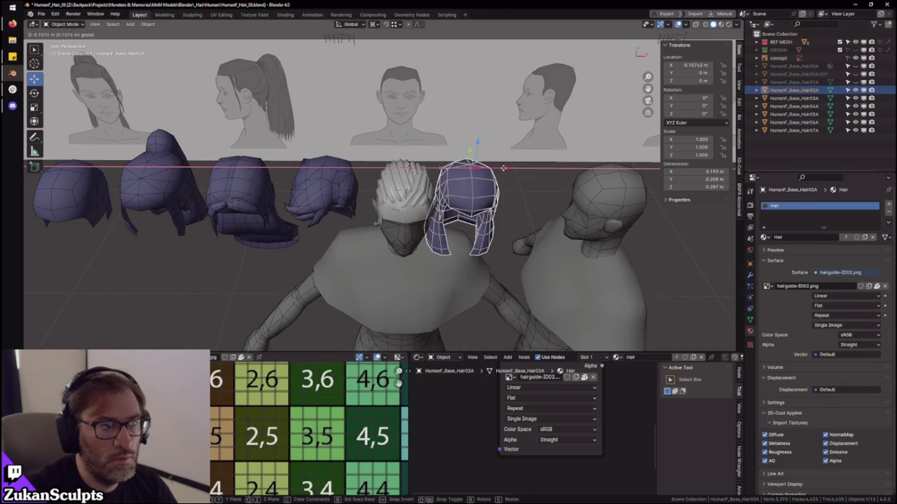
{"action": "left_click", "coordinate": [515, 180]}
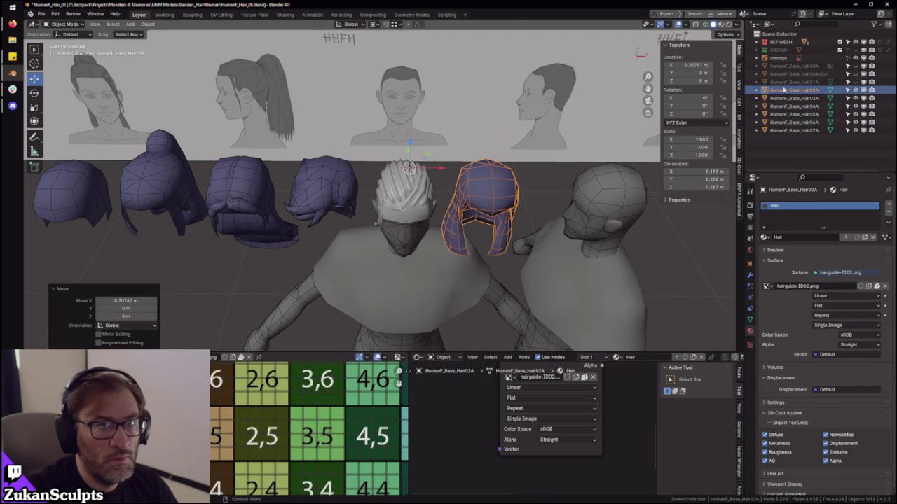
{"action": "left_click", "coordinate": [855, 82]}
{"action": "left_click", "coordinate": [796, 82]}
{"action": "key", "text": "g"}
{"action": "key", "text": "x"}
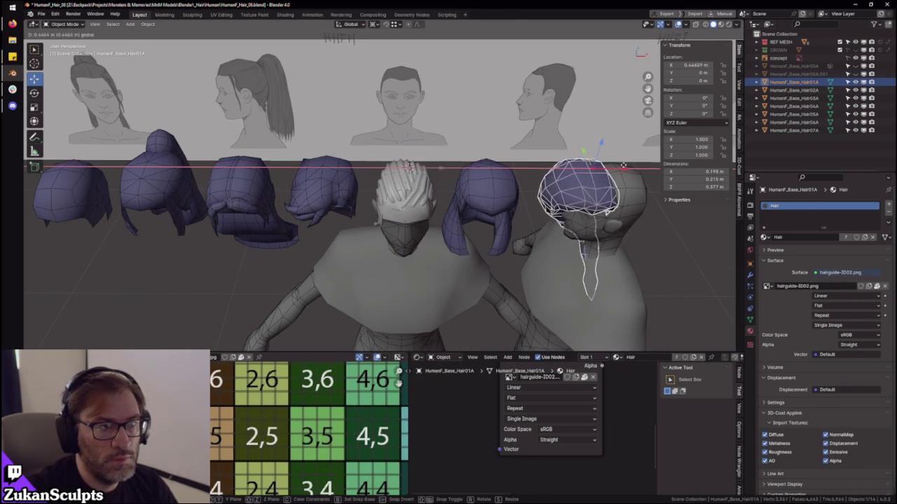
{"action": "left_click", "coordinate": [589, 179]}
{"action": "middle_click_drag", "start_coordinate": [627, 184], "coordinate": [452, 244]}
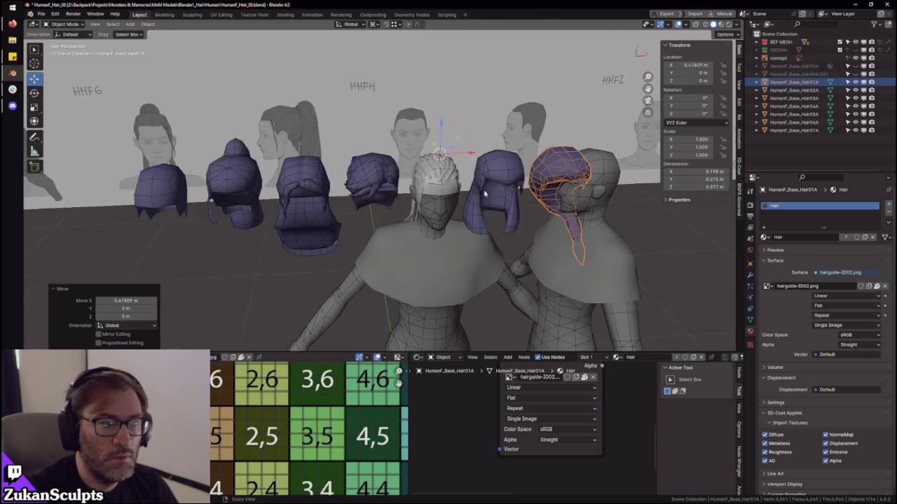
{"action": "mouse_move", "coordinate": [489, 204]}
{"action": "middle_mouse_down"}
{"action": "mouse_move", "coordinate": [441, 189]}
{"action": "mouse_move", "coordinate": [408, 232]}
{"action": "middle_mouse_up"}
{"action": "scroll", "coordinate": [441, 189], "scroll_direction": "up", "scroll_amount": 2}
{"action": "scroll", "coordinate": [441, 189], "scroll_direction": "down", "scroll_amount": 3}
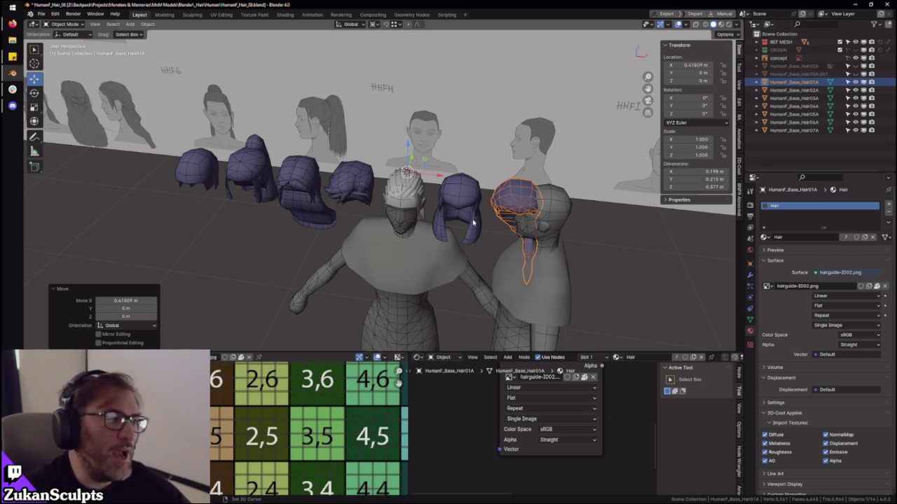
{"action": "scroll", "coordinate": [316, 278], "scroll_direction": "up", "scroll_amount": 5}
{"action": "scroll", "coordinate": [436, 239], "scroll_direction": "up", "scroll_amount": 4}
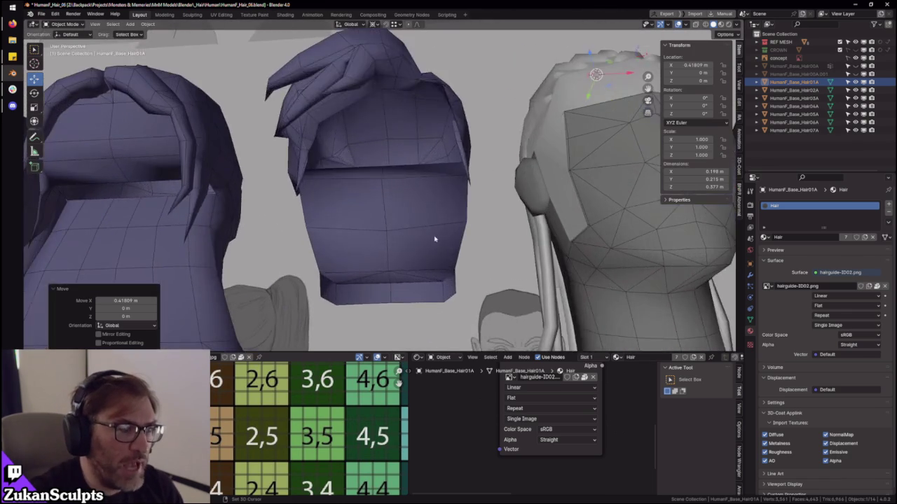
- Inspect Hair04A in Edit Mode, selecting faces along its bottom edge
{"action": "left_click", "coordinate": [418, 245]}
{"action": "scroll", "coordinate": [474, 223], "scroll_direction": "up", "scroll_amount": 2}
{"action": "middle_click_drag", "start_coordinate": [473, 223], "coordinate": [441, 226]}
{"action": "mouse_move", "coordinate": [346, 227]}
{"action": "middle_mouse_down"}
{"action": "mouse_move", "coordinate": [422, 268]}
{"action": "mouse_move", "coordinate": [409, 236]}
{"action": "mouse_move", "coordinate": [444, 244]}
{"action": "mouse_move", "coordinate": [456, 234]}
{"action": "middle_mouse_up"}
{"action": "key", "text": "Tab"}
{"action": "key", "text": "alt+a"}
{"action": "left_click", "coordinate": [411, 242]}
{"action": "left_click", "coordinate": [301, 205], "text": "shift"}
{"action": "left_click", "coordinate": [350, 226], "text": "shift"}
{"action": "mouse_move", "coordinate": [351, 226]}
{"action": "middle_mouse_down", "text": "ctrl"}
{"action": "mouse_move", "coordinate": [278, 217]}
{"action": "mouse_move", "coordinate": [413, 251]}
{"action": "mouse_move", "coordinate": [294, 228]}
{"action": "mouse_move", "coordinate": [362, 237]}
{"action": "middle_mouse_up", "text": "ctrl"}
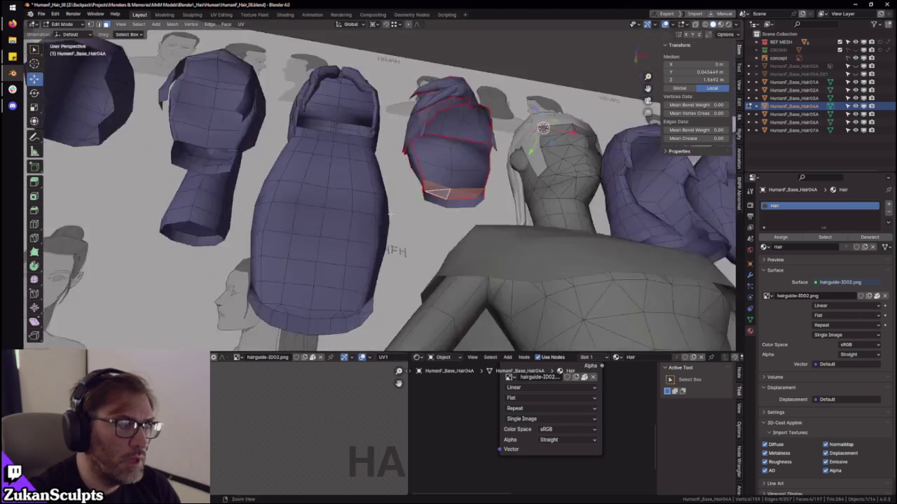
{"action": "scroll", "coordinate": [387, 166], "scroll_direction": "up", "scroll_amount": 3}
{"action": "mouse_move", "coordinate": [335, 176]}
{"action": "middle_mouse_down"}
{"action": "mouse_move", "coordinate": [387, 174]}
{"action": "mouse_move", "coordinate": [330, 156]}
{"action": "middle_mouse_up"}
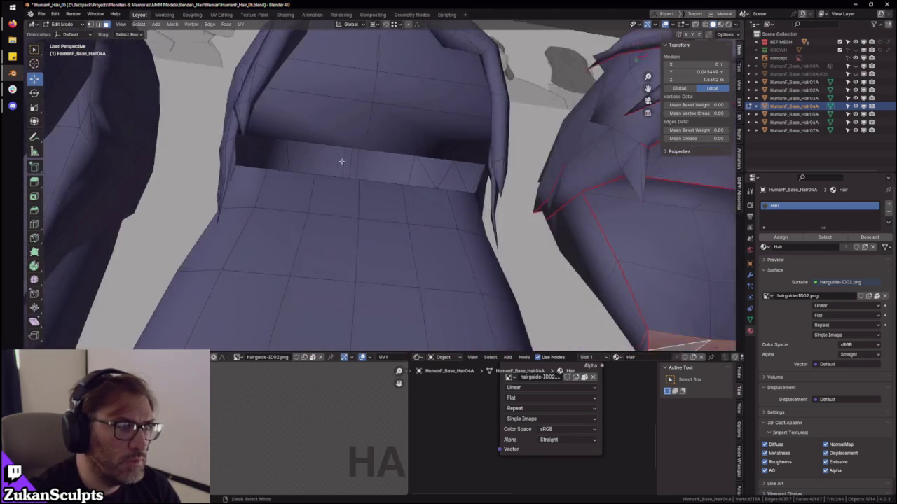
{"action": "key", "text": "Tab"}
- Select Hair05A, enter Edit Mode and switch to edge selection facing the gap
{"action": "middle_click_drag", "start_coordinate": [424, 194], "coordinate": [381, 155]}
{"action": "left_click", "coordinate": [380, 155]}
{"action": "key", "text": "Tab"}
{"action": "mouse_move", "coordinate": [406, 194]}
{"action": "middle_mouse_down"}
{"action": "mouse_move", "coordinate": [444, 226]}
{"action": "mouse_move", "coordinate": [444, 189]}
{"action": "mouse_move", "coordinate": [512, 170]}
{"action": "mouse_move", "coordinate": [506, 210]}
{"action": "middle_mouse_up"}
{"action": "key", "text": "ctrl+Tab"}
{"action": "key", "text": "Escape"}
{"action": "key", "text": "ctrl+Tab"}
{"action": "key", "text": "Escape"}
{"action": "key", "text": "ctrl+Tab"}
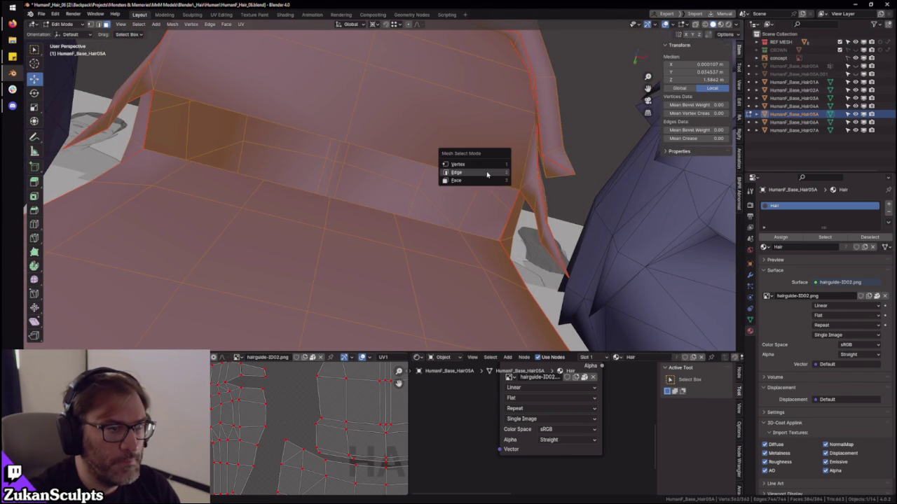
{"action": "left_click", "coordinate": [486, 169]}
{"action": "middle_click_drag", "start_coordinate": [508, 200], "coordinate": [511, 195]}
- Fill the gap edges in Hair05A with a new face
{"action": "key", "text": "alt+a"}
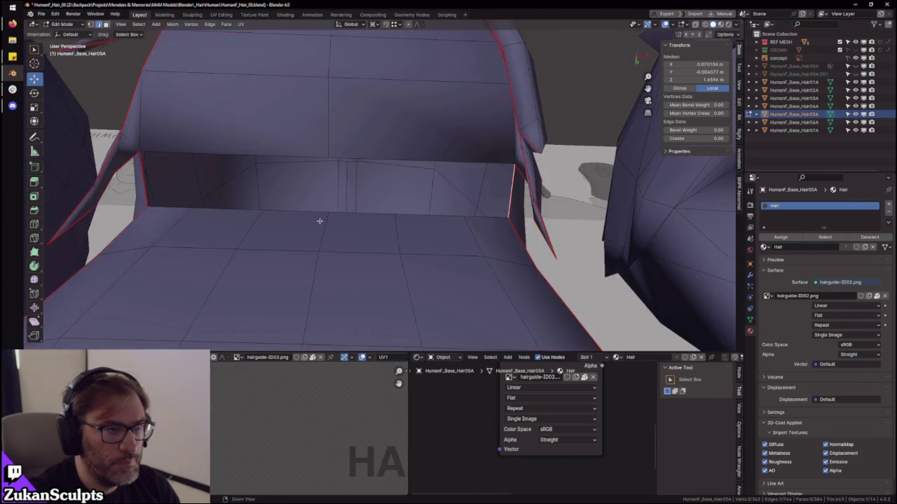
{"action": "scroll", "coordinate": [318, 222], "scroll_direction": "up", "scroll_amount": 2}
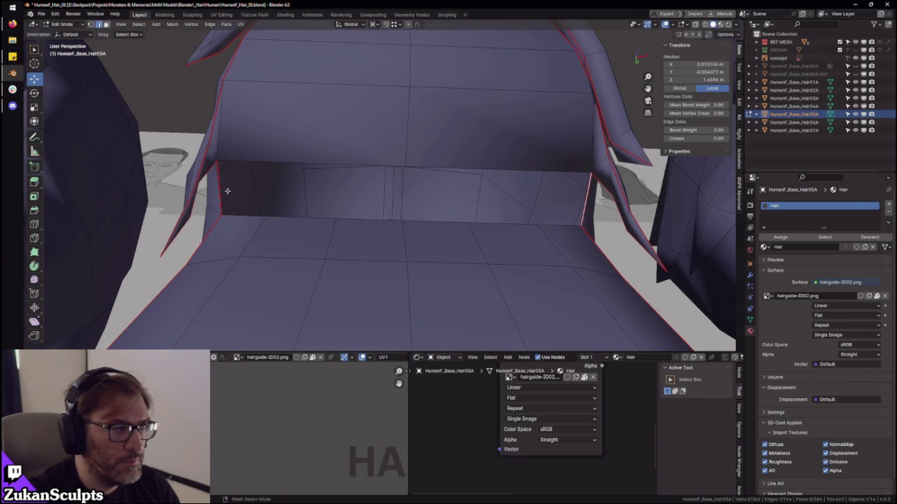
{"action": "right_click", "coordinate": [381, 219]}
{"action": "left_click", "coordinate": [381, 222]}
- Add a centred edge loop across the new face
{"action": "key", "text": "ctrl+Tab"}
{"action": "left_click", "coordinate": [426, 197]}
{"action": "middle_click_drag", "start_coordinate": [423, 199], "coordinate": [401, 196]}
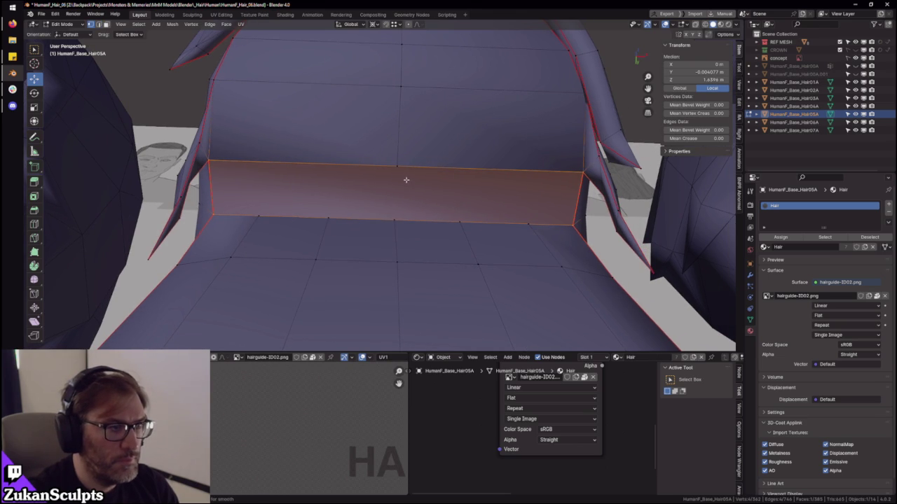
{"action": "key", "text": "ctrl+r"}
{"action": "left_click", "coordinate": [405, 181]}
{"action": "right_click", "coordinate": [406, 181]}
- Select vertices on the new cut in X-ray view and merge them at centre
{"action": "key", "text": "ctrl+Tab"}
{"action": "left_click", "coordinate": [405, 179]}
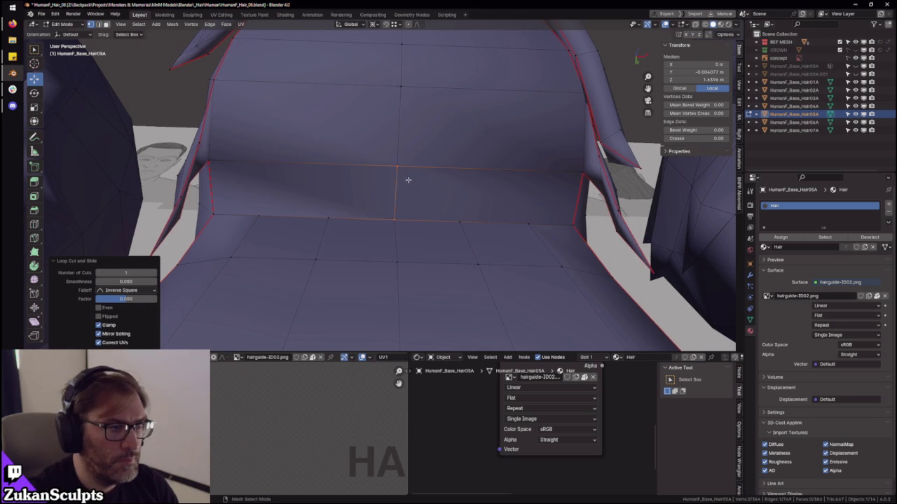
{"action": "left_click", "coordinate": [405, 178]}
{"action": "key", "text": "KP_Decimal"}
{"action": "key", "text": "alt+z"}
{"action": "scroll", "coordinate": [392, 203], "scroll_direction": "down", "scroll_amount": 3}
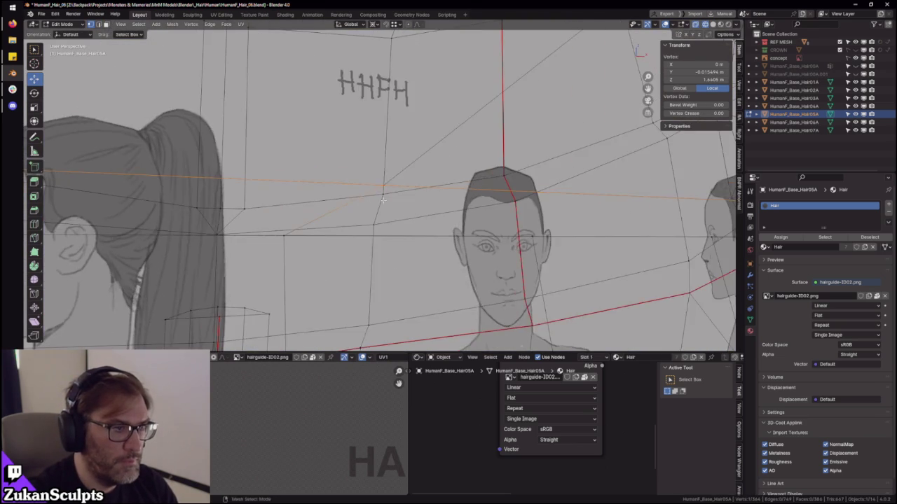
{"action": "middle_click_drag", "start_coordinate": [371, 200], "coordinate": [373, 178]}
{"action": "key", "text": "ctrl+Tab"}
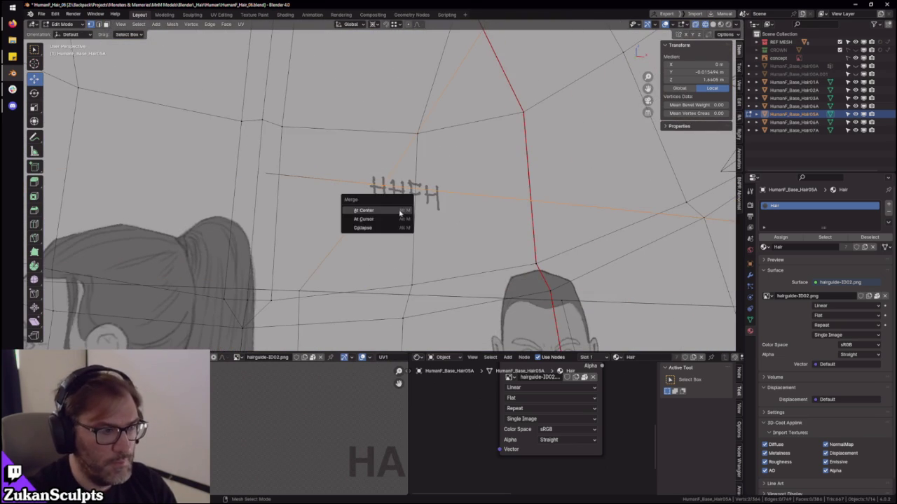
{"action": "left_click", "coordinate": [392, 217]}
- Select all linked Hair05A faces and show the UV editor full screen
{"action": "key", "text": "Tab"}
{"action": "middle_click_drag", "start_coordinate": [399, 211], "coordinate": [423, 200]}
{"action": "key", "text": "Tab"}
{"action": "key", "text": "ctrl+Tab"}
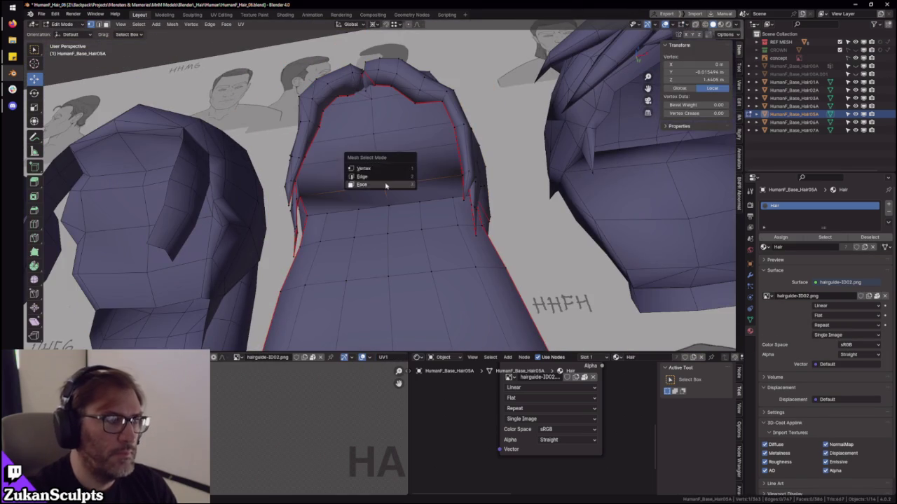
{"action": "left_click", "coordinate": [404, 164]}
{"action": "key", "text": "ctrl+l"}
{"action": "key", "text": "ctrl+space"}
- Stitch the rectangular UV strip onto the right edge of the main hair UV island
{"action": "scroll", "coordinate": [471, 326], "scroll_direction": "down", "scroll_amount": 3}
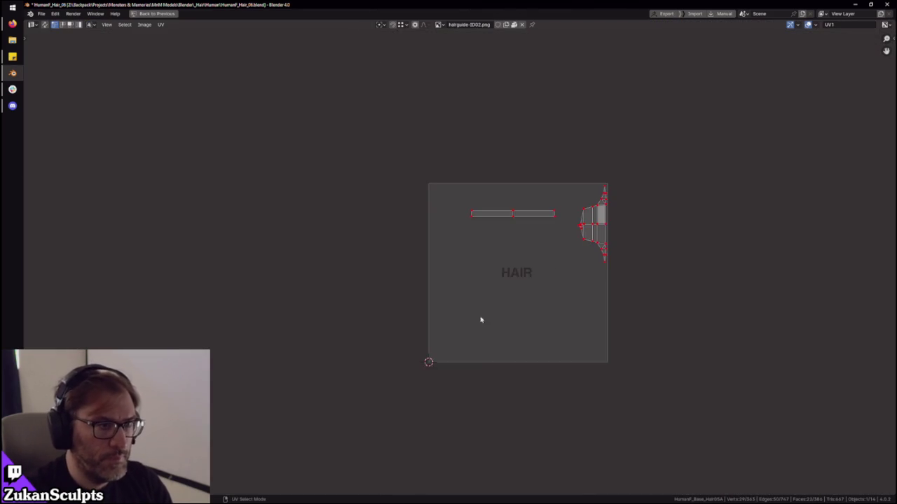
{"action": "scroll", "coordinate": [458, 282], "scroll_direction": "up", "scroll_amount": 2}
{"action": "left_click_drag", "start_coordinate": [316, 213], "coordinate": [510, 276]}
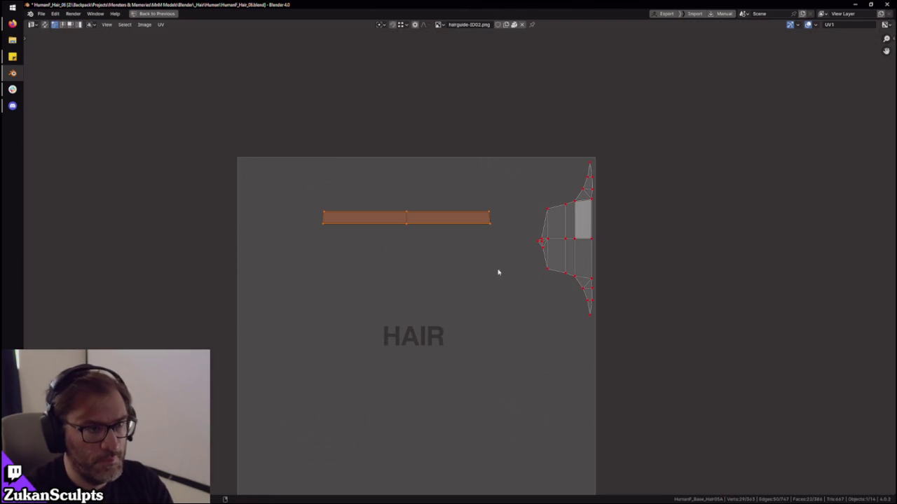
{"action": "middle_click_drag", "start_coordinate": [503, 299], "coordinate": [488, 300]}
{"action": "left_click_drag", "start_coordinate": [683, 103], "coordinate": [273, 352]}
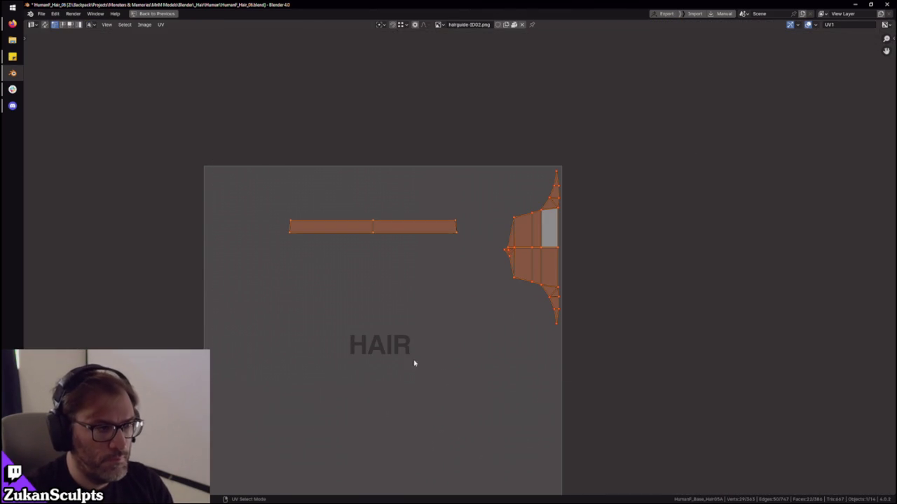
{"action": "key", "text": "v"}
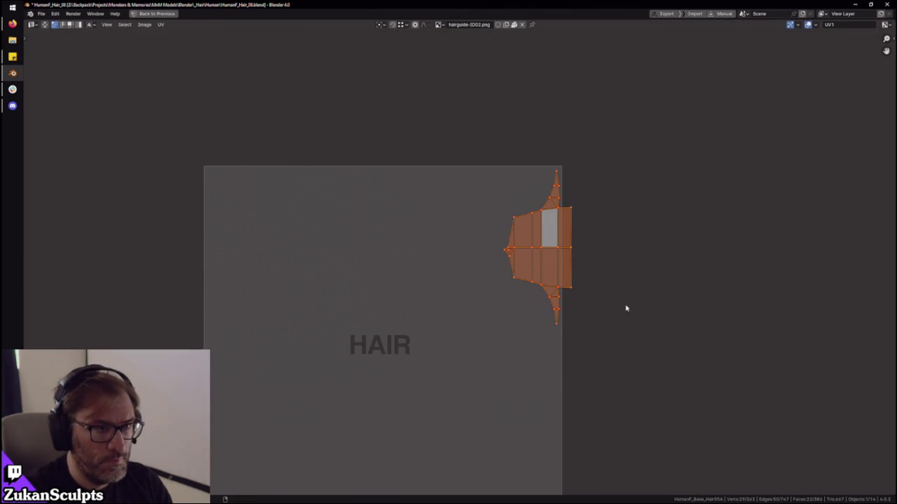
- Shift the stitched hair UV island slightly left along X
{"action": "scroll", "coordinate": [581, 314], "scroll_direction": "up", "scroll_amount": 2}
{"action": "key", "text": "m"}
{"action": "left_click", "coordinate": [602, 302]}
{"action": "key", "text": "g"}
{"action": "key", "text": "x"}
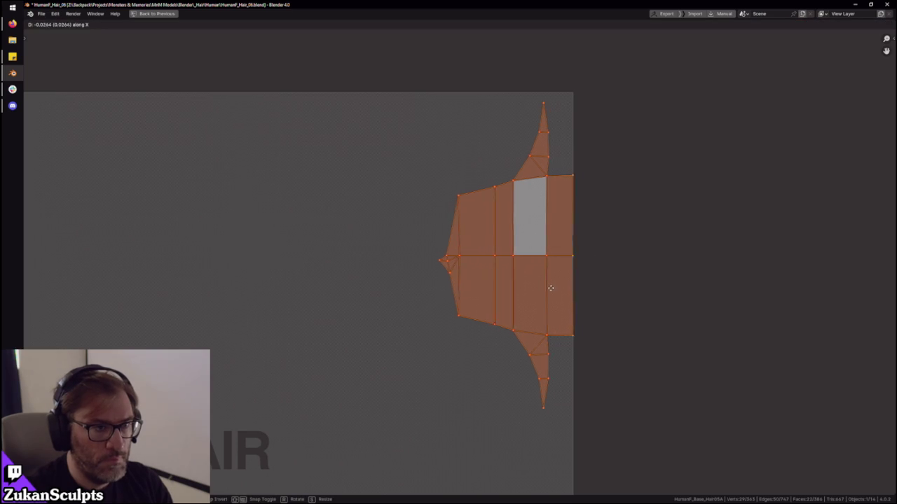
{"action": "left_click", "coordinate": [545, 287]}
- Restore the full workspace layout and orbit around the repaired hair mesh
{"action": "key", "text": "ctrl+space"}
{"action": "key", "text": "a"}
{"action": "key", "text": "ctrl+space"}
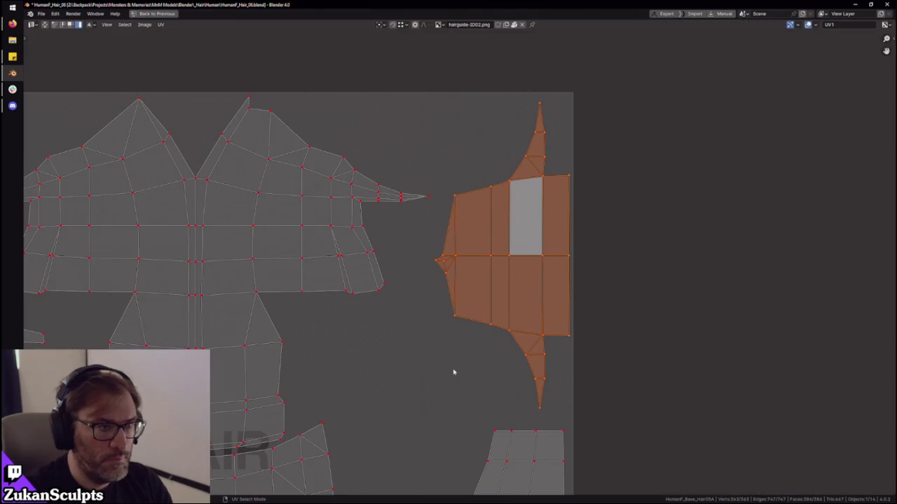
{"action": "scroll", "coordinate": [475, 335], "scroll_direction": "down", "scroll_amount": 5}
{"action": "key", "text": "ctrl+space"}
{"action": "mouse_move", "coordinate": [472, 227]}
{"action": "middle_mouse_down"}
{"action": "mouse_move", "coordinate": [531, 236]}
{"action": "mouse_move", "coordinate": [465, 236]}
{"action": "mouse_move", "coordinate": [389, 195]}
{"action": "mouse_move", "coordinate": [350, 162]}
{"action": "mouse_move", "coordinate": [451, 218]}
{"action": "mouse_move", "coordinate": [402, 227]}
{"action": "mouse_move", "coordinate": [400, 208]}
{"action": "mouse_move", "coordinate": [424, 186]}
{"action": "mouse_move", "coordinate": [435, 197]}
{"action": "mouse_move", "coordinate": [364, 198]}
{"action": "mouse_move", "coordinate": [330, 216]}
{"action": "mouse_move", "coordinate": [351, 223]}
{"action": "middle_mouse_up"}
{"action": "scroll", "coordinate": [389, 195], "scroll_direction": "up", "scroll_amount": 2}
{"action": "right_click", "coordinate": [364, 198], "text": "shift"}
{"action": "key", "text": "Tab"}
- Turn on X-ray, select a vertex near the repair, and check the overlay settings
{"action": "key", "text": "alt+z"}
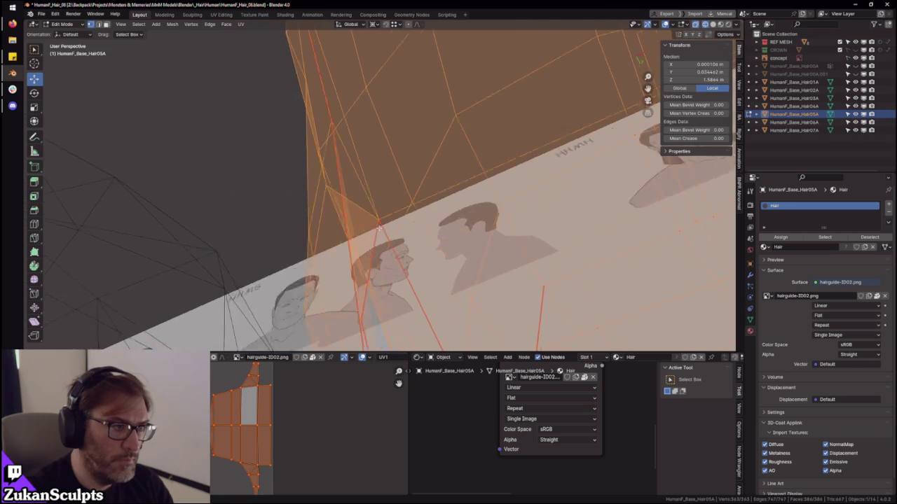
{"action": "left_click_drag", "start_coordinate": [363, 233], "coordinate": [364, 232]}
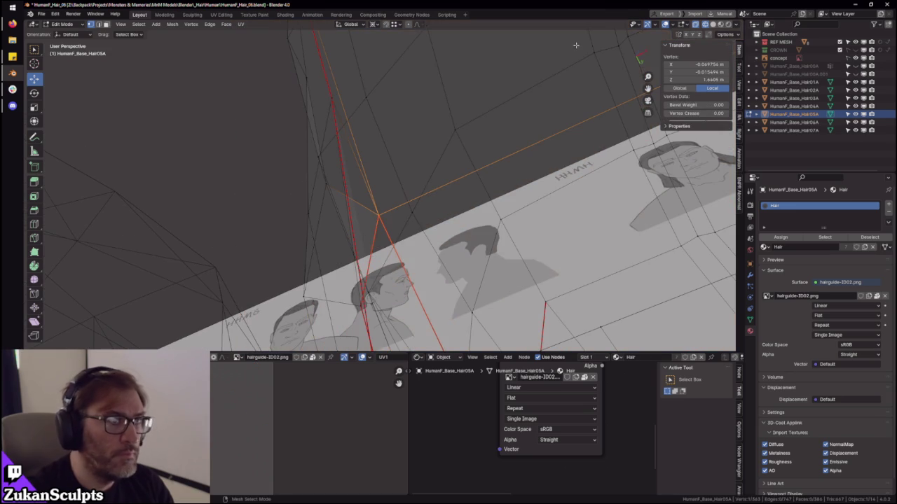
{"action": "left_click", "coordinate": [671, 26]}
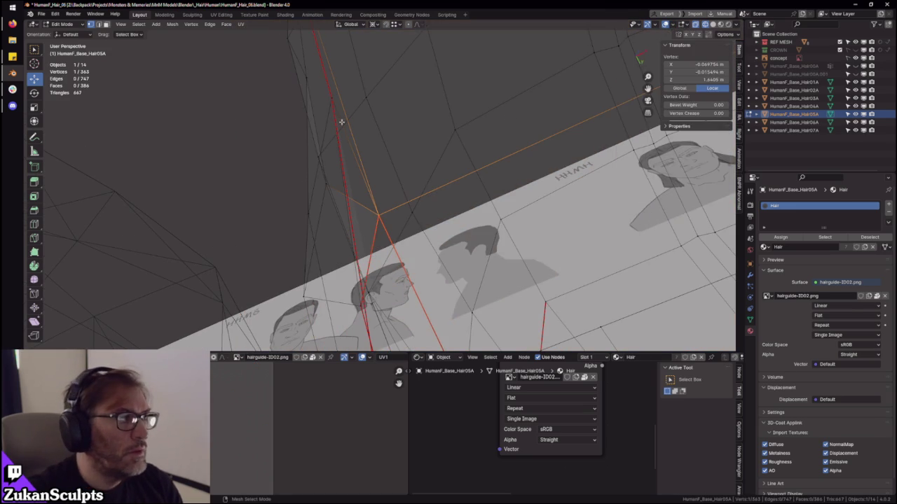
- Return to Object Mode in solid shading and orbit toward the row of hair meshes
{"action": "key", "text": "Tab"}
{"action": "scroll", "coordinate": [349, 210], "scroll_direction": "down", "scroll_amount": 10}
{"action": "key", "text": "shift+z"}
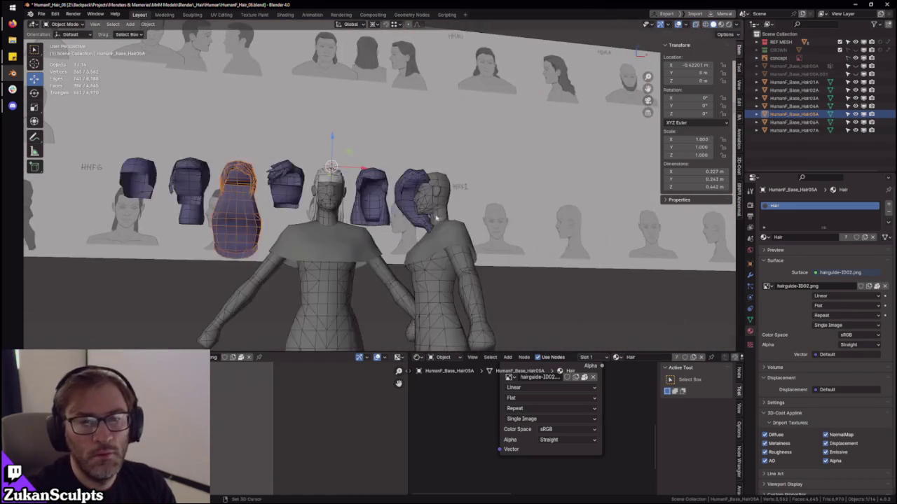
{"action": "scroll", "coordinate": [349, 210], "scroll_direction": "up", "scroll_amount": 3}
{"action": "middle_click_drag", "start_coordinate": [349, 210], "coordinate": [440, 224]}
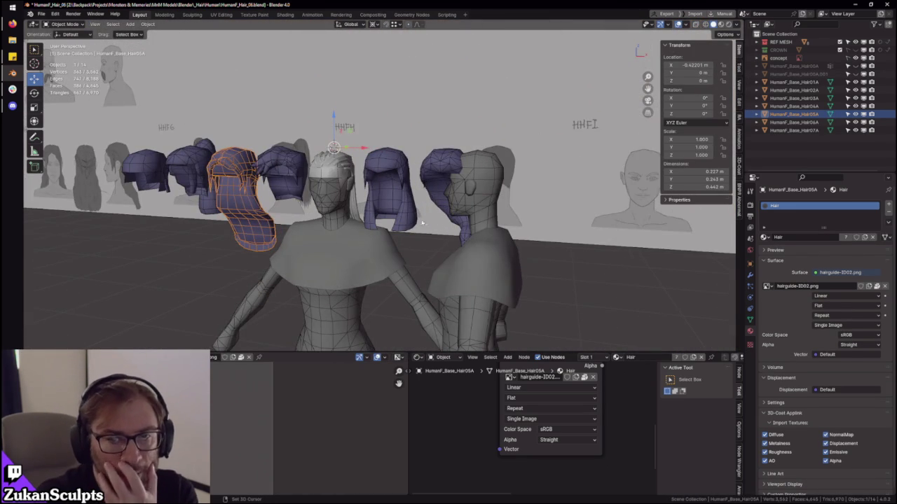
{"action": "scroll", "coordinate": [402, 212], "scroll_direction": "up", "scroll_amount": 1}
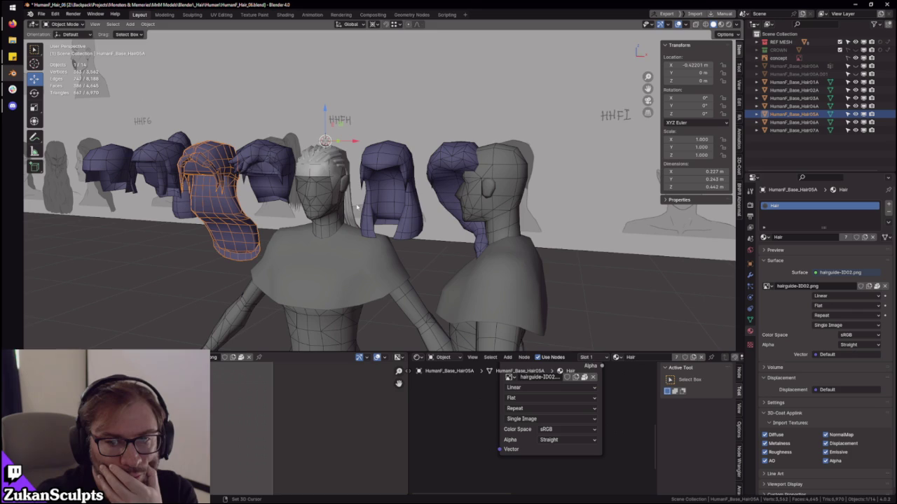